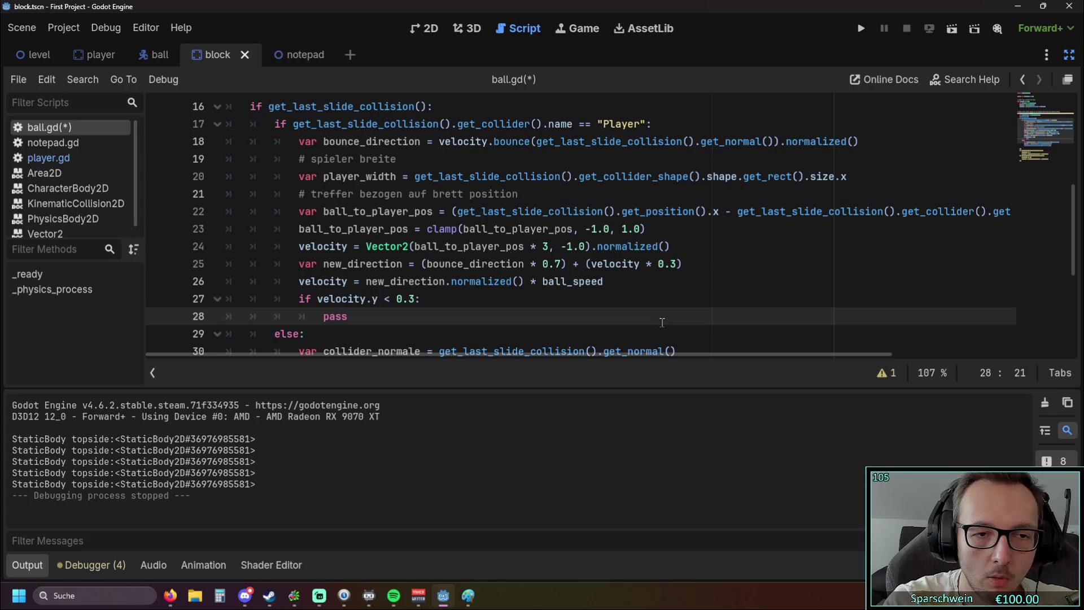
Replace pass on line 28 with velocity.y = -0.3 if velocity.y < 0 else 0.3.
key("BackSpace")
key("BackSpace")
key("BackSpace")
type("m")
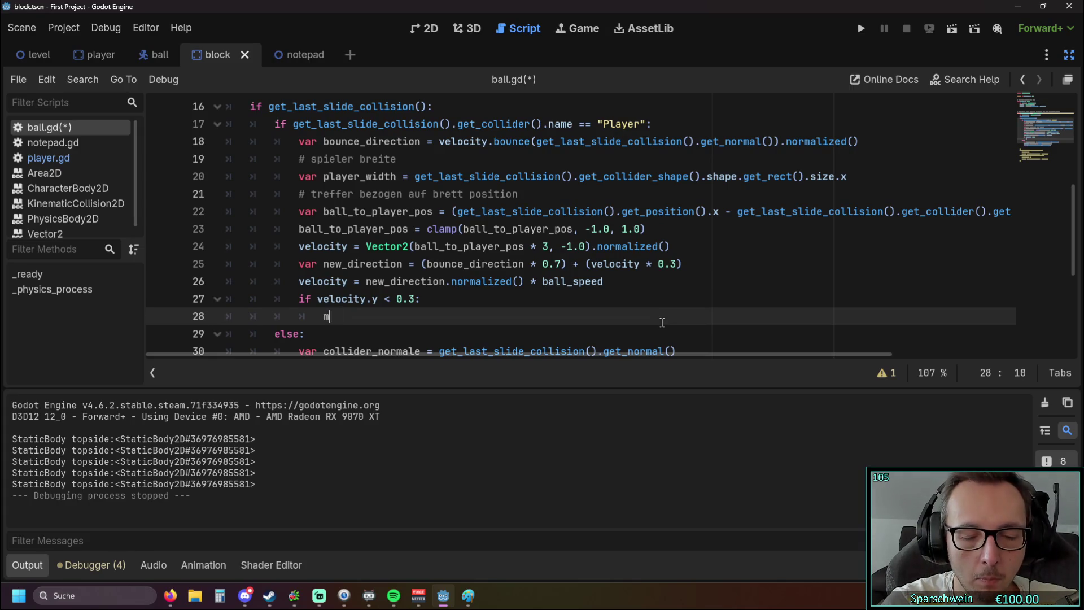
type("ove")
key("BackSpace")
key("BackSpace")
key("BackSpace")
key("BackSpace")
type("velo")
key("Return")
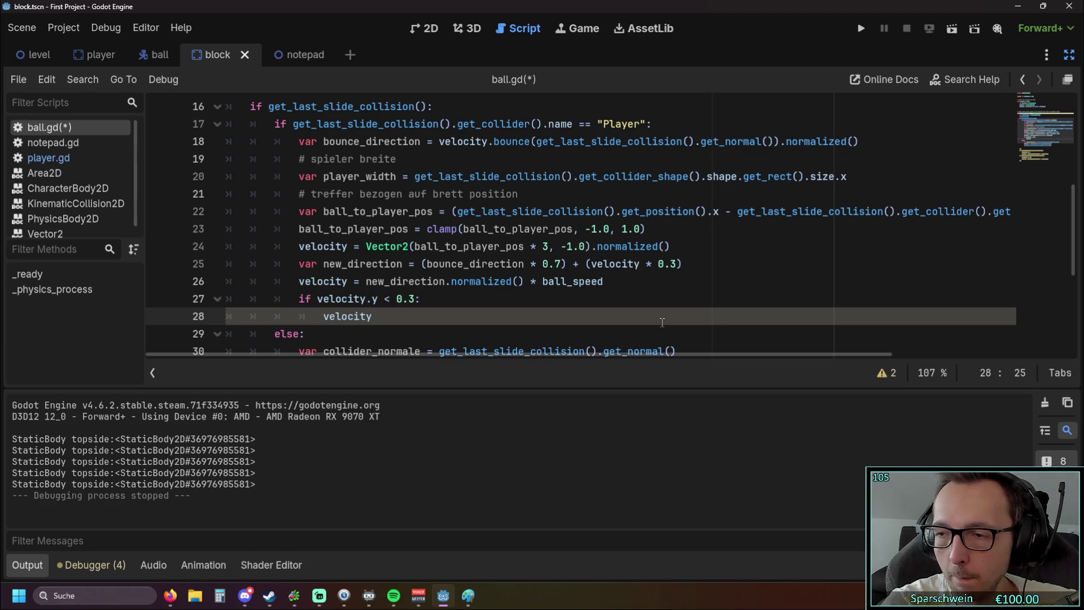
type(".y ")
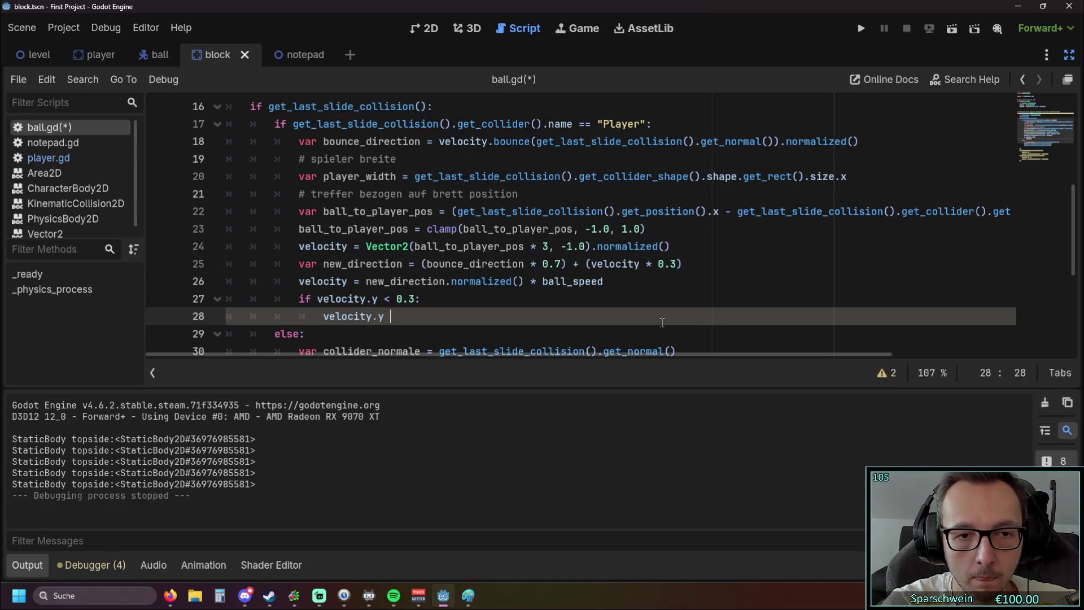
type("=n")
key("BackSpace")
key("BackSpace")
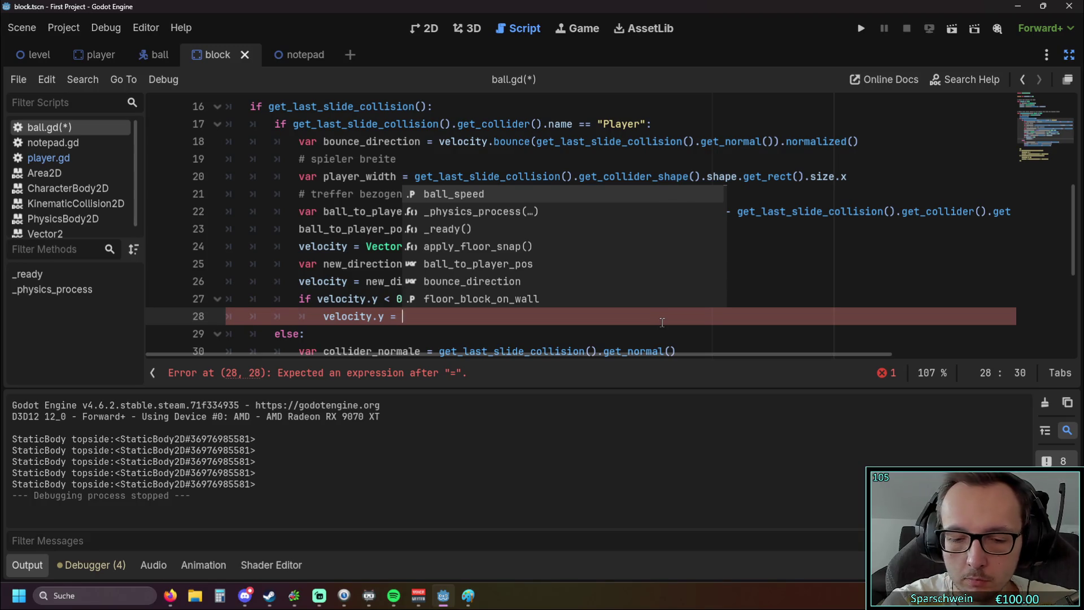
type("-0.3")
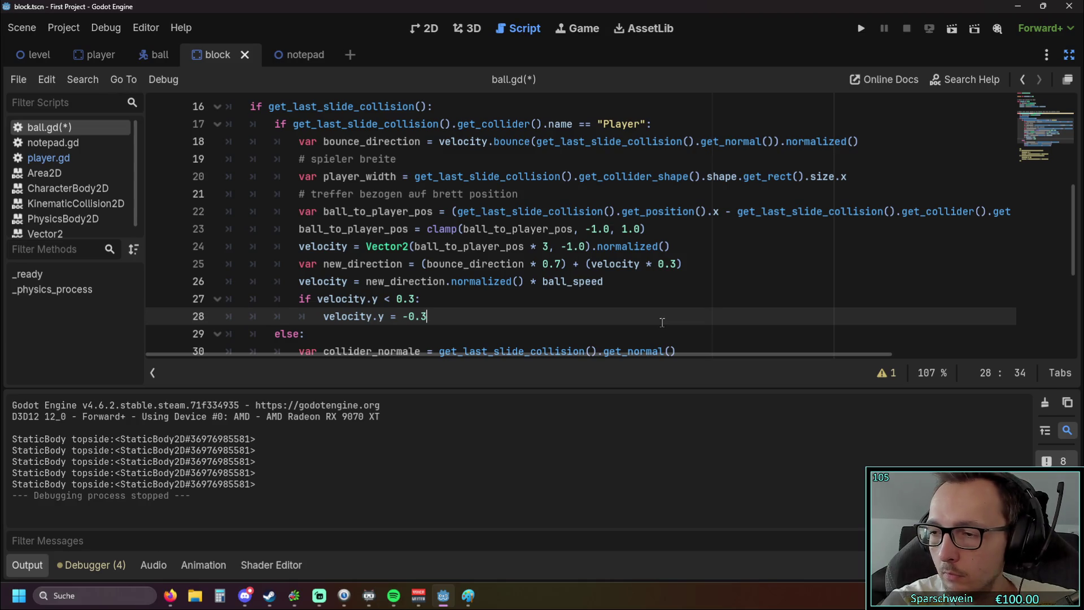
type(" if")
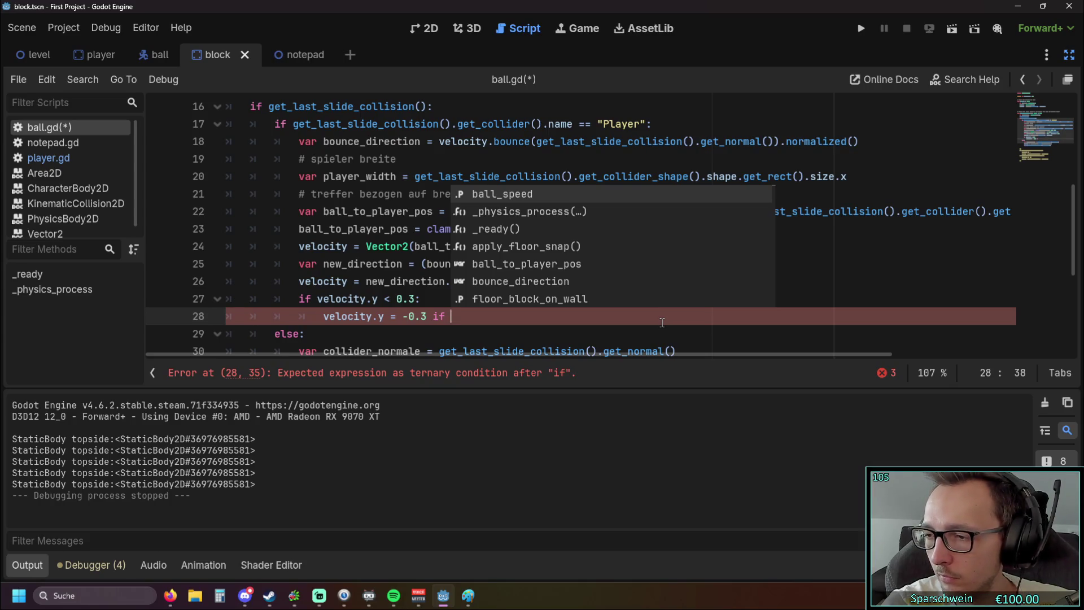
type("velocity")
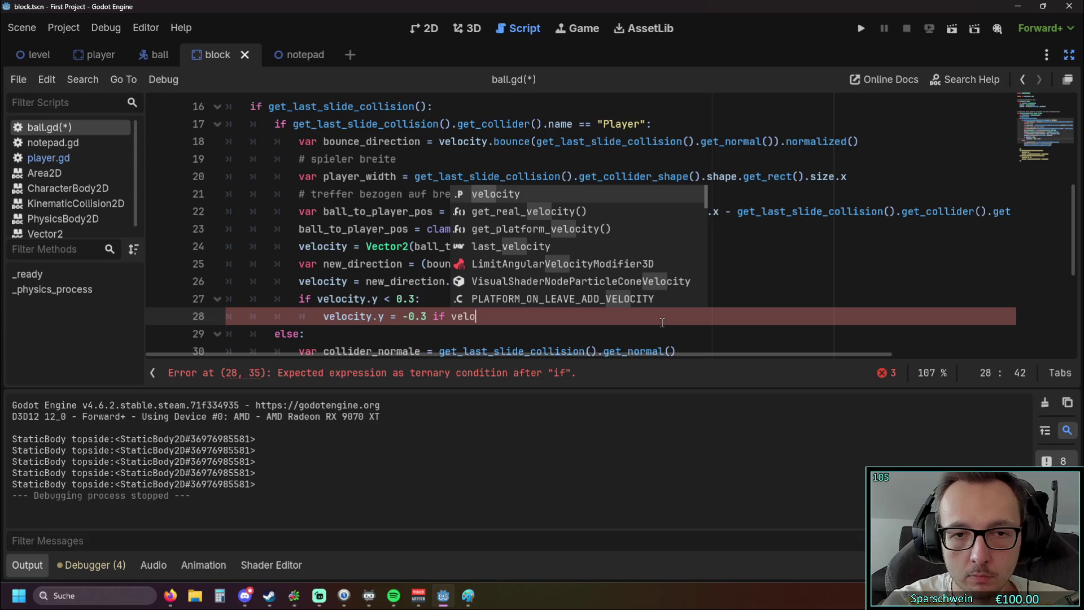
type(".y ")
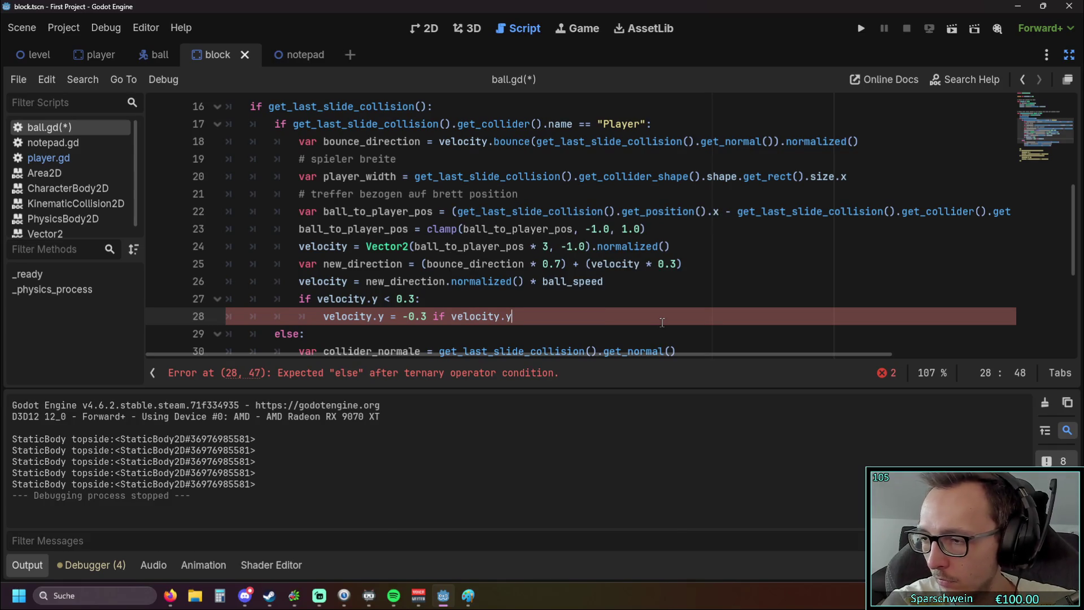
type("<")
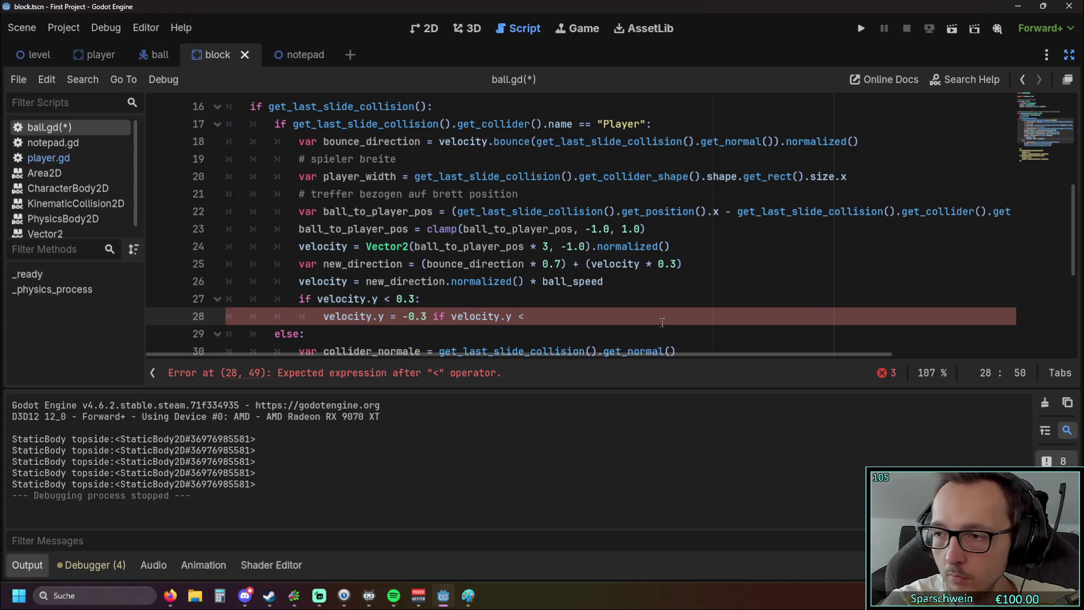
type(" 0")
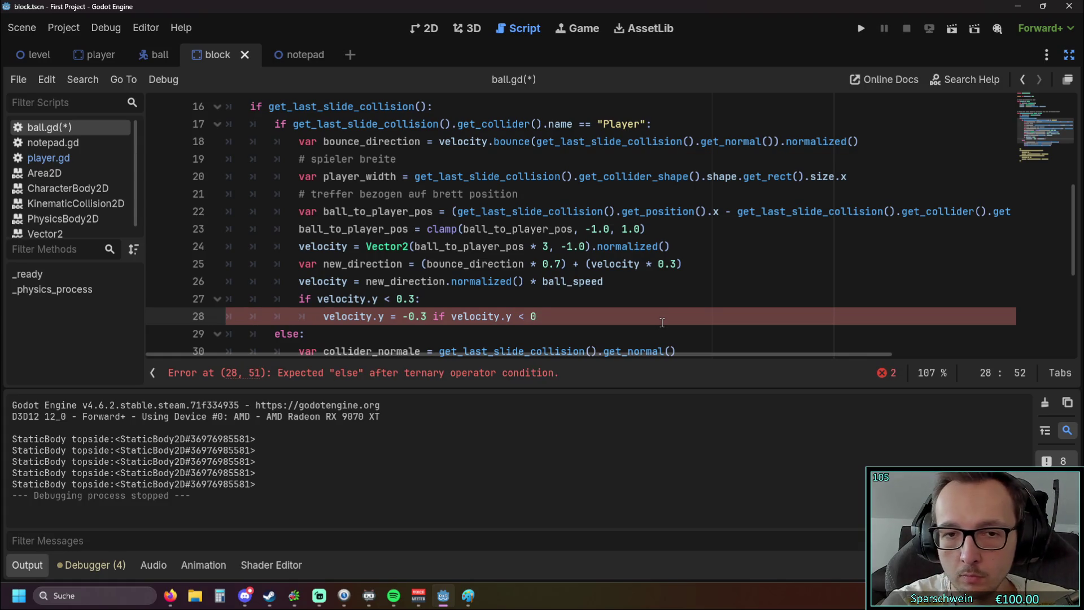
type(" els")
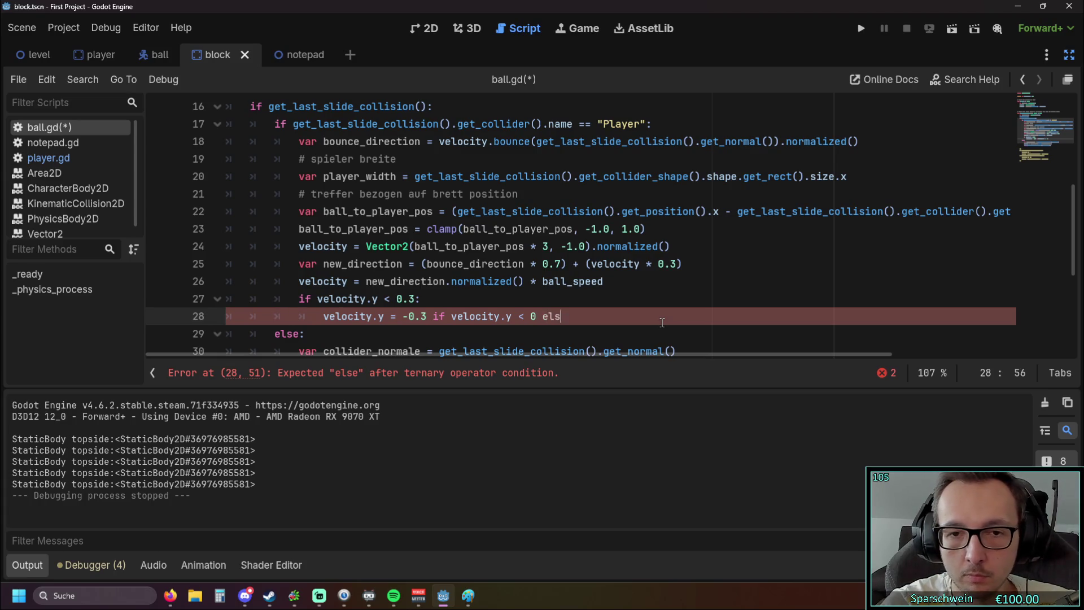
type("e 0")
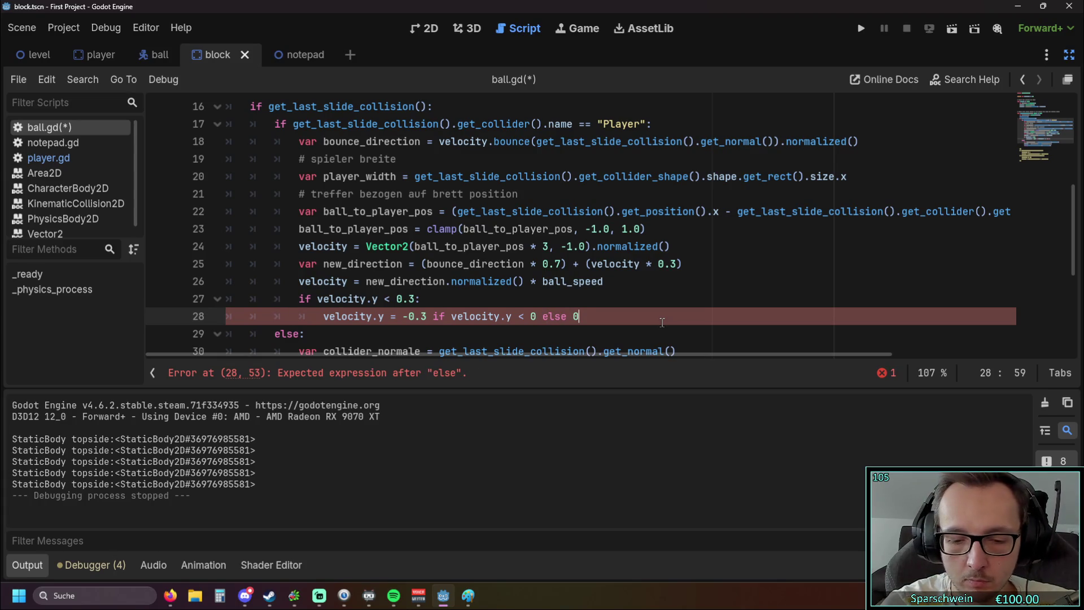
type(".3")
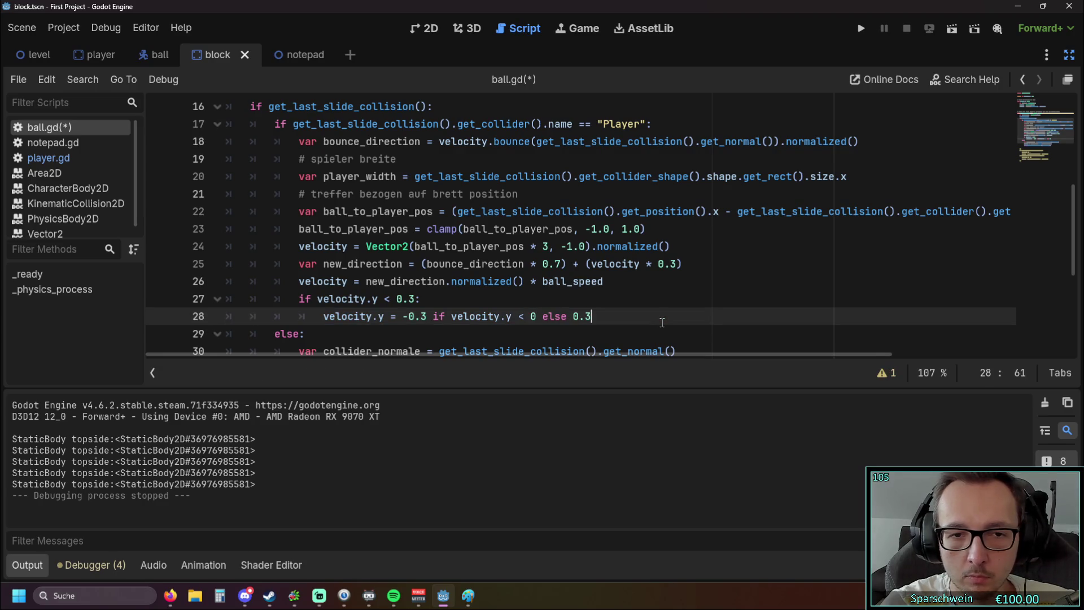
Add velocity = velocity.normalized() as line 29.
key("Return")
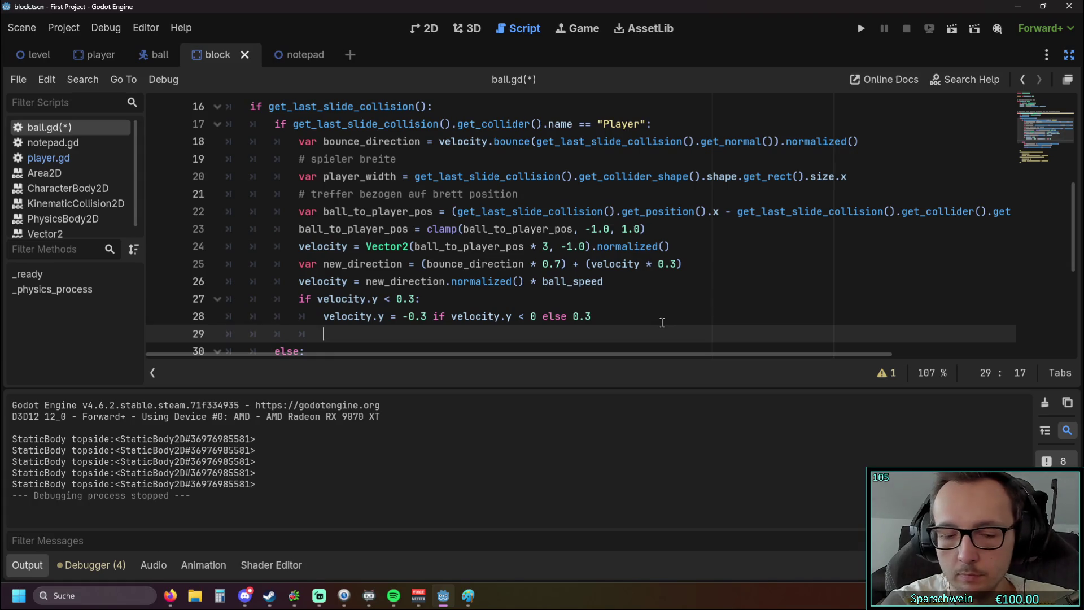
type("veloci")
key("Return")
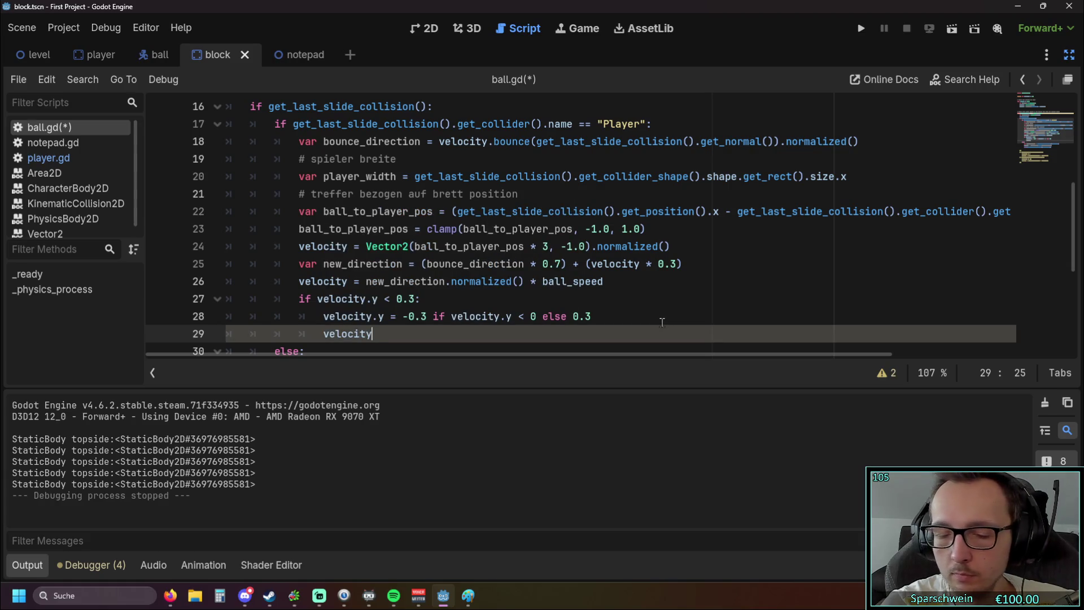
type(" = ")
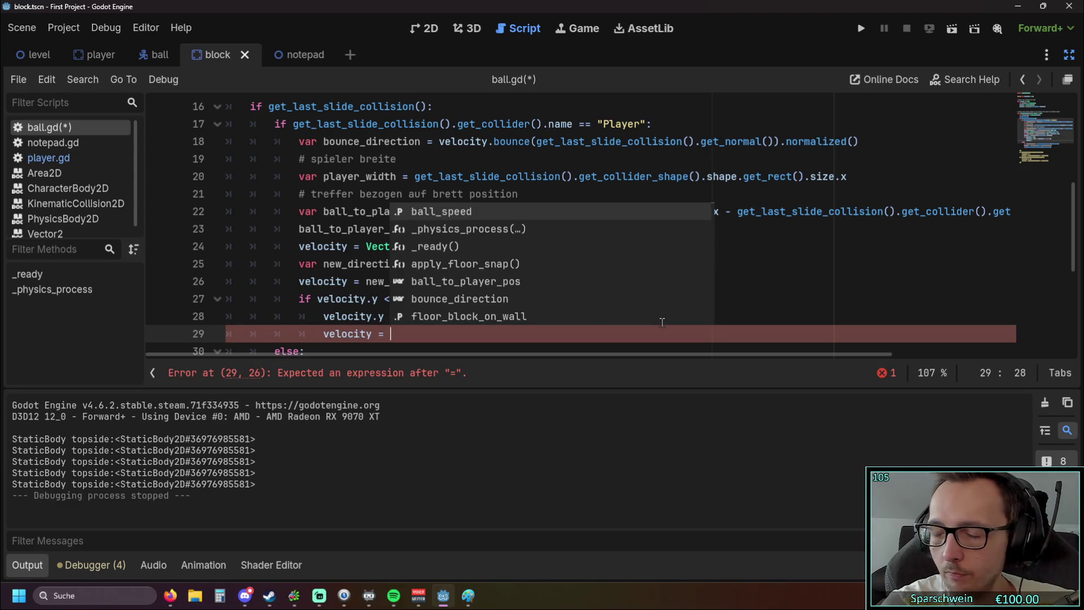
type("velocity")
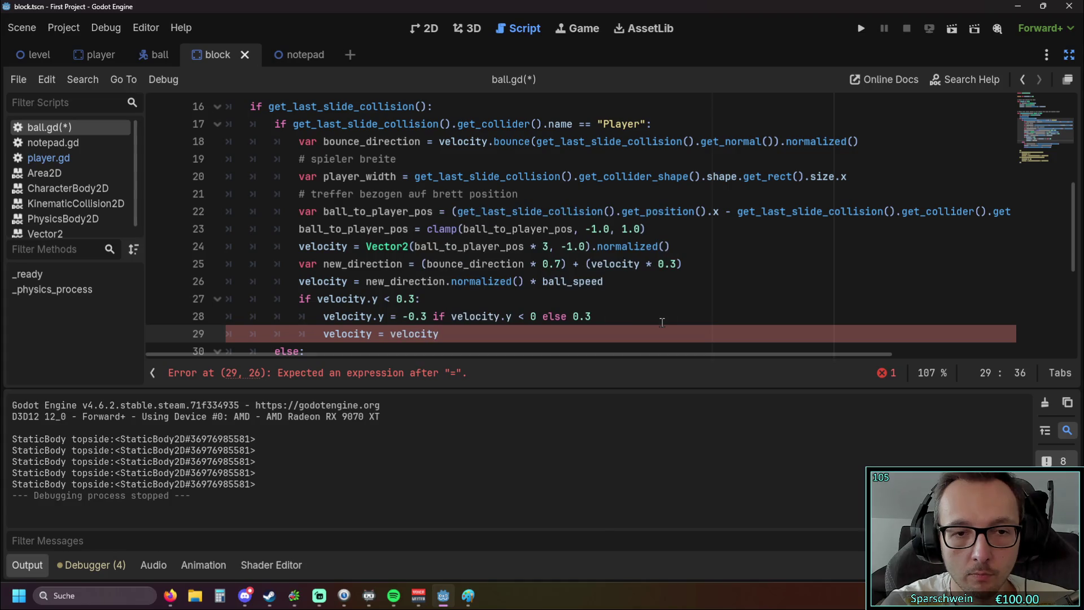
type(".normal")
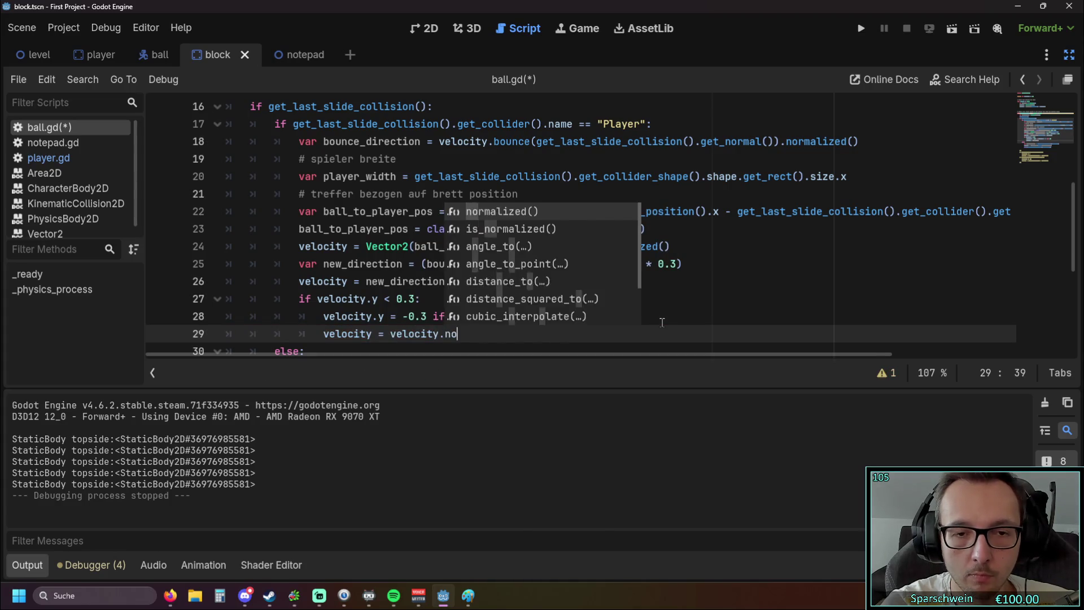
key("Return")
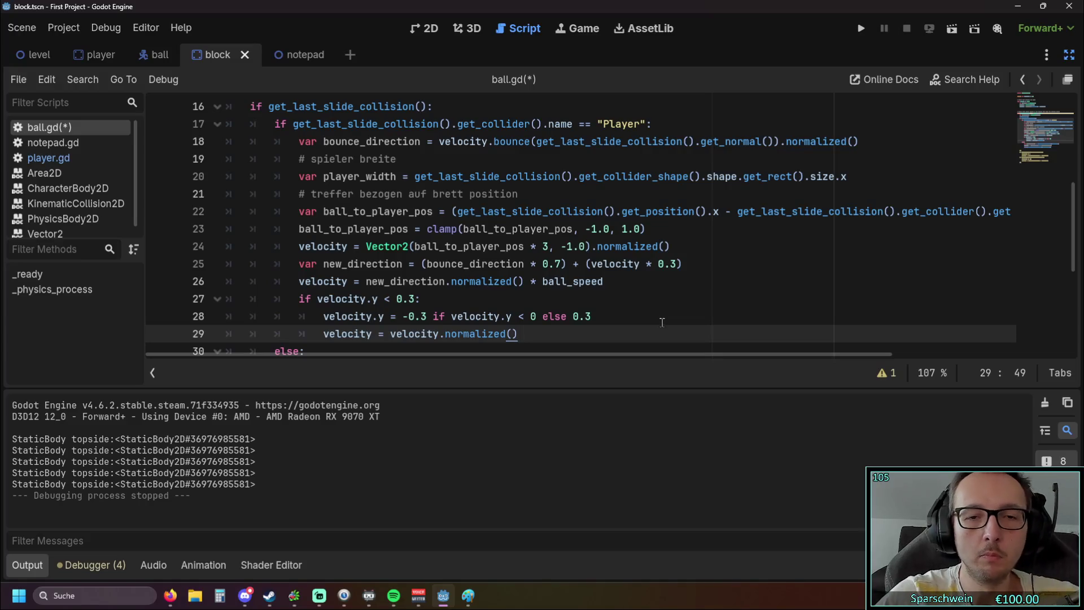
left_click(674, 285)
Save and test-run the game, steering the paddle with the arrow keys, then close it.
scroll(581, 265, "down", 1)
left_click(861, 28)
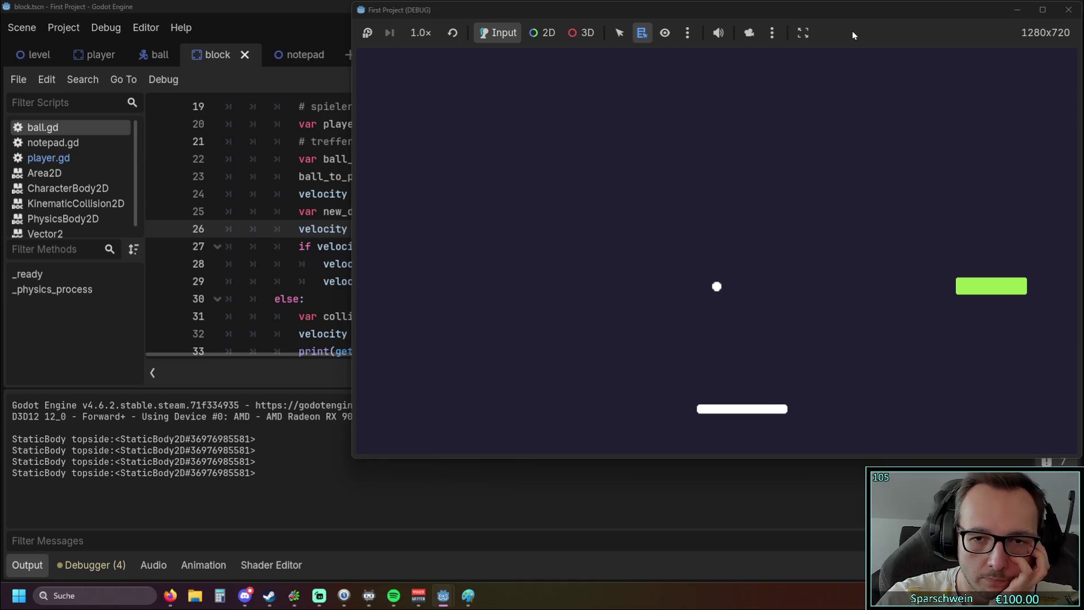
key("Right")
key("Left")
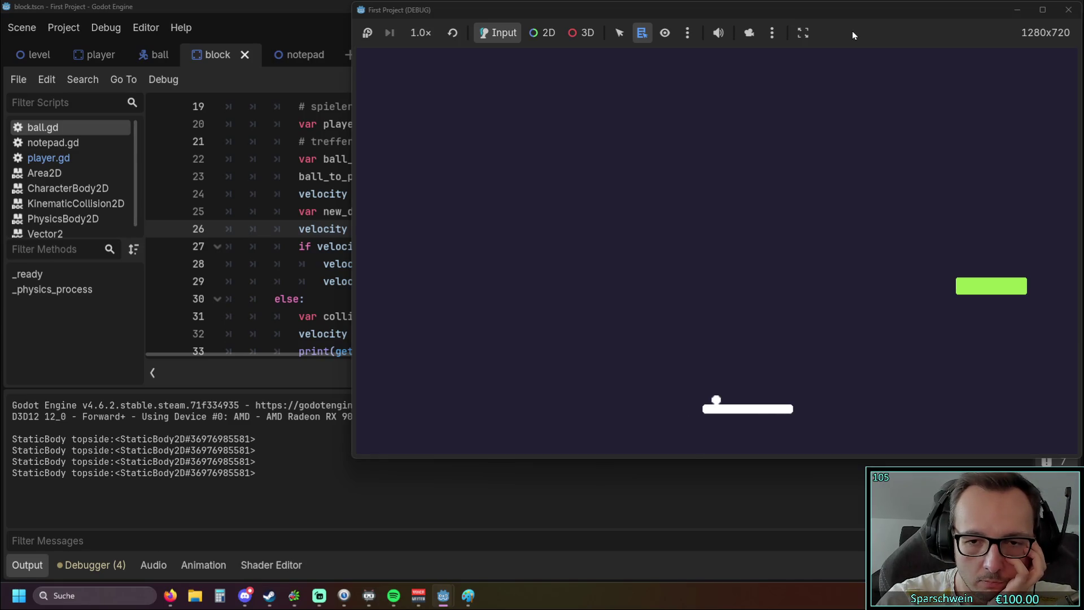
key("Left")
key("Right")
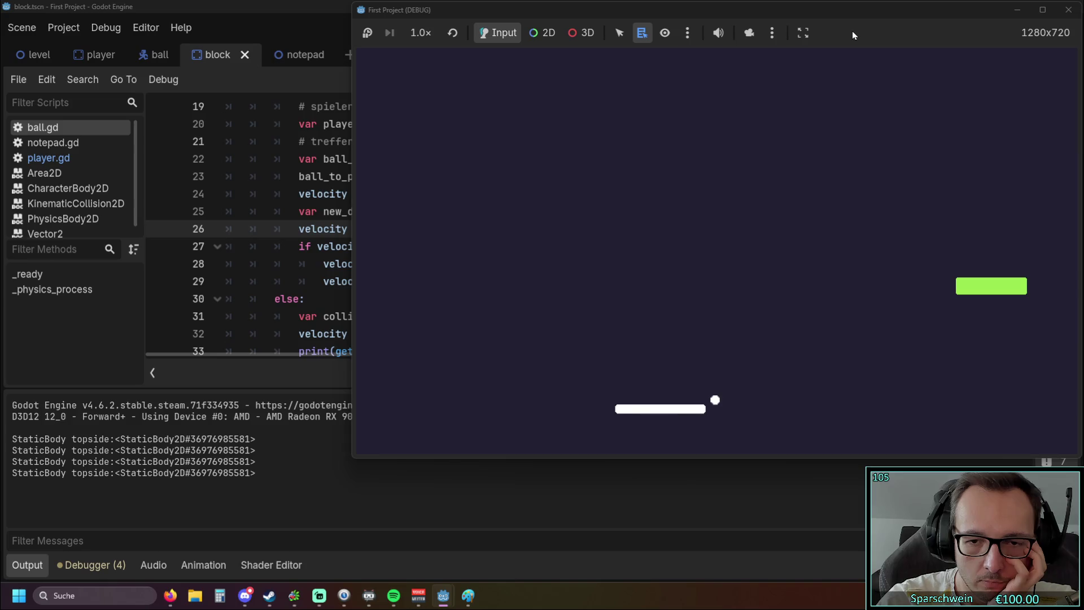
left_click(1068, 9)
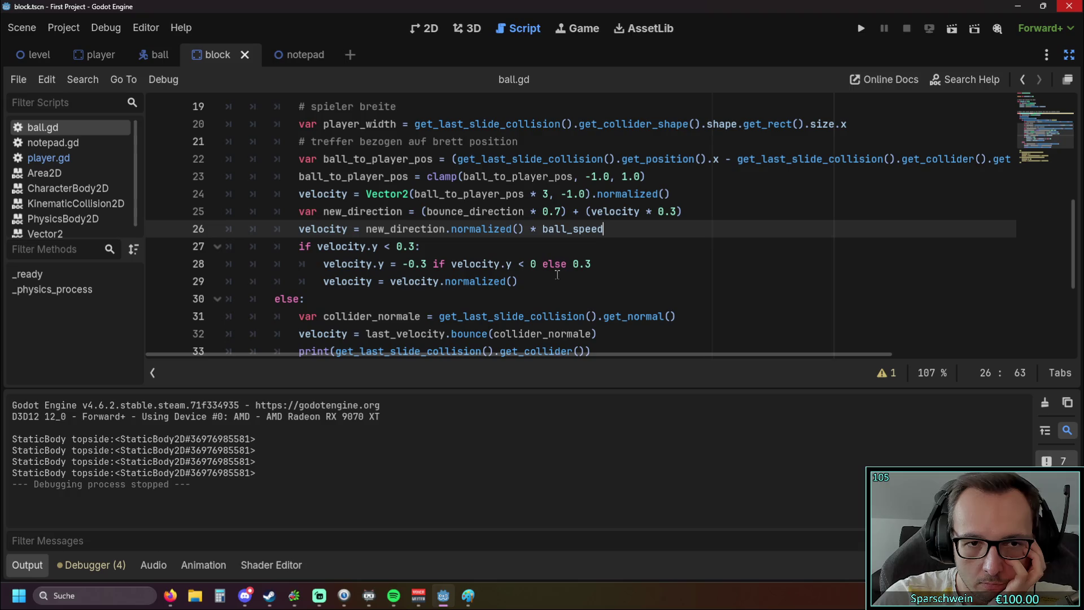
Copy '* ball_speed' from line 26 onto the end of line 29, then test-run again.
left_click_drag(530, 228, 619, 230)
key("ctrl+c")
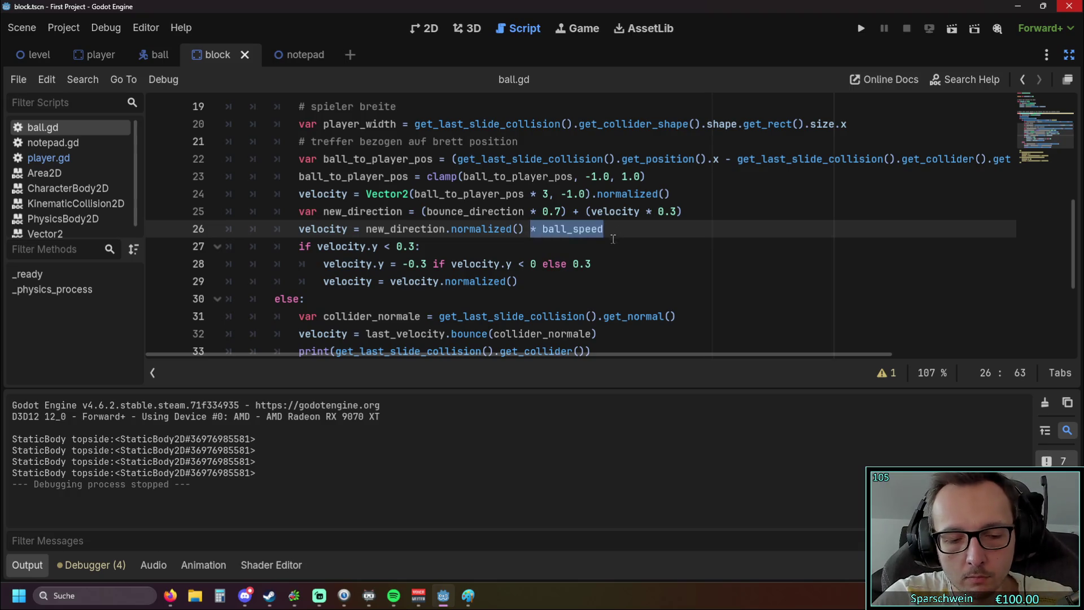
left_click(521, 282)
key("ctrl+v")
left_click(567, 305)
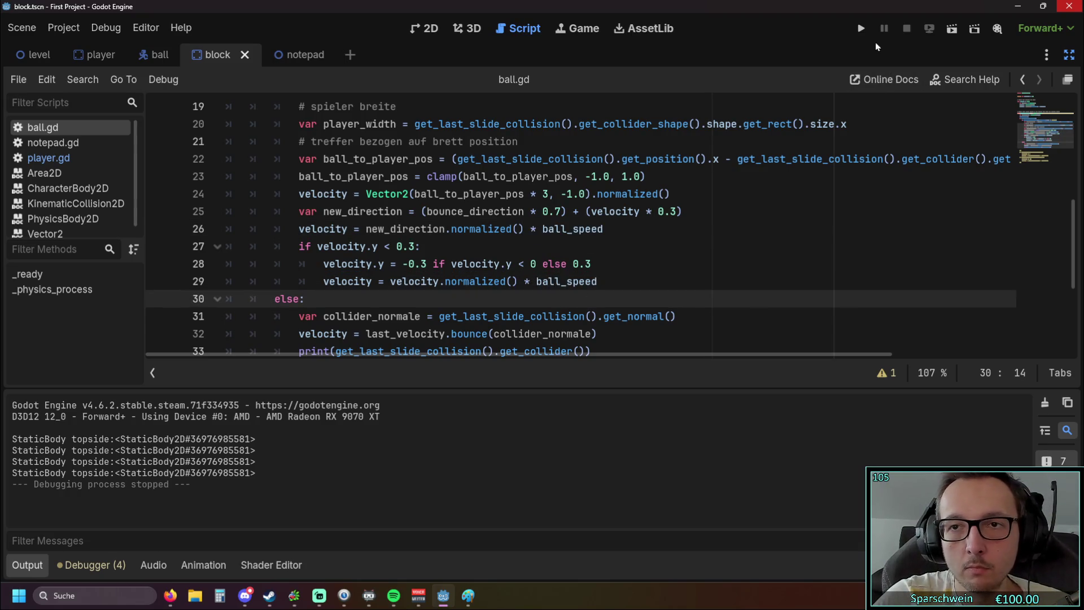
left_click(859, 29)
key("Right")
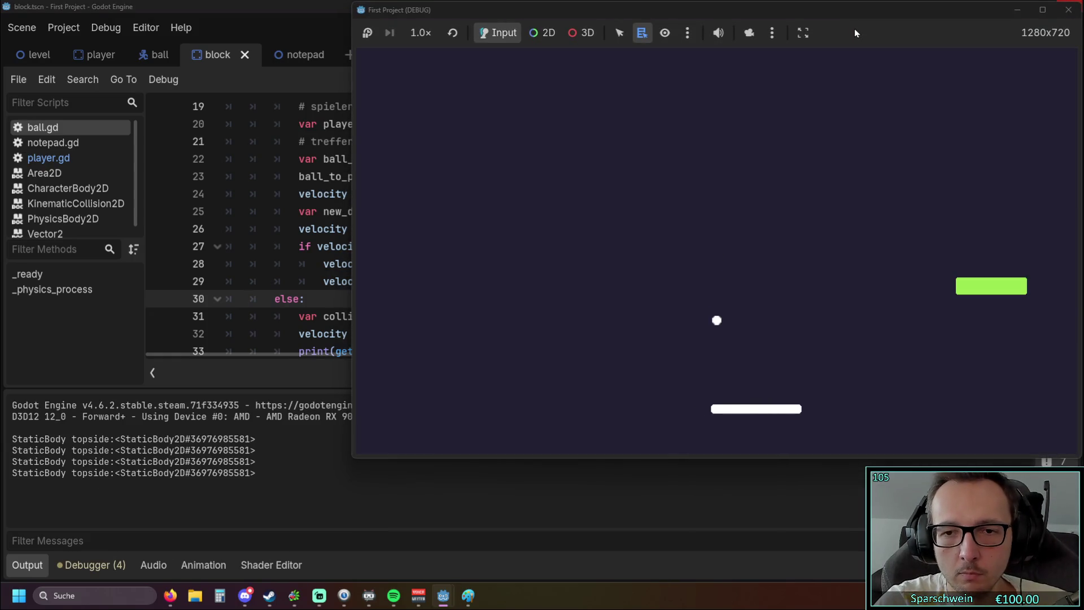
key("Left")
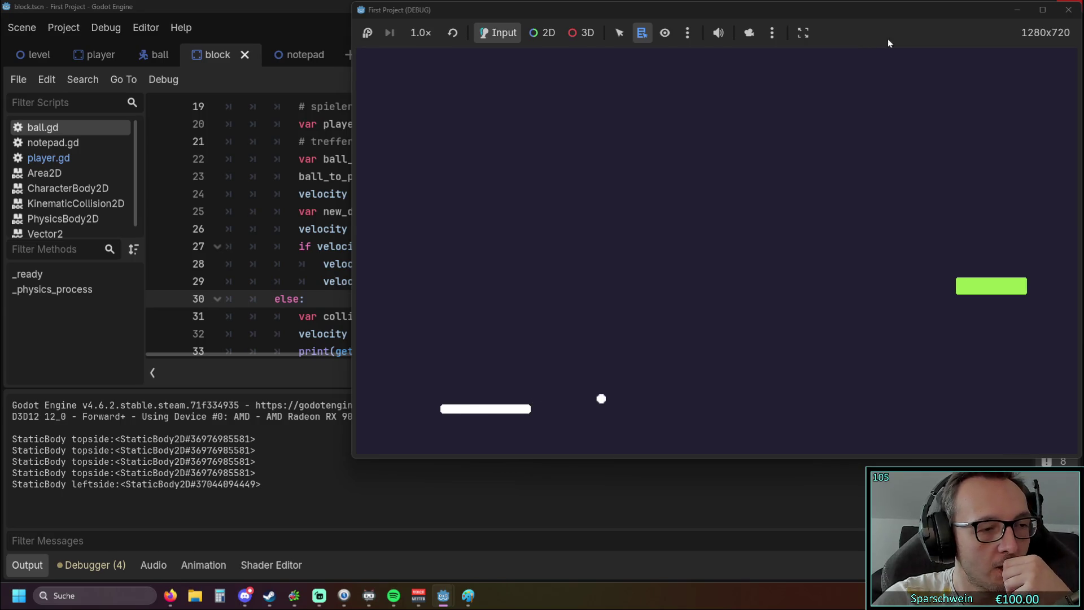
left_click(1064, 10)
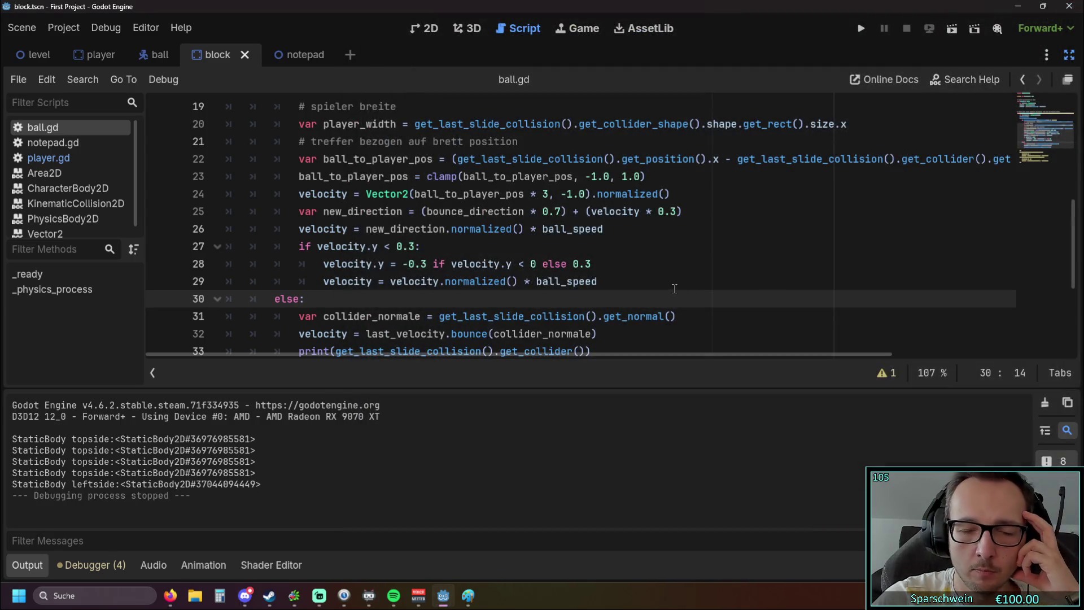
Delete ' if velocity.y < 0 else 0.3' from line 28, leaving velocity.y = -0.3, and rerun.
left_click(671, 288)
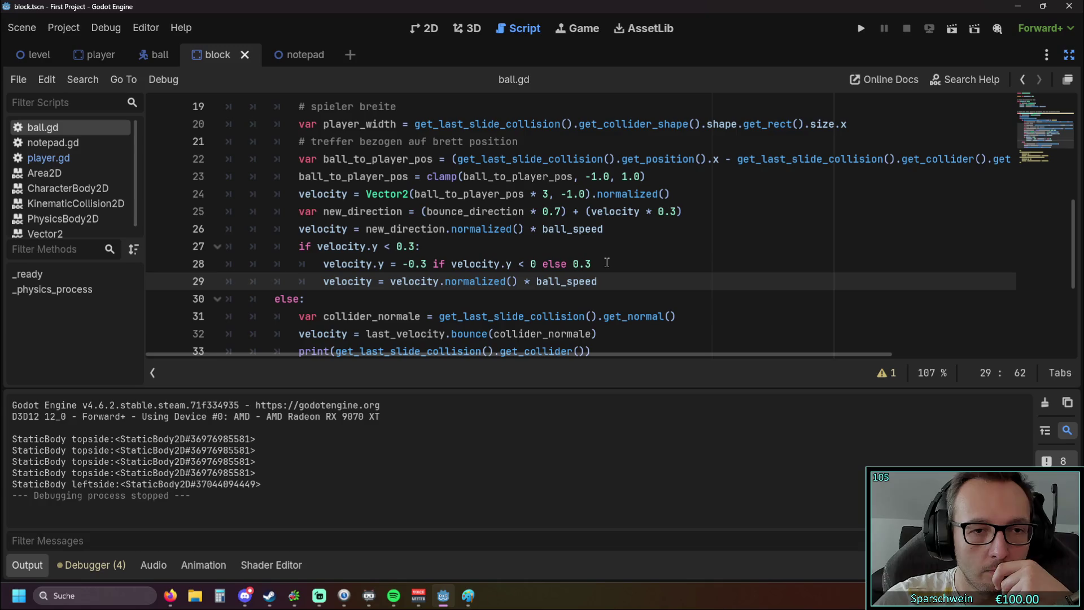
left_click_drag(599, 263, 427, 264)
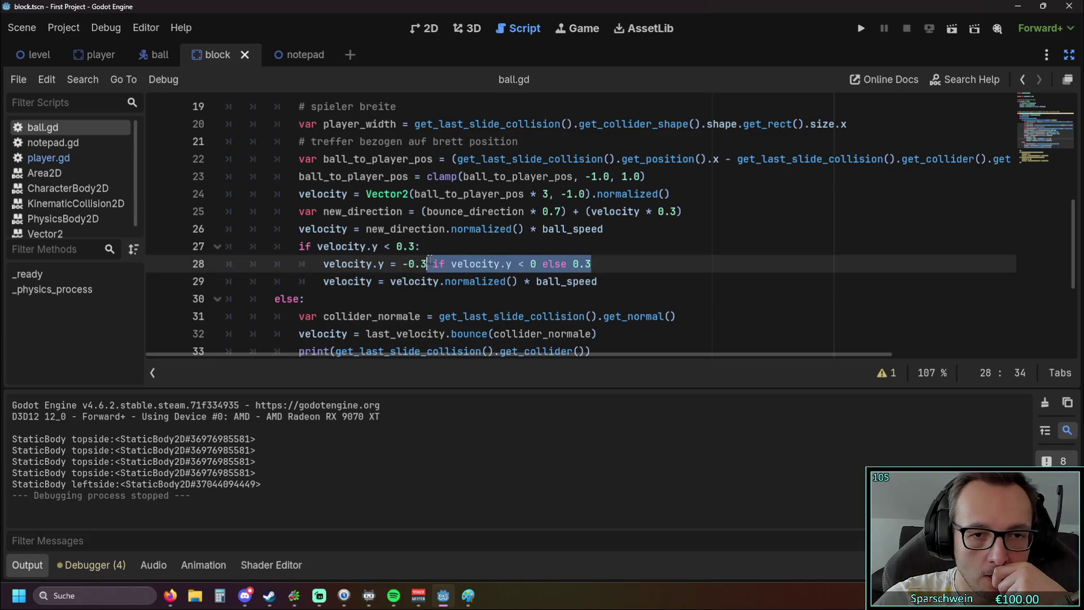
key("BackSpace")
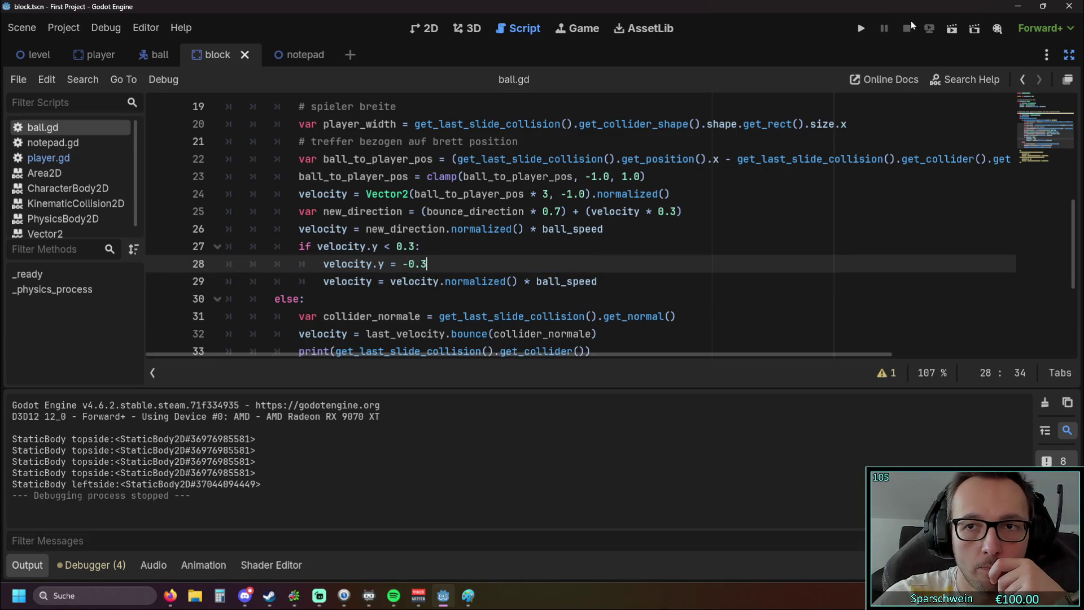
left_click(862, 31)
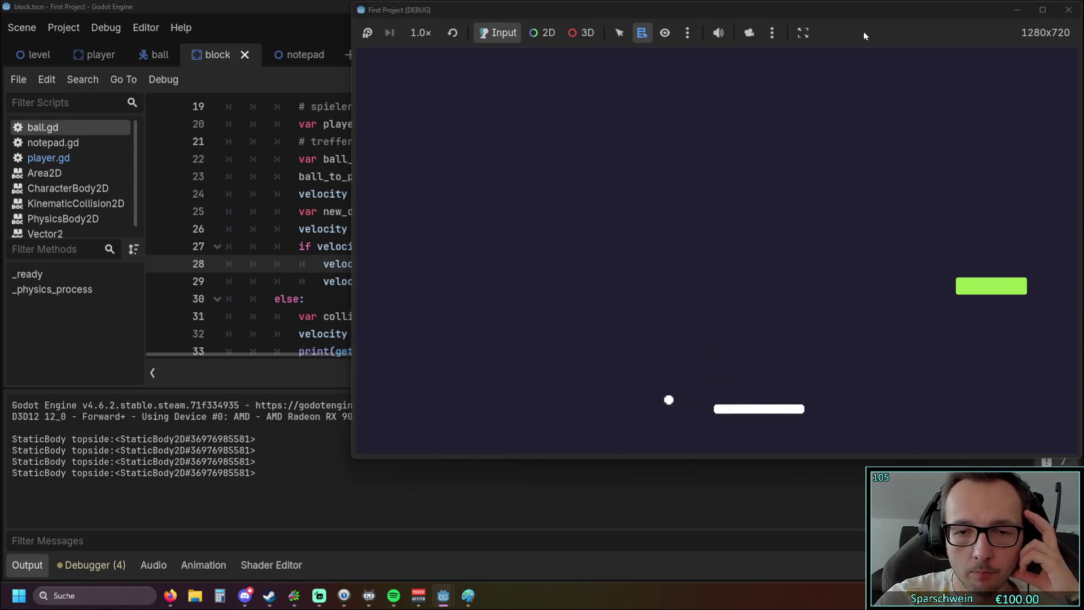
Restore 'if velocity.y < 0 else 0.3' on line 28 and test-run the game.
left_click(1068, 9)
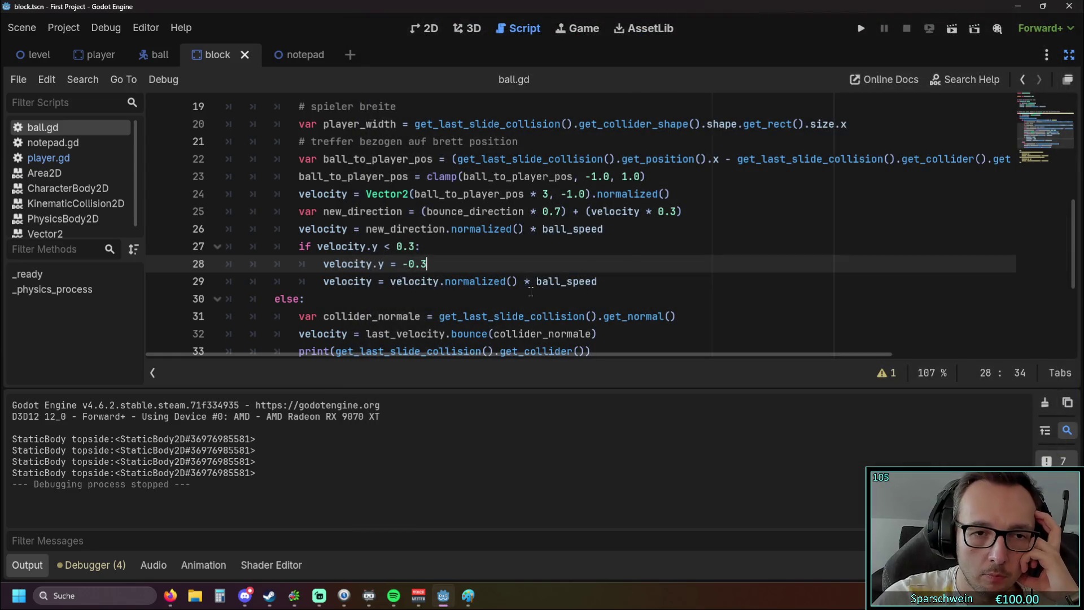
key("ctrl+v")
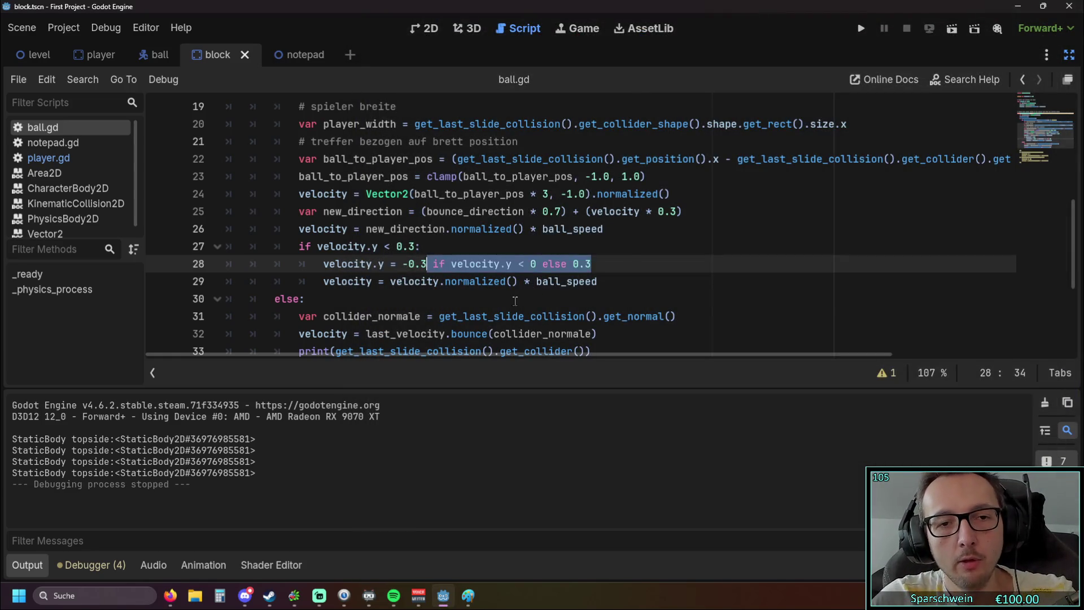
left_click(508, 294)
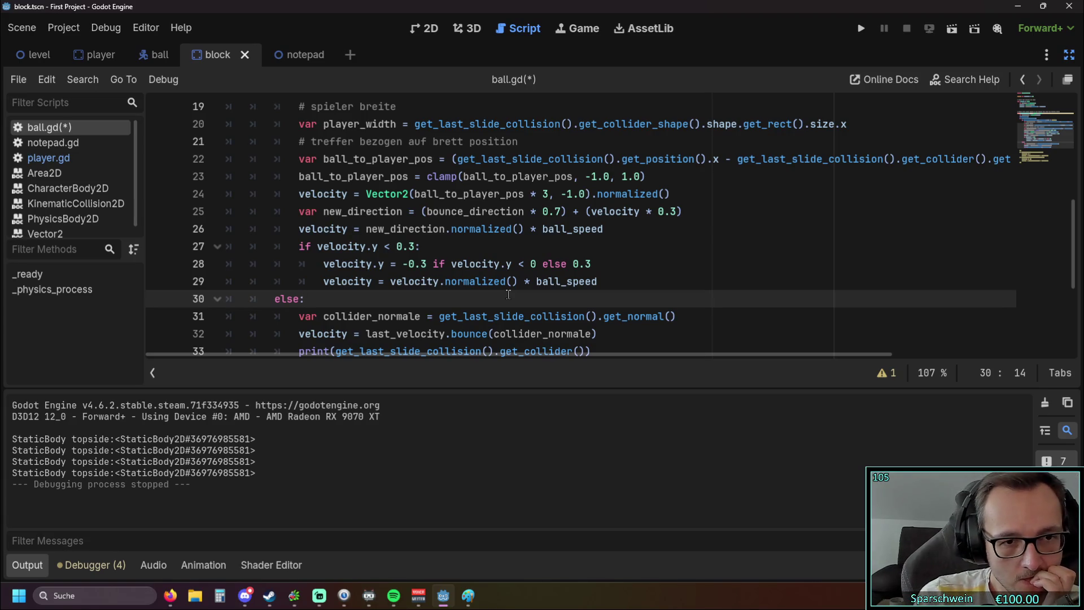
left_click(859, 28)
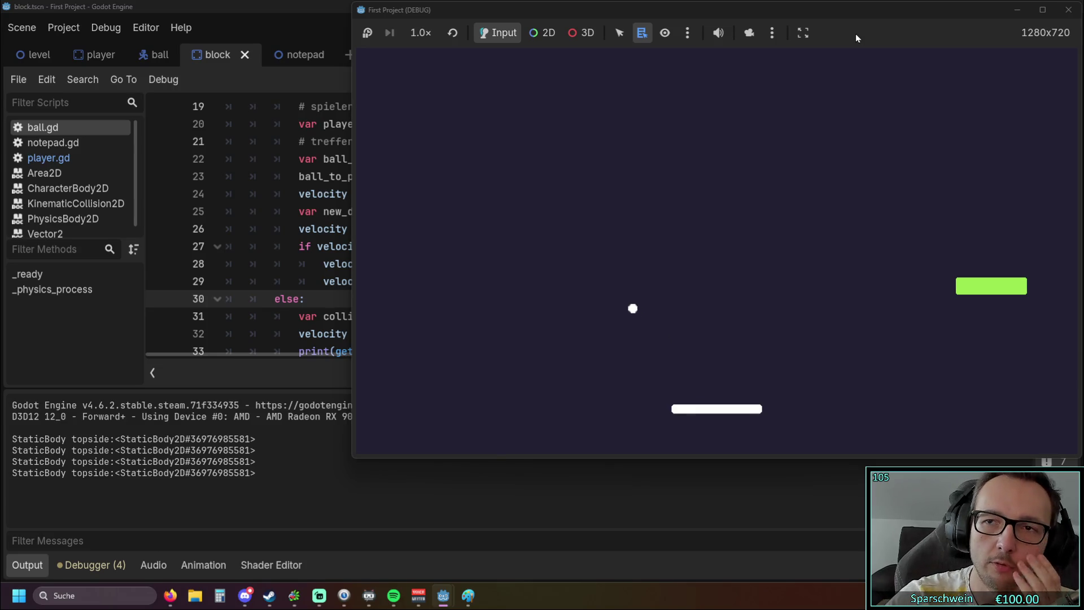
left_click(1063, 11)
left_click(407, 282)
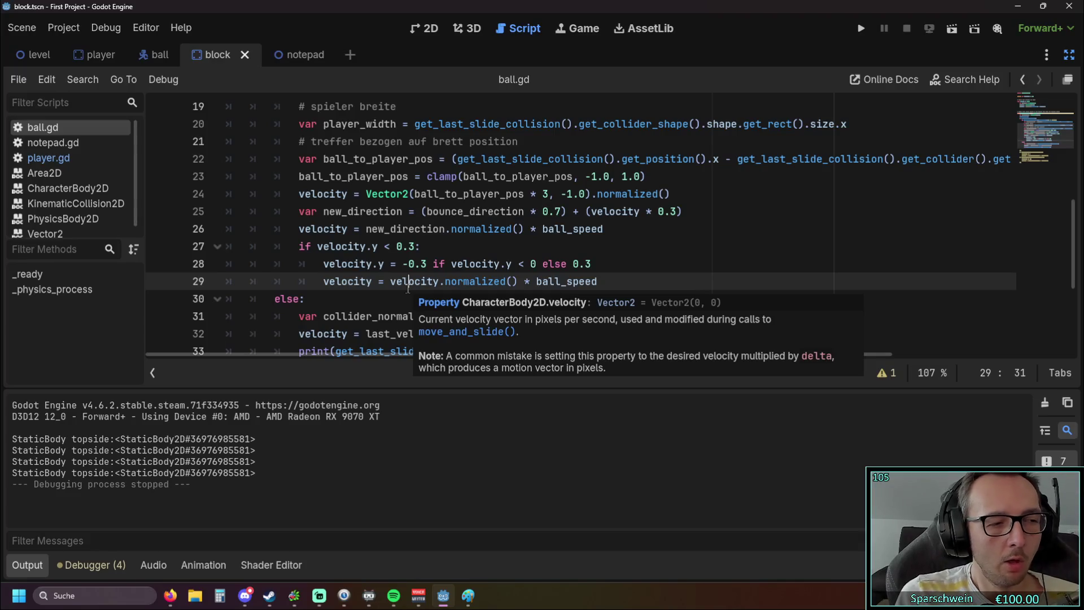
left_click(860, 29)
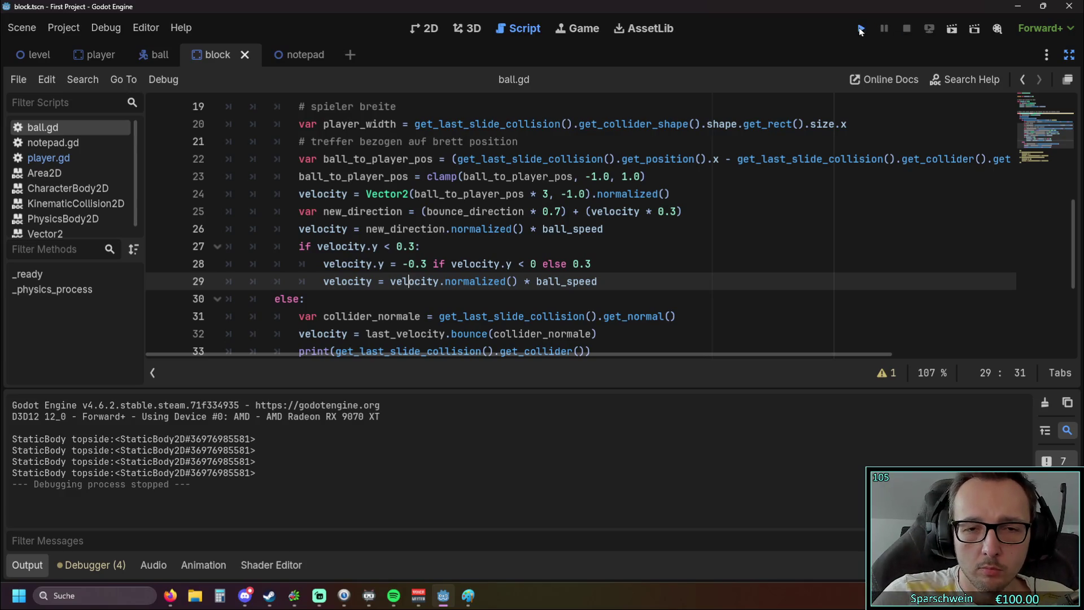
Steer the paddle in the running game, then stop it.
key("Right")
key("Left")
key("Left")
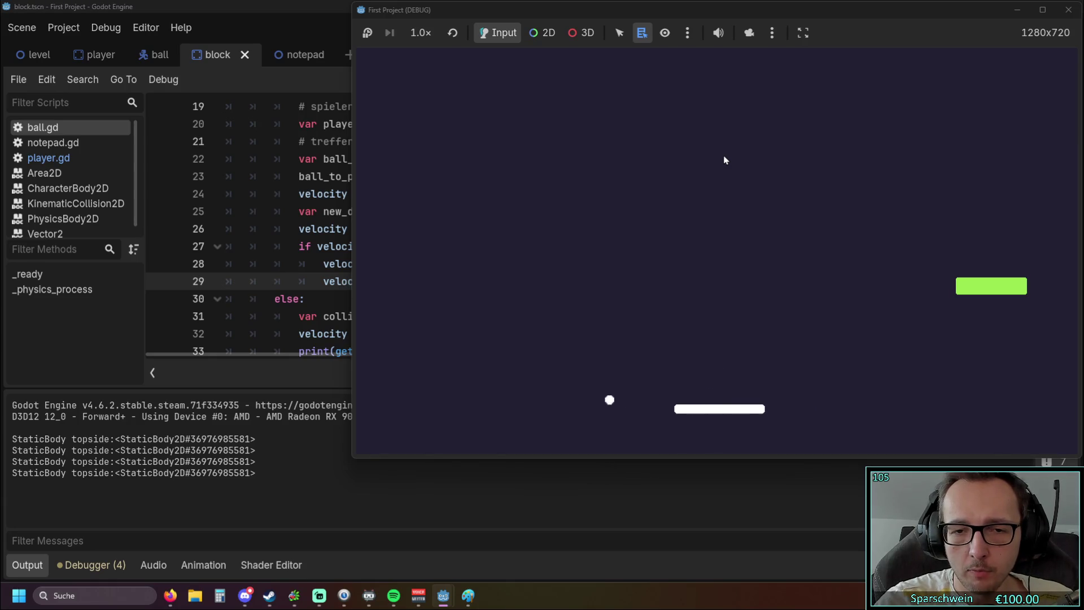
left_click(1068, 10)
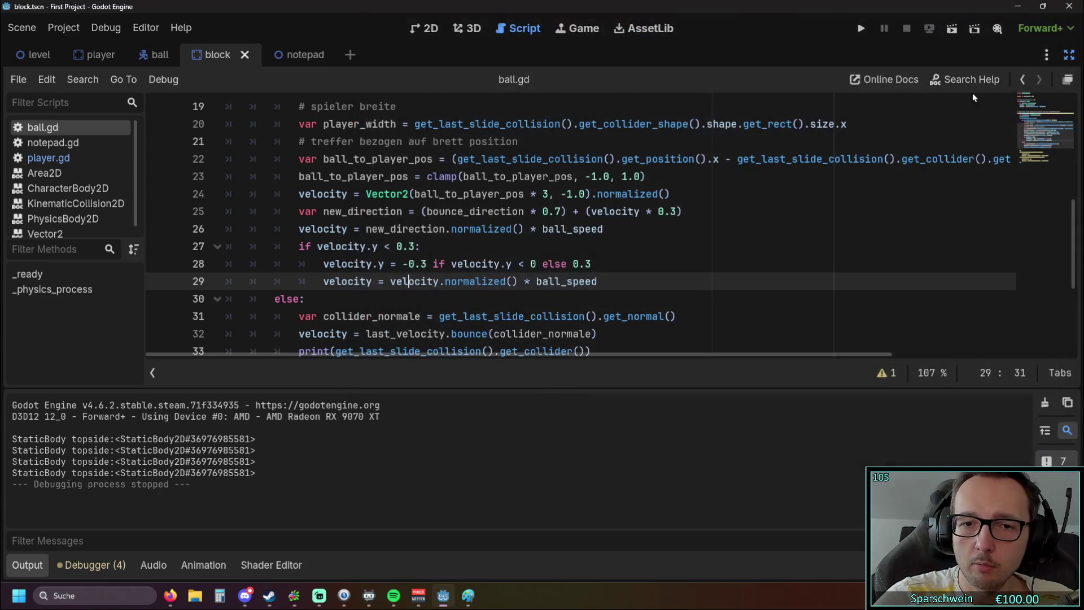
Delete the if velocity.y block on lines 27–29 and test-run the game without it.
left_click_drag(621, 290, 214, 246)
key("ctrl+c")
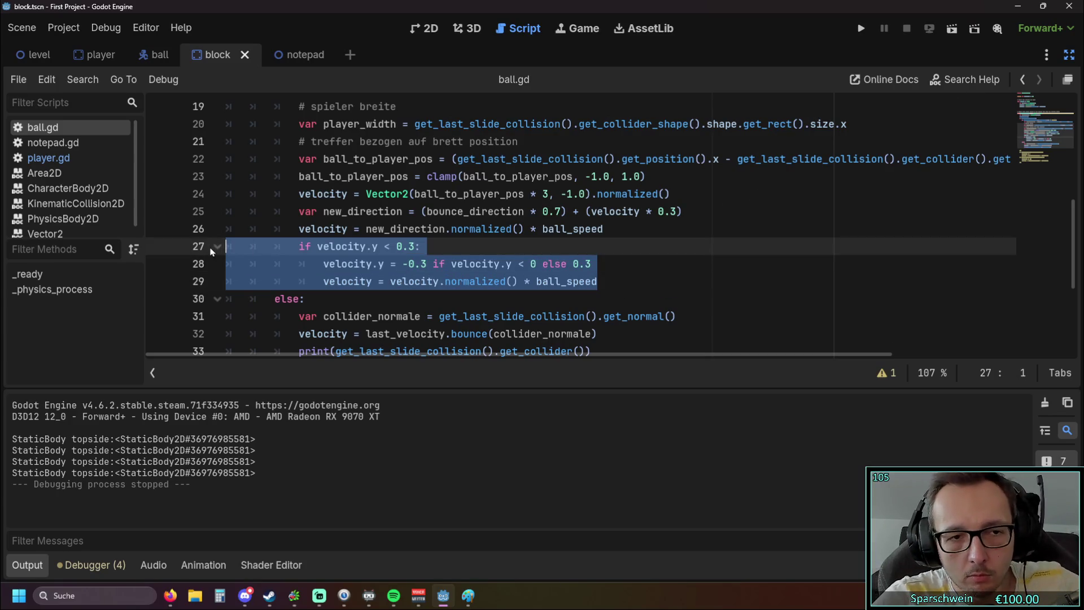
key("BackSpace")
left_click(861, 28)
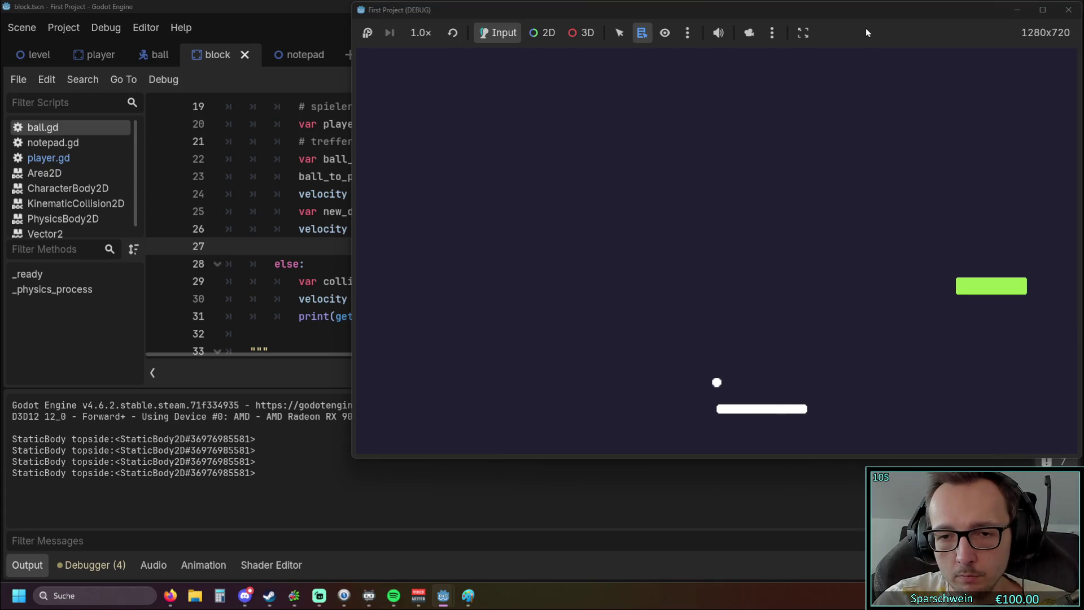
key("Left")
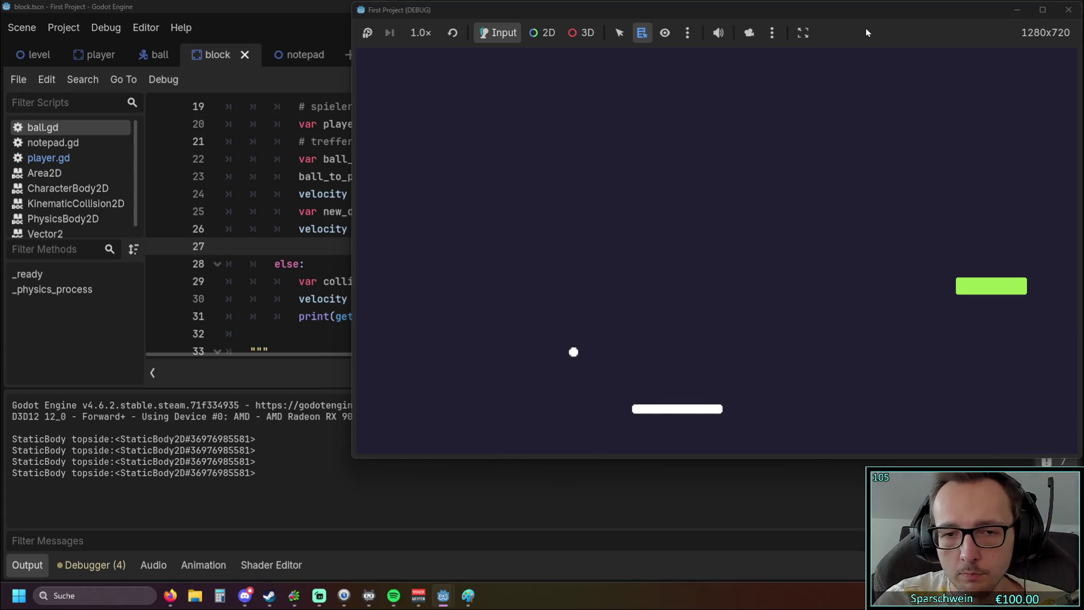
left_click(1068, 9)
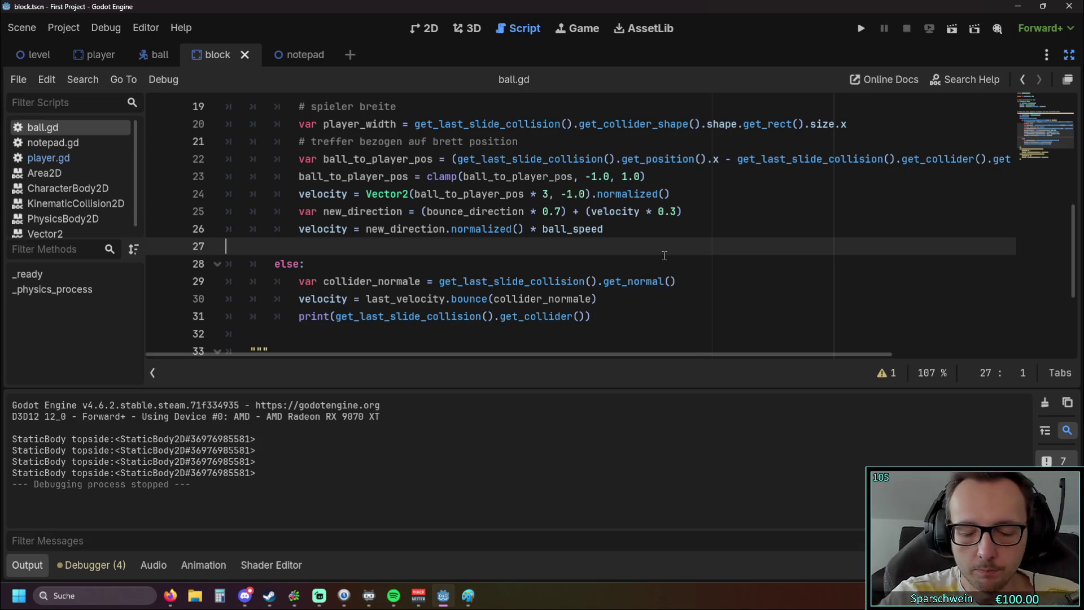
Restore the if velocity.y block on lines 27–29 and review the surrounding code.
key("ctrl+v")
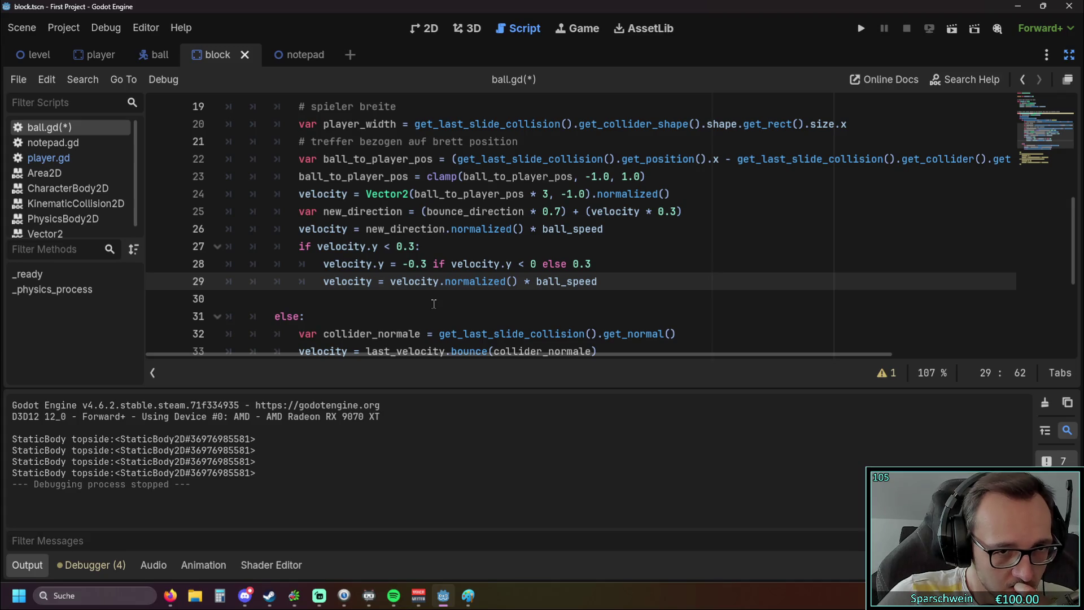
scroll(434, 304, "up", 6)
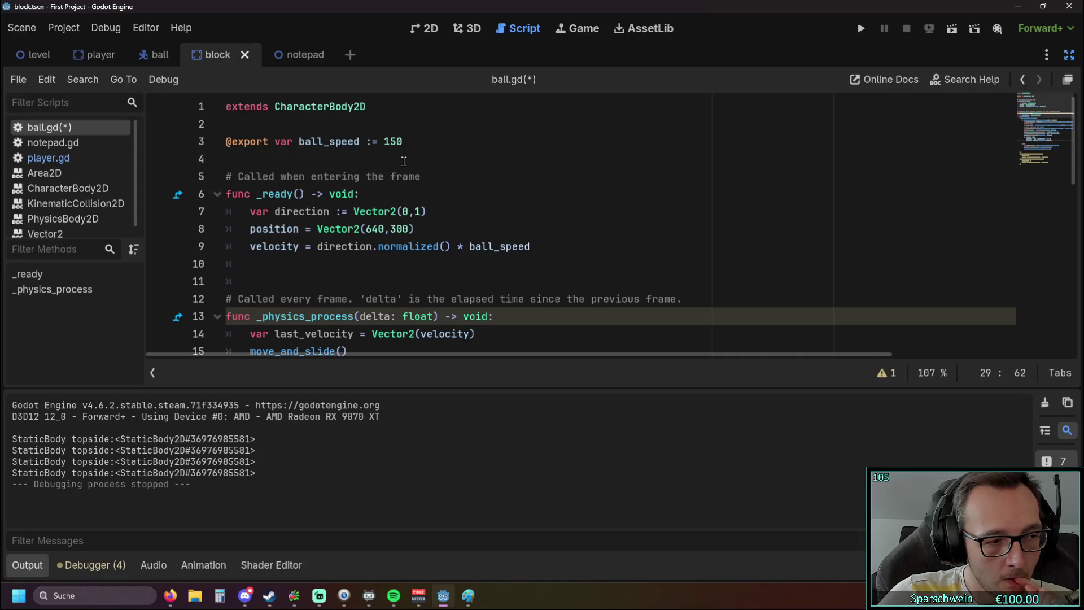
scroll(404, 161, "down", 6)
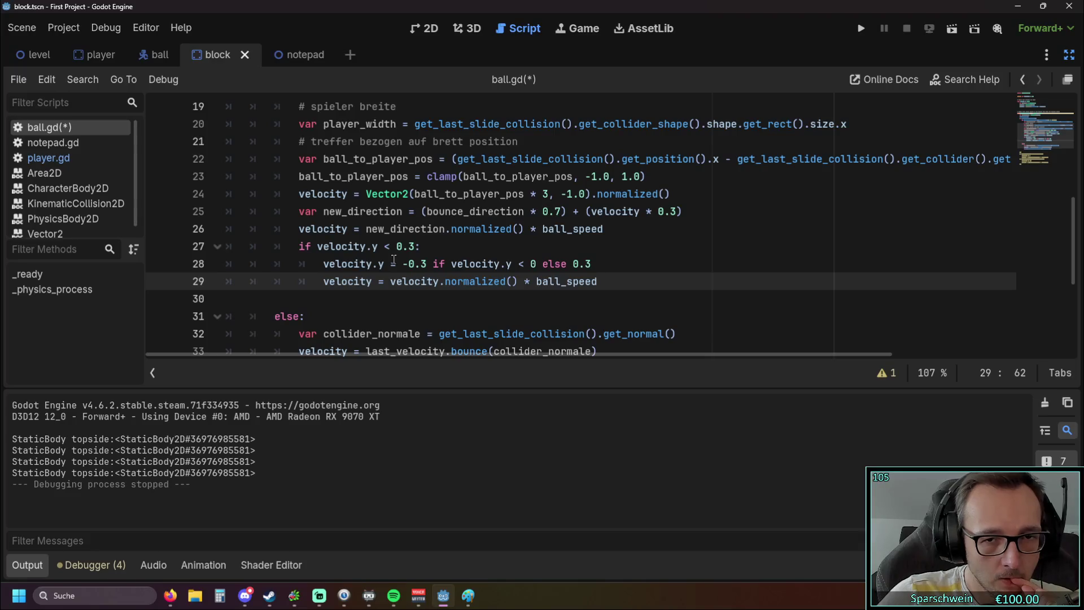
double_click(545, 193)
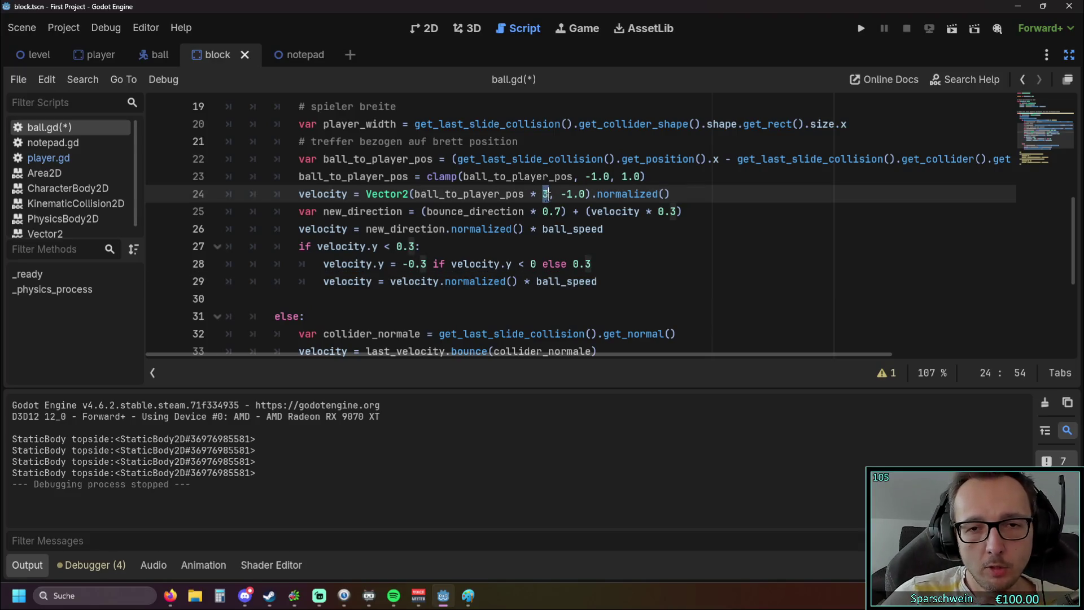
mouse_move(570, 229)
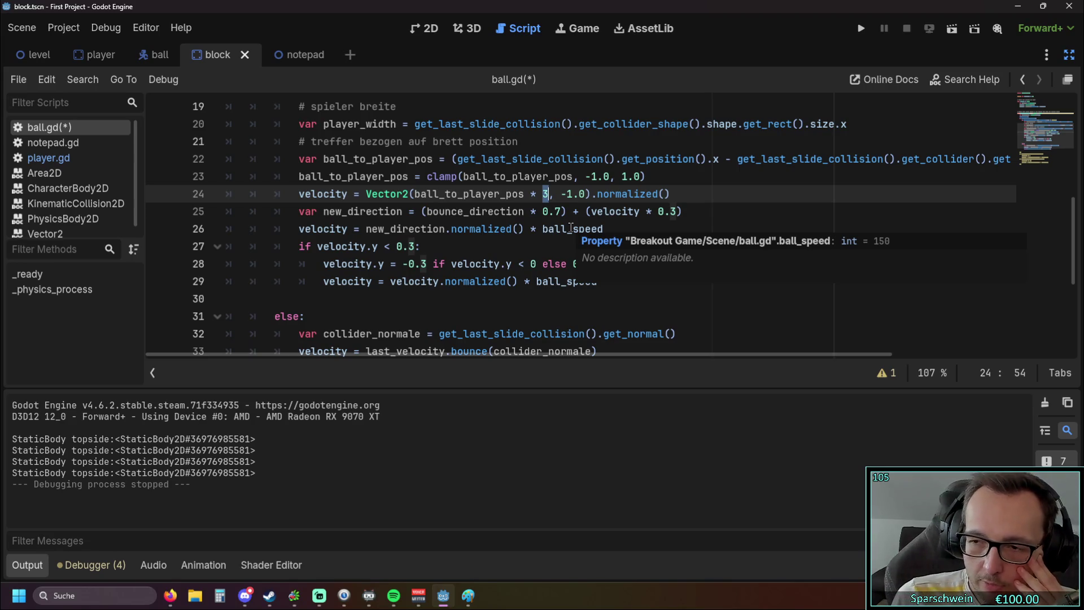
left_click_drag(299, 246, 672, 287)
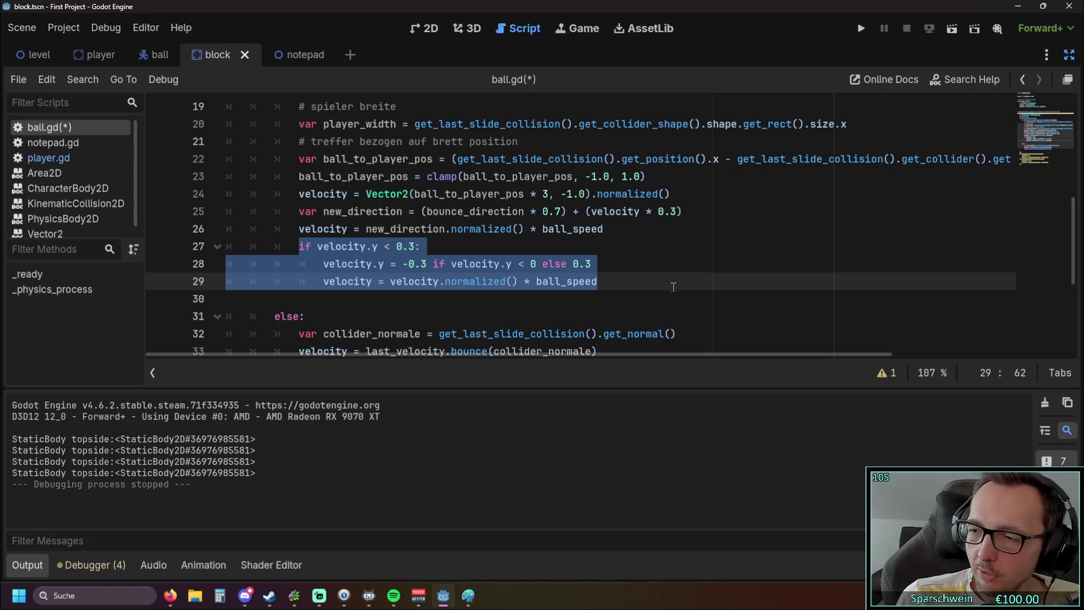
Save ball.gd and start the game, moving the paddle under the ball.
key("alt+Tab")
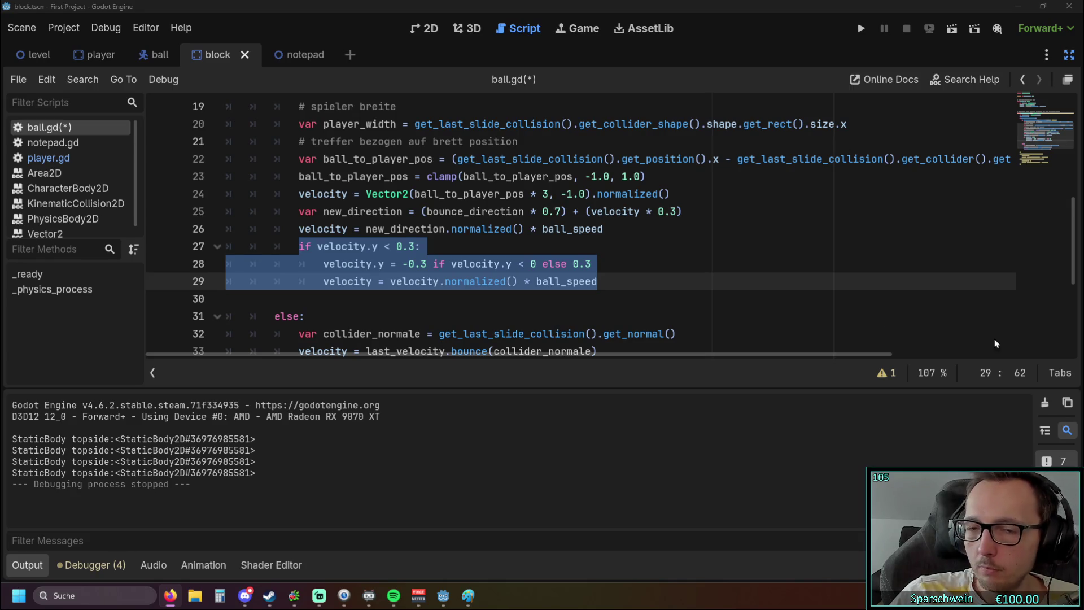
key("alt+Tab")
key("Down")
key("Down")
left_click(861, 28)
key("Right")
key("Left")
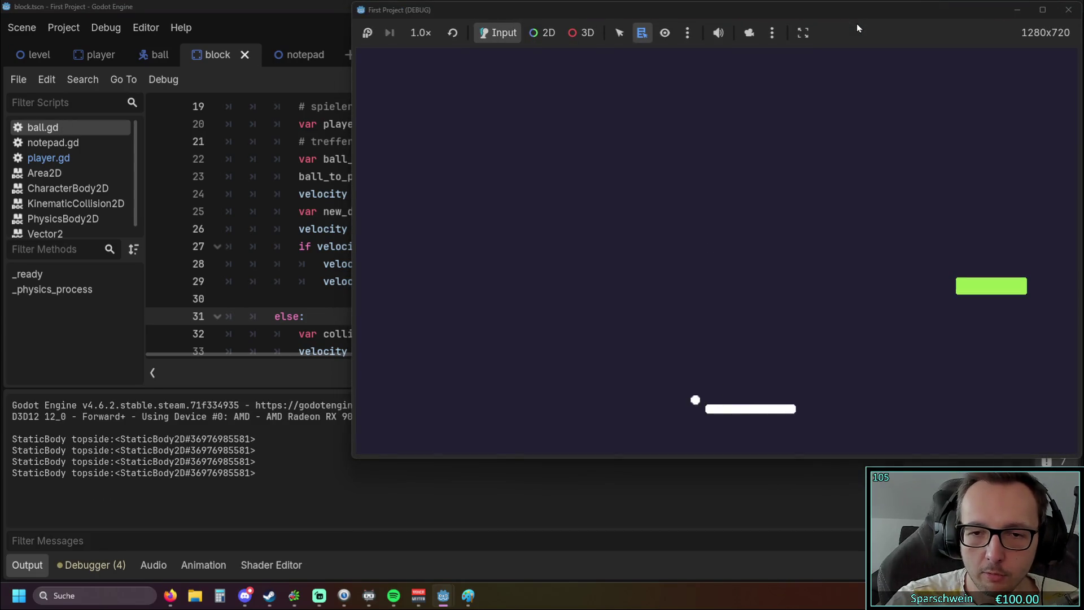
Move the paddle left to follow the ball, then close the game window.
key("Left")
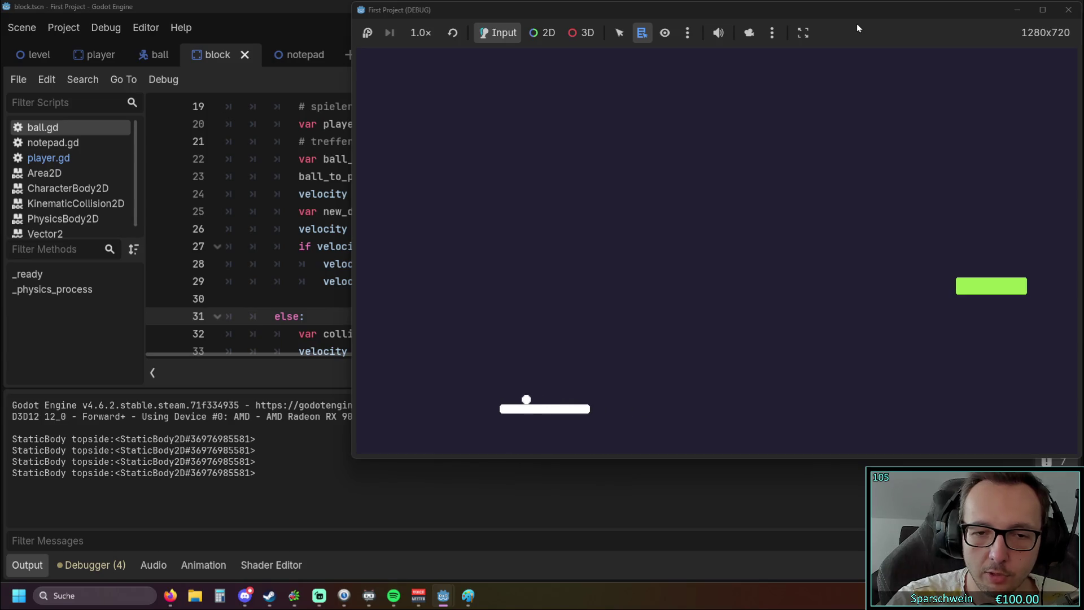
left_click(1069, 10)
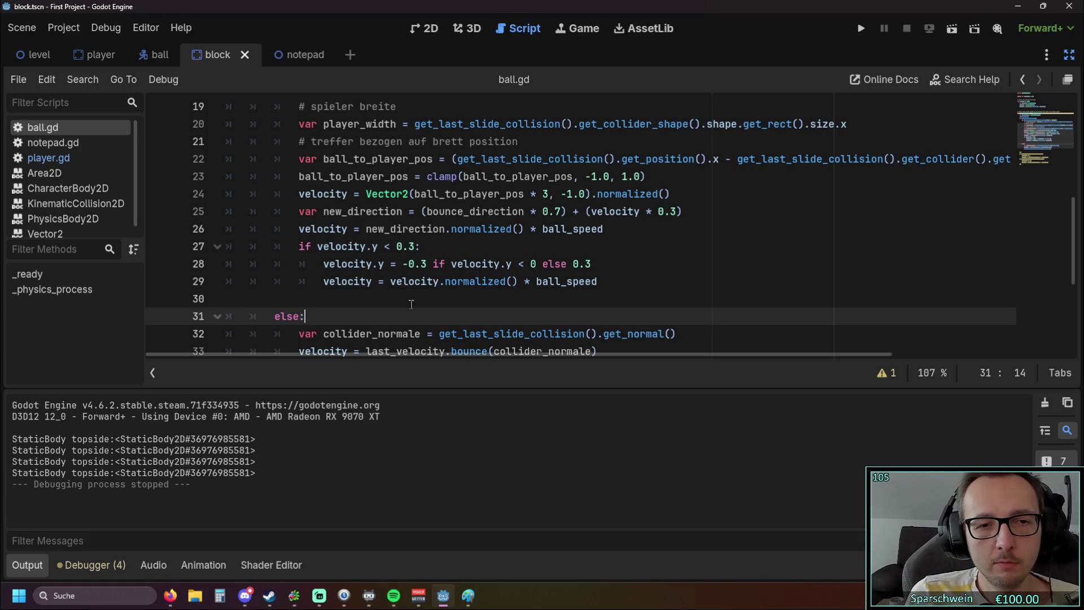
Replace line 28's conditional with a fixed 0.3 and test-run the game.
left_click(407, 265)
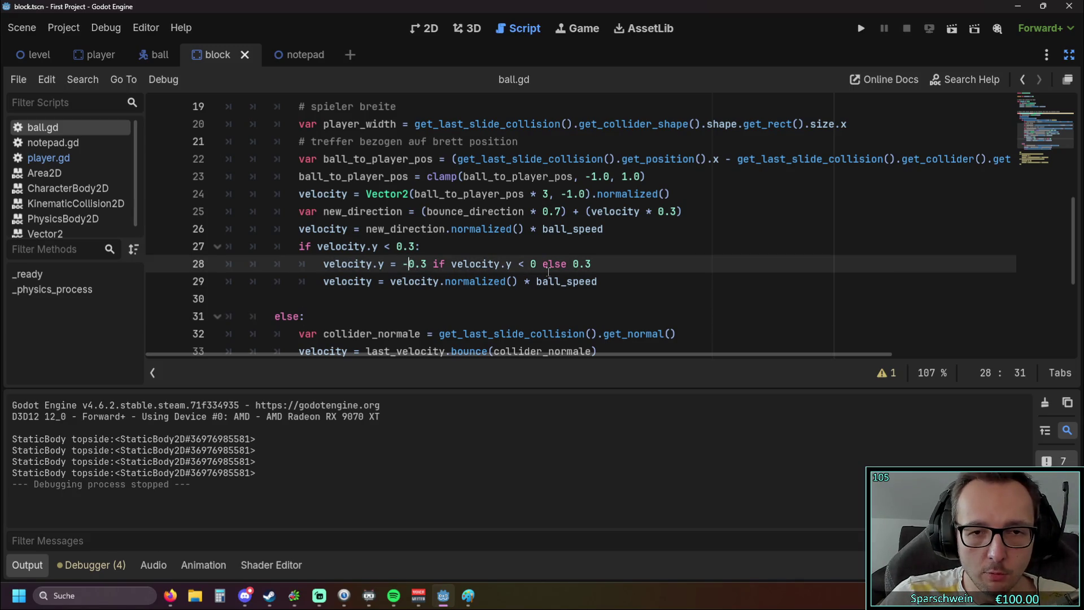
left_click_drag(591, 264, 402, 264)
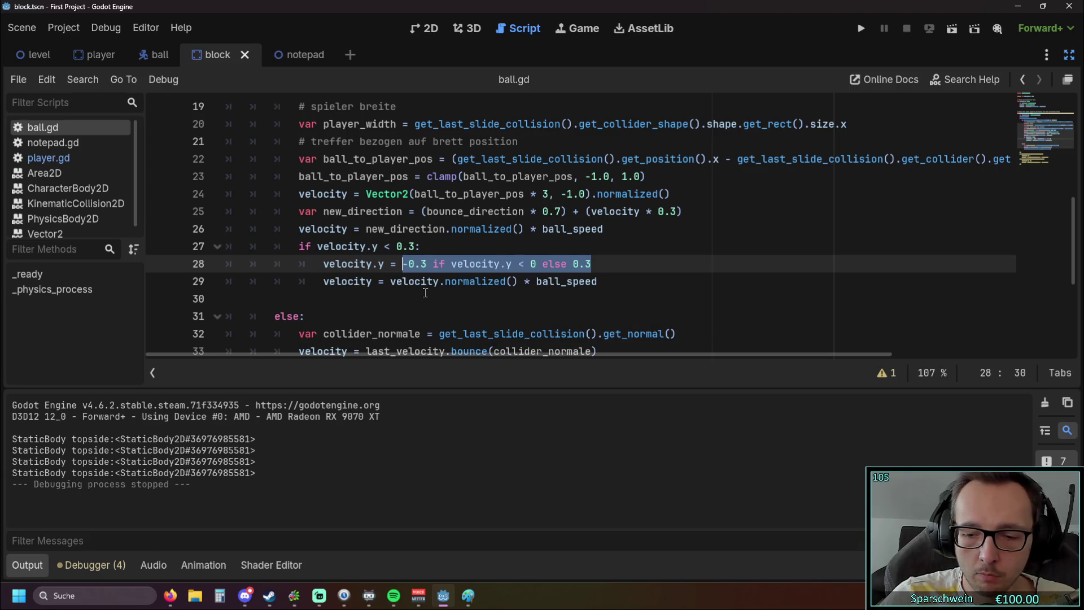
type("0.3")
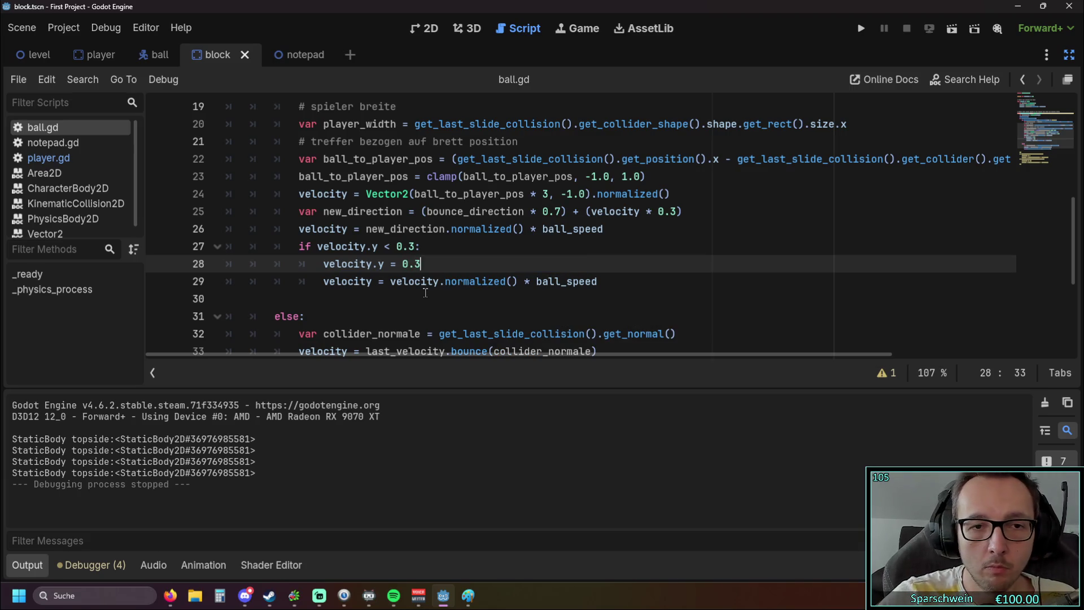
left_click(440, 318)
left_click(861, 29)
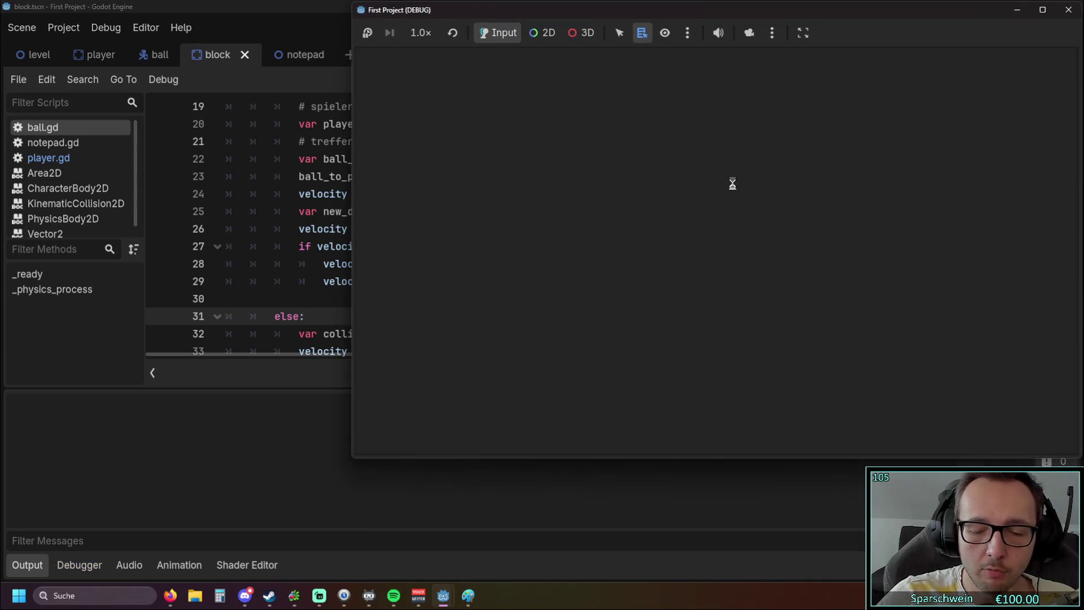
key("Right")
key("Right")
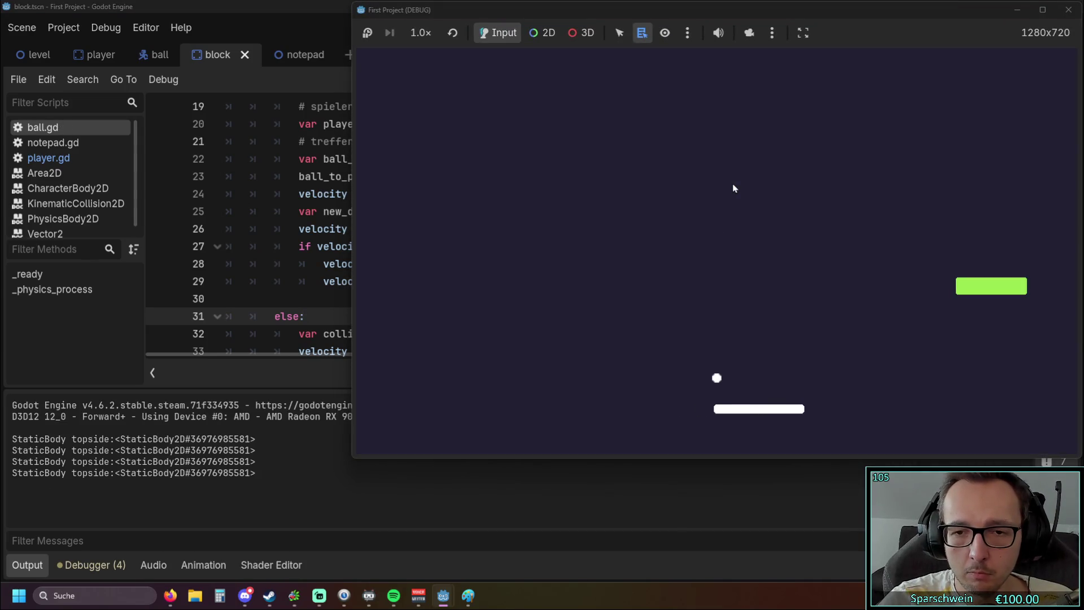
left_click(1068, 9)
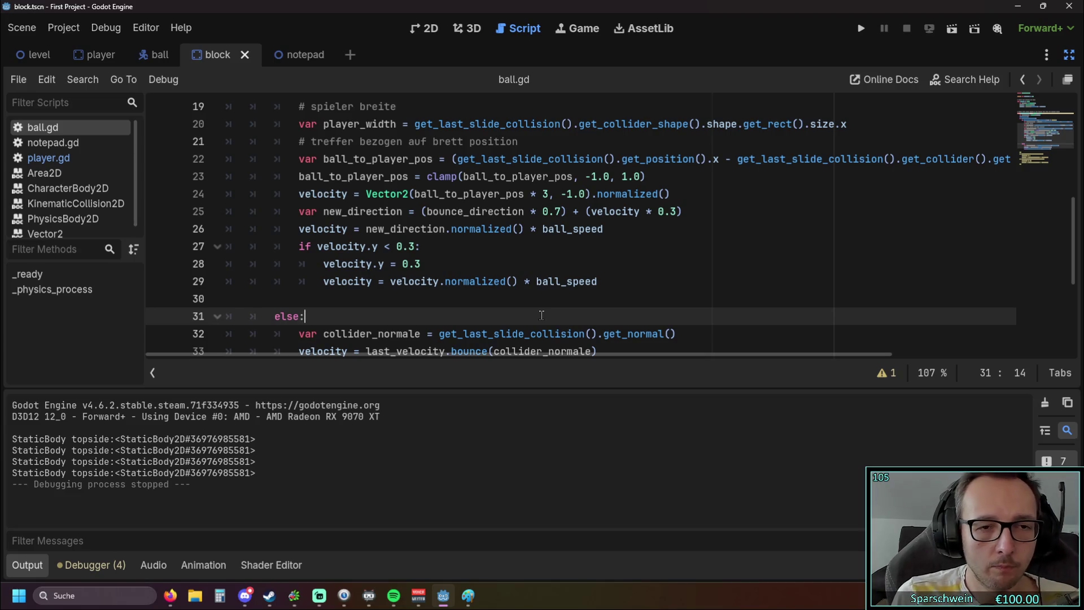
Delete the velocity.y = 0.3 line and test the game without the override.
left_click(481, 263)
key("shift+Home")
key("shift+Home")
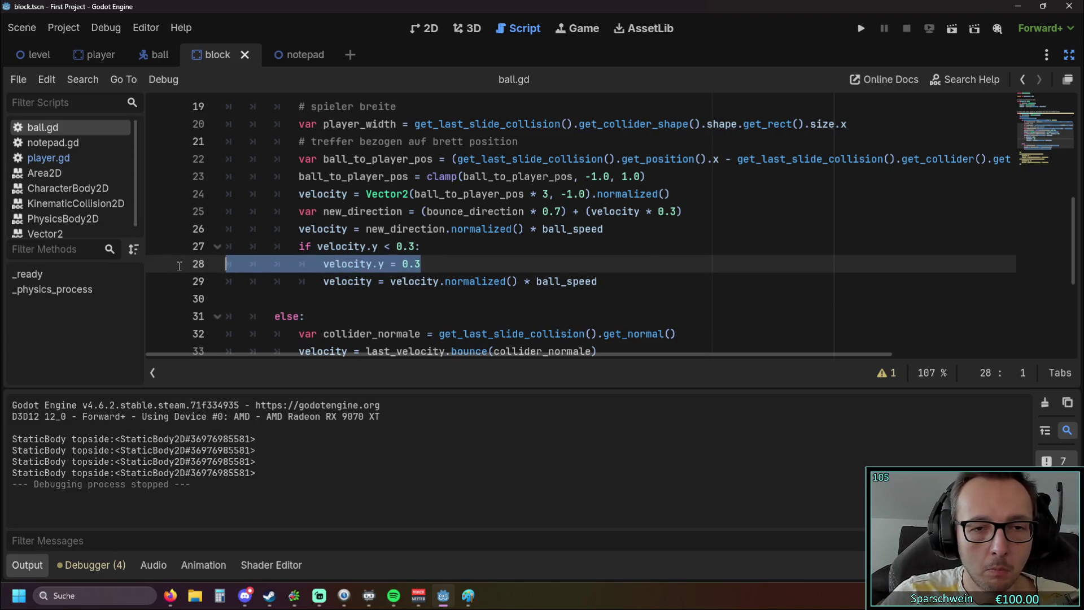
key("BackSpace")
key("BackSpace")
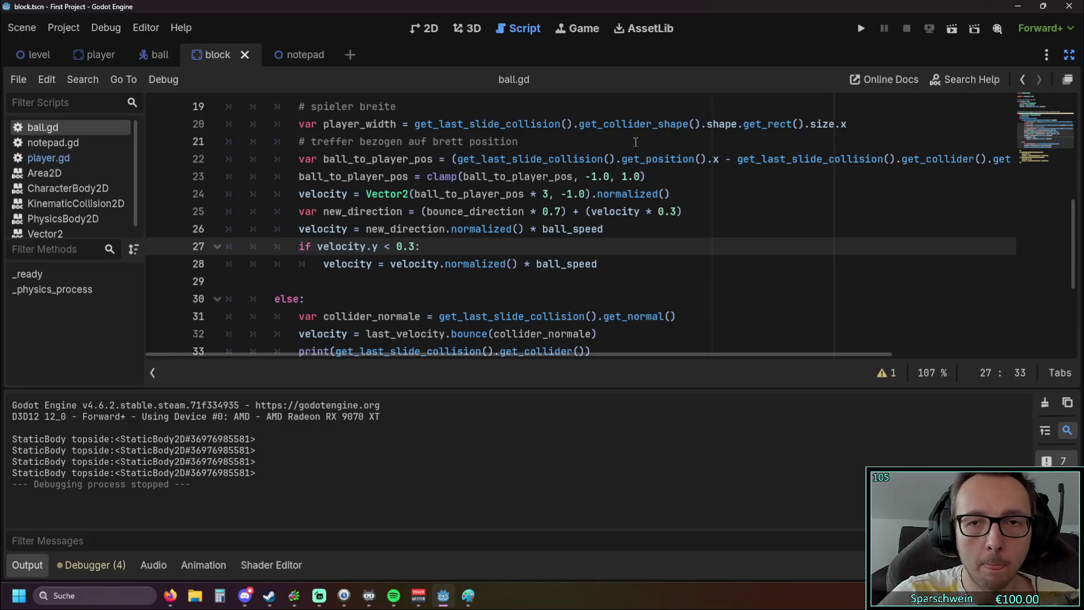
left_click(859, 28)
key("Left")
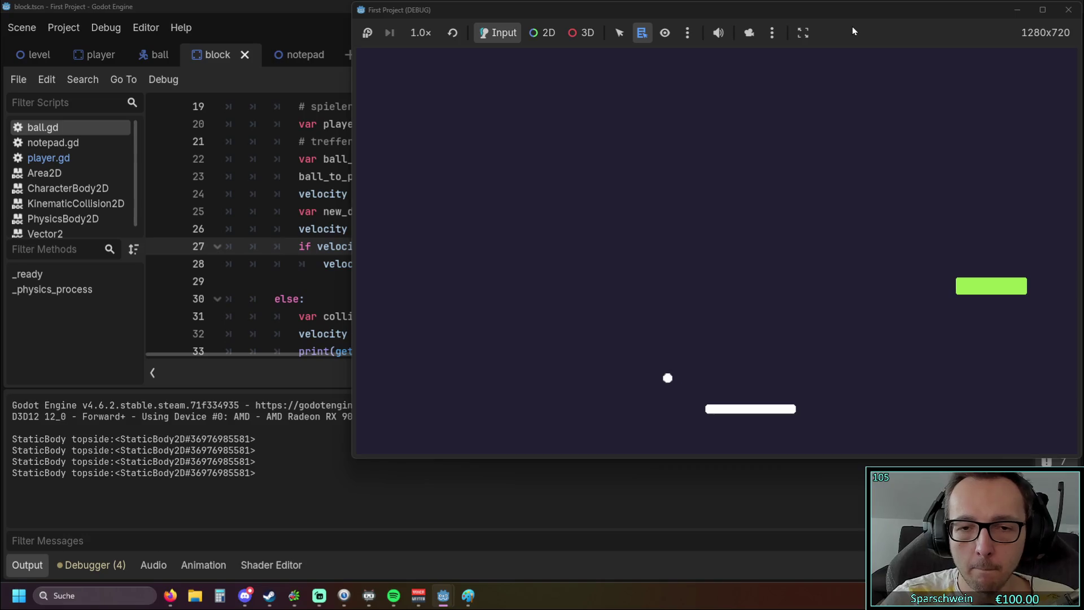
left_click(1069, 10)
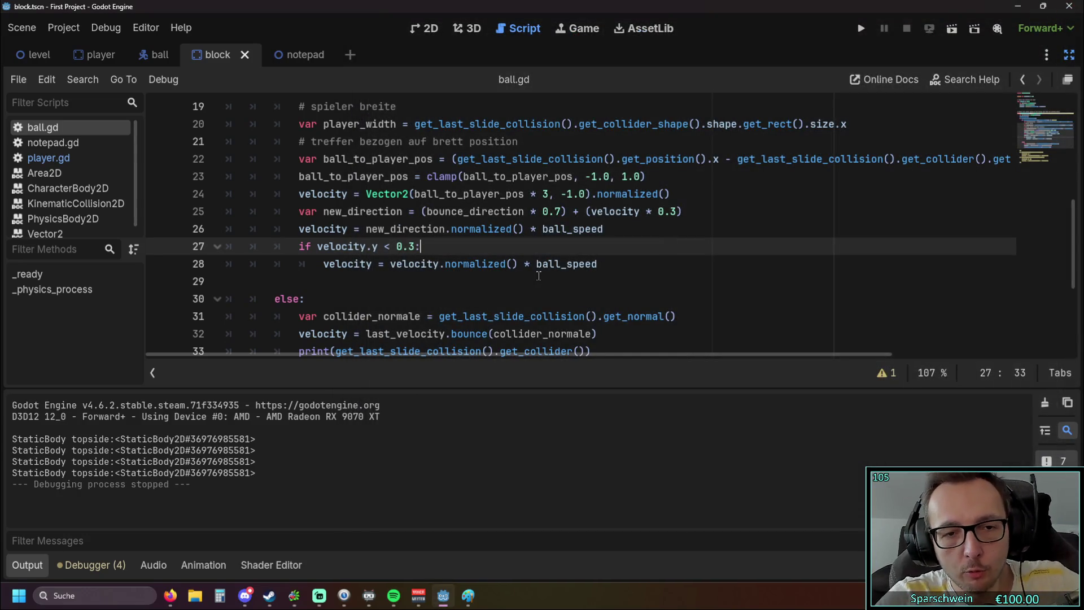
Undo to restore velocity.y = 0.3 inside the if block, then save and launch.
key("ctrl+z")
left_click(511, 316)
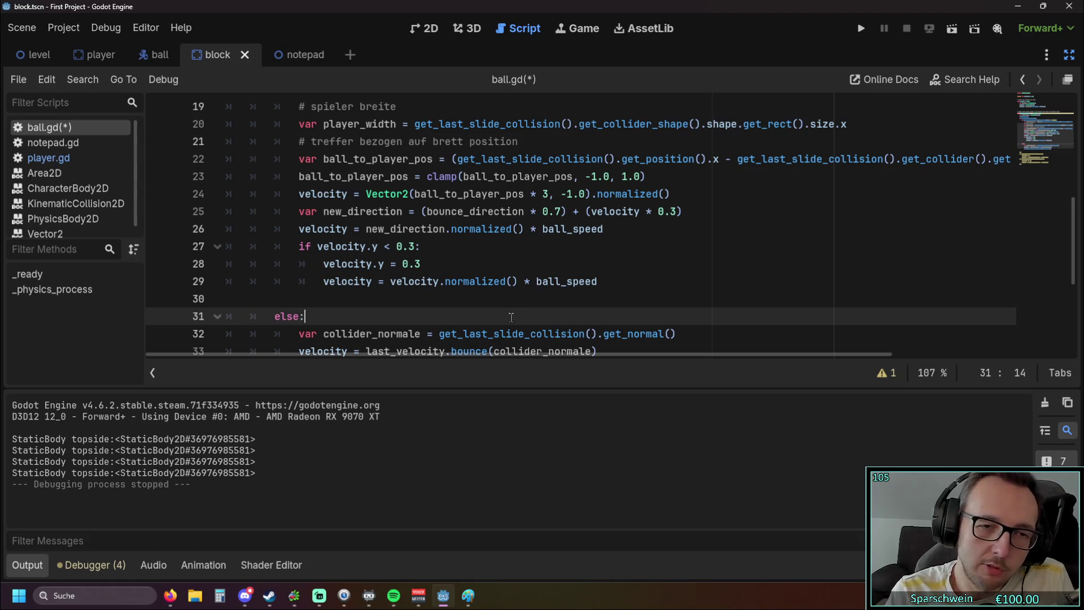
left_click(860, 28)
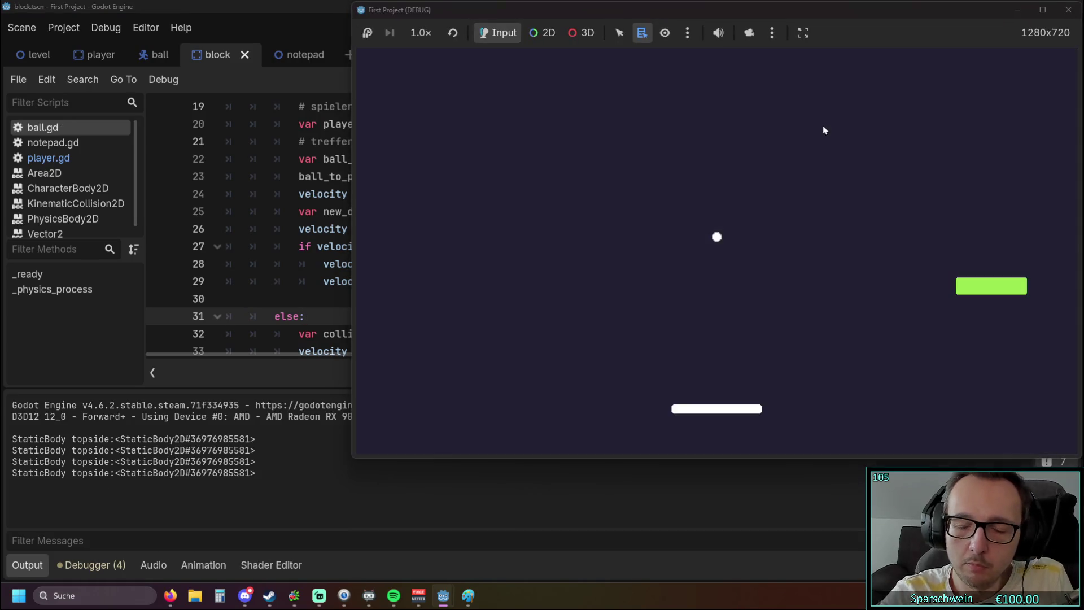
Steer the paddle left to hit the ball, stop the game, and select .normalized() on line 29.
key("Left")
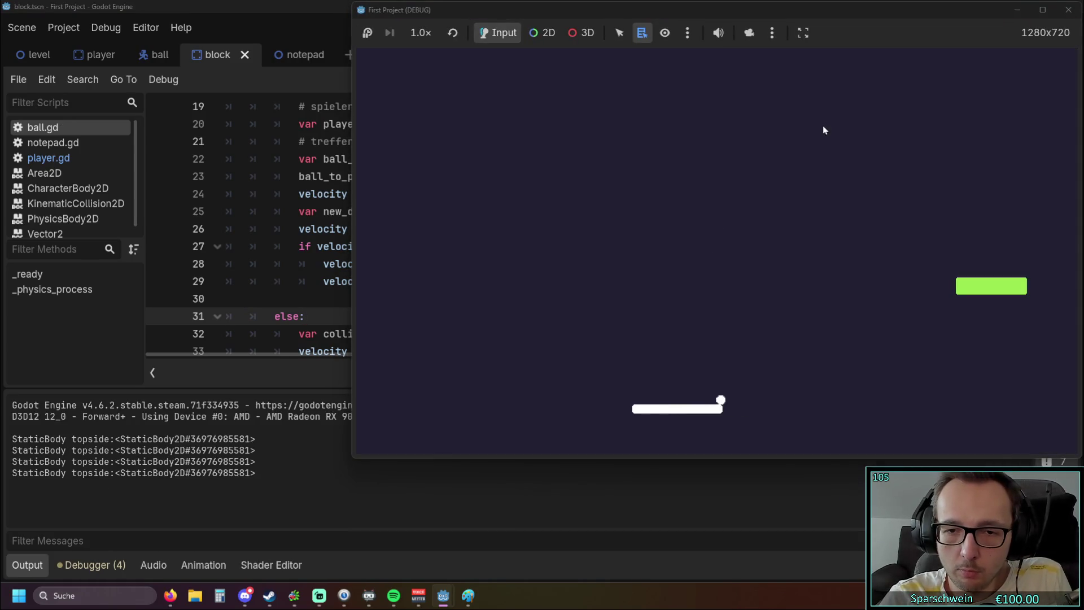
left_click(1068, 10)
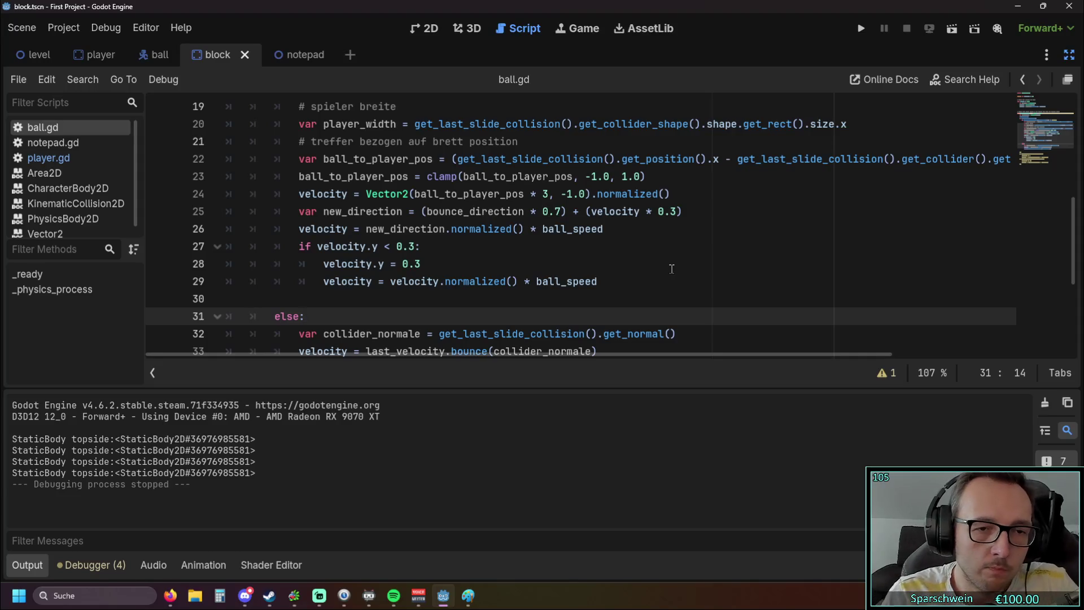
left_click_drag(439, 283, 518, 283)
key("ctrl+c")
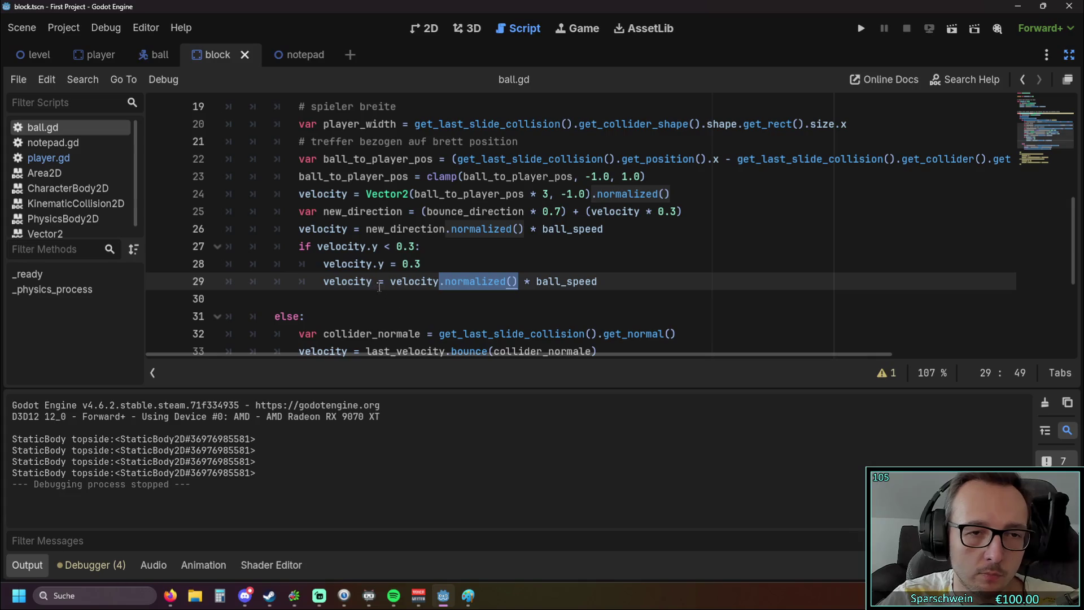
Make line 28 test velocity.normalized().y and set it to -0.3 or 0.3 accordingly.
left_click(372, 263)
key("ctrl+v")
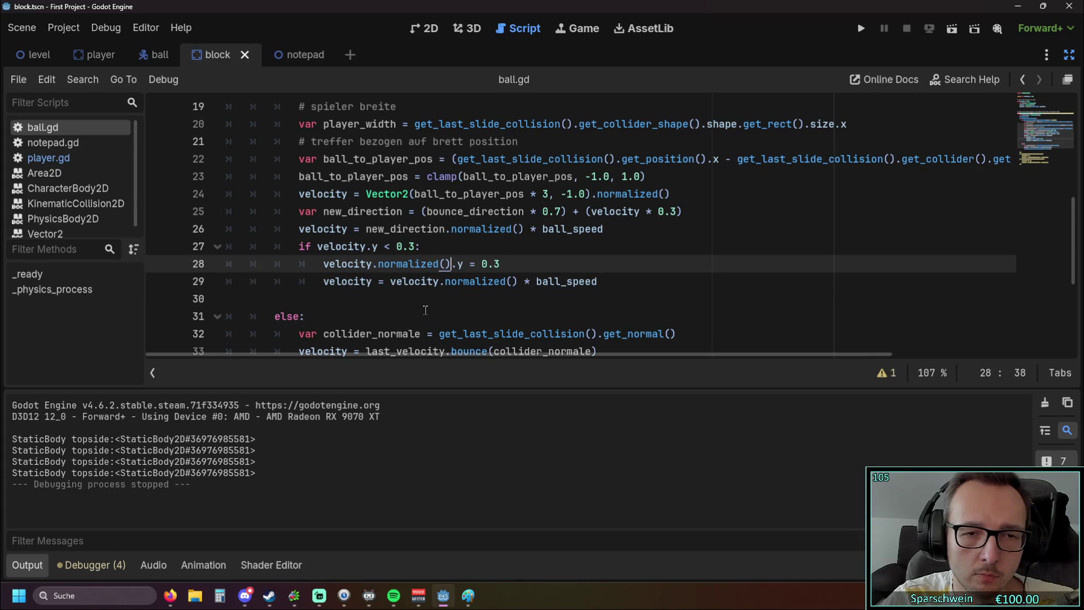
left_click(425, 310)
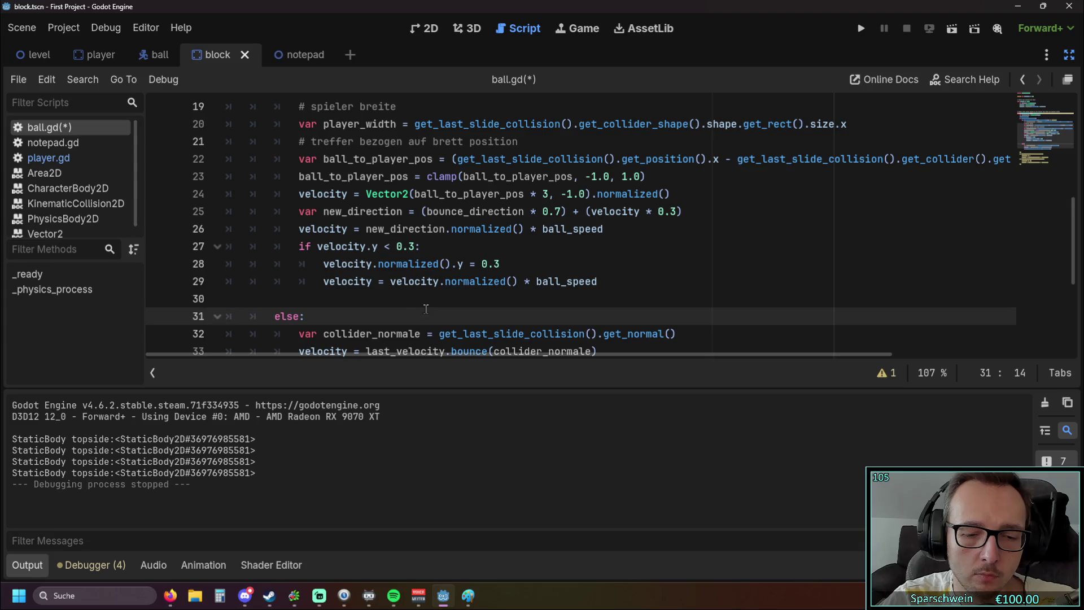
key("ctrl+z")
left_click(454, 308)
left_click(501, 263)
key("ctrl+v")
left_click(525, 303)
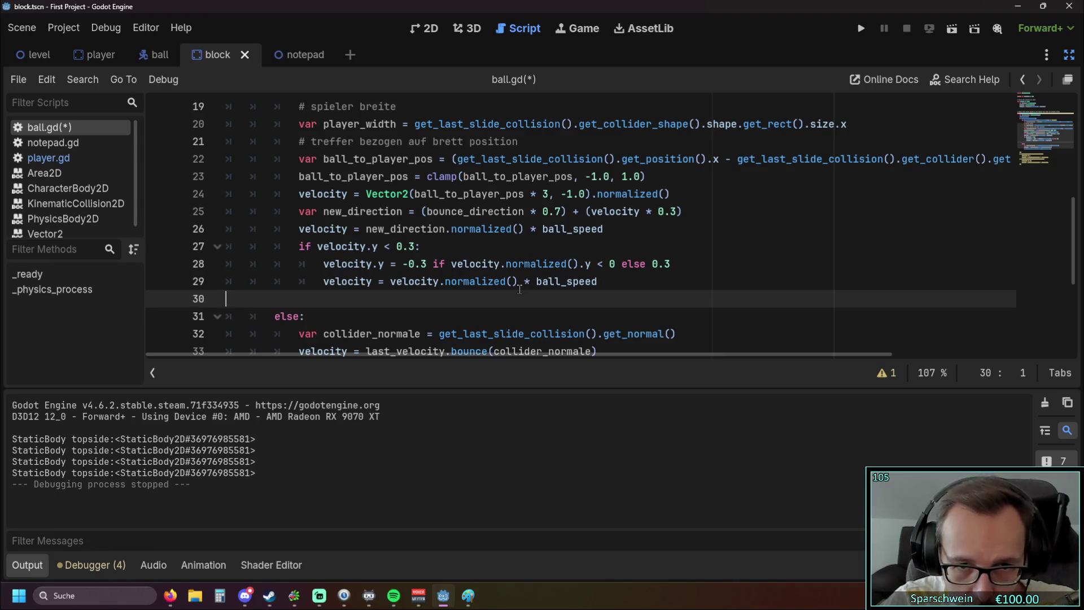
left_click(373, 264)
key("ctrl+v")
left_click(410, 307)
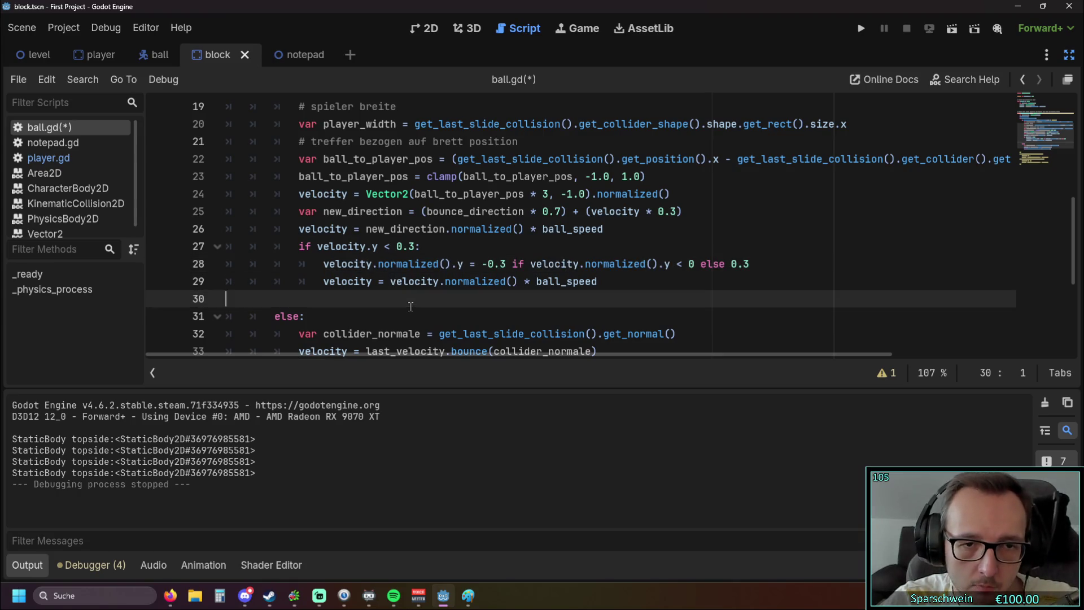
Keep line 27's condition on plain velocity, then save and run the game with F5.
left_click(368, 248)
key("ctrl+v")
left_click(468, 304)
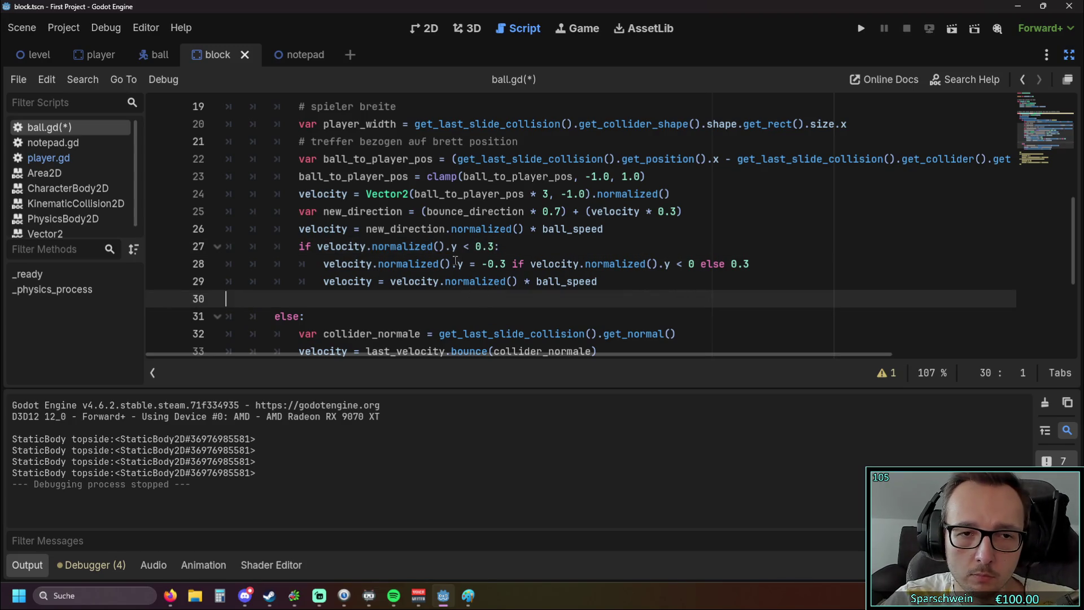
left_click_drag(444, 247, 370, 248)
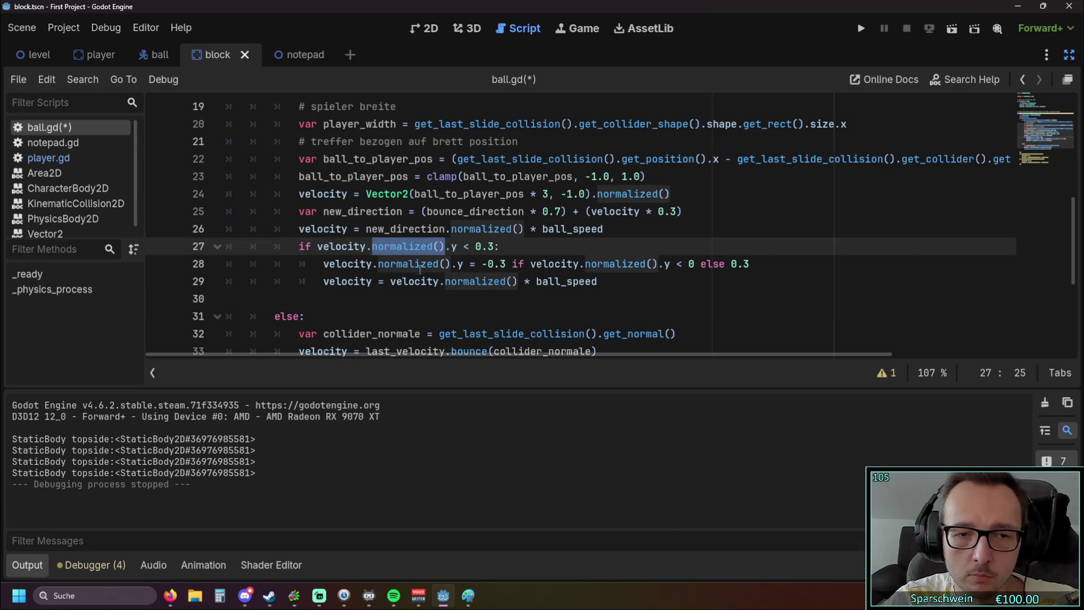
key("Delete")
key("Down")
key("Down")
key("Down")
key("F5")
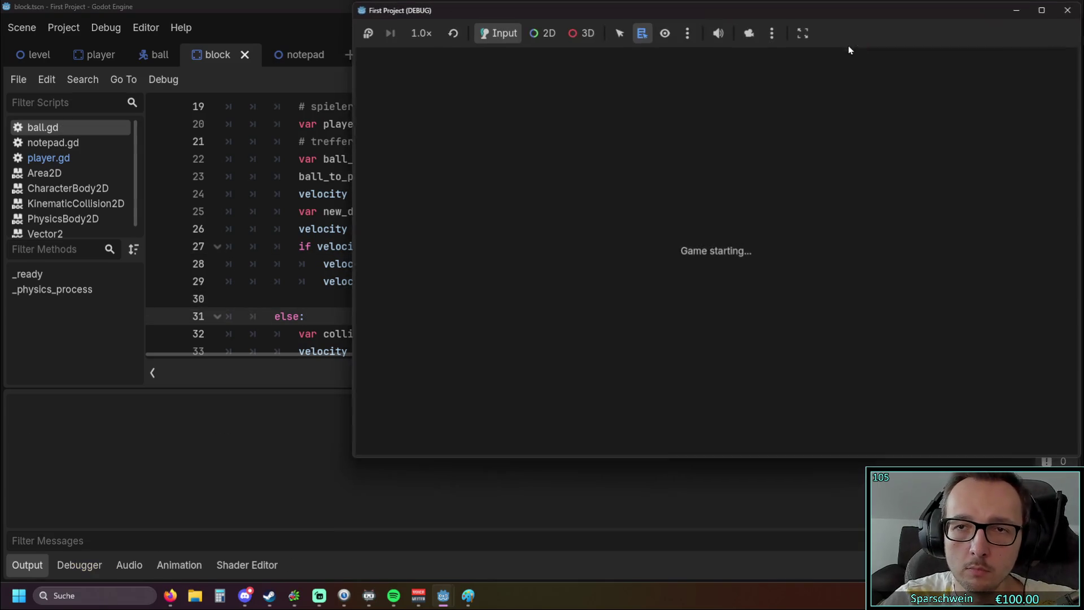
Restart the game, test a paddle bounce, then stop the run.
key("Right")
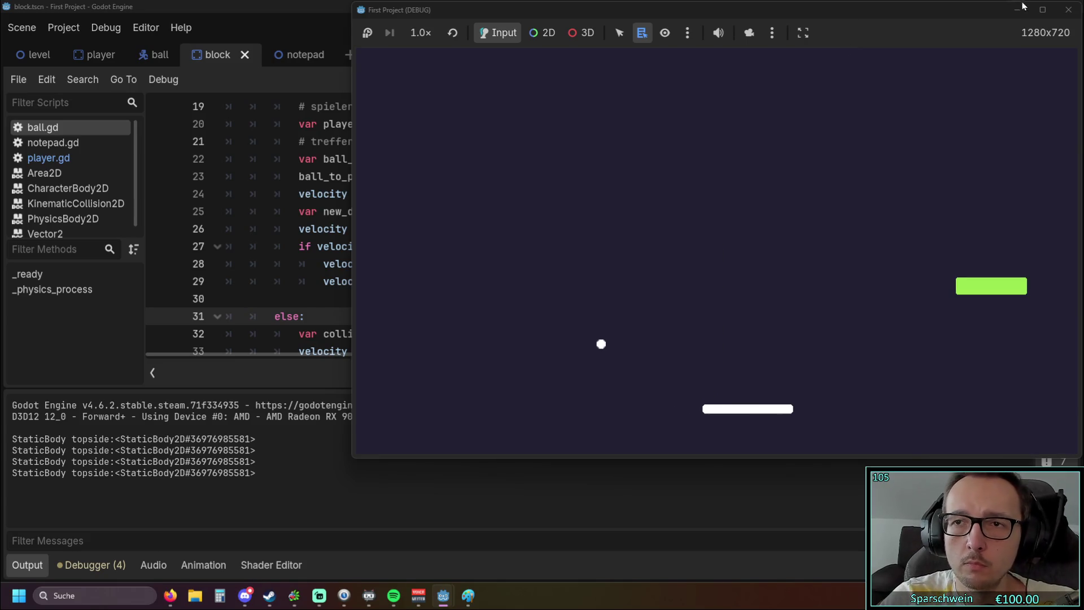
left_click(1068, 10)
key("F5")
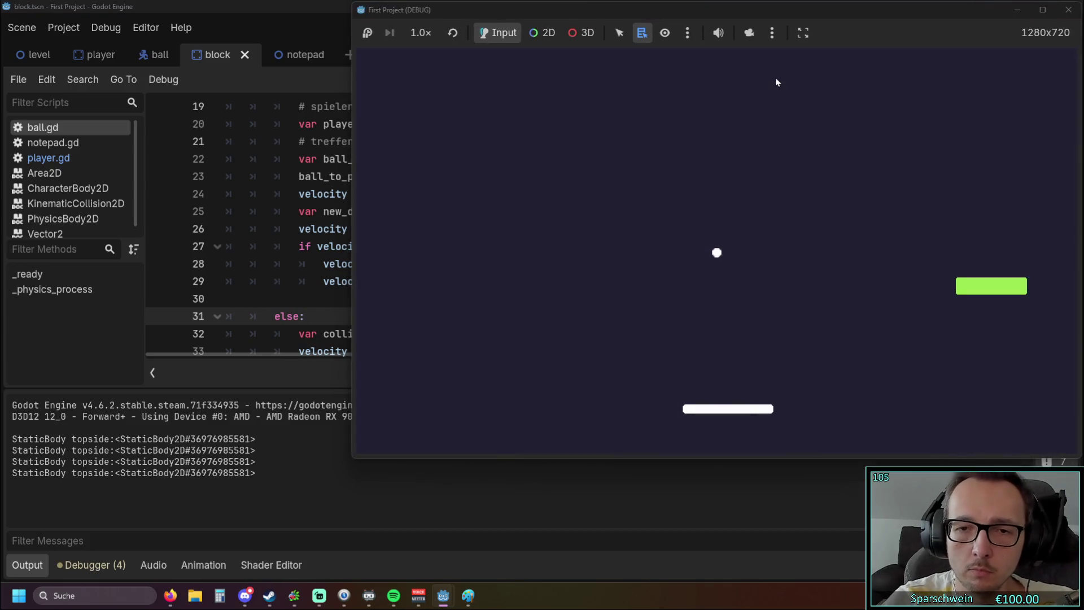
key("Right")
key("Right")
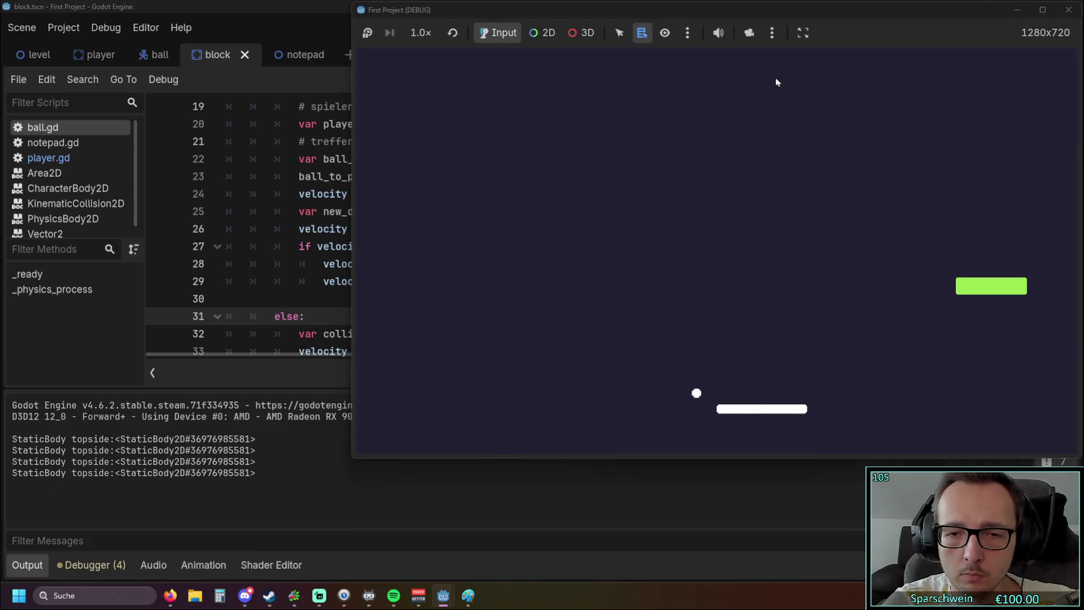
key("Left")
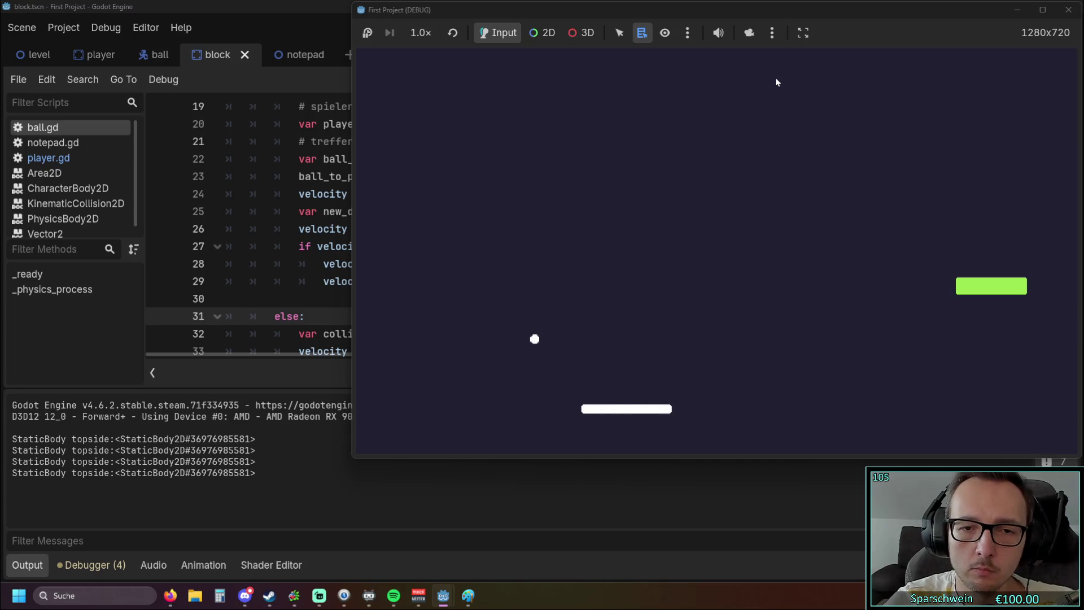
left_click(1069, 9)
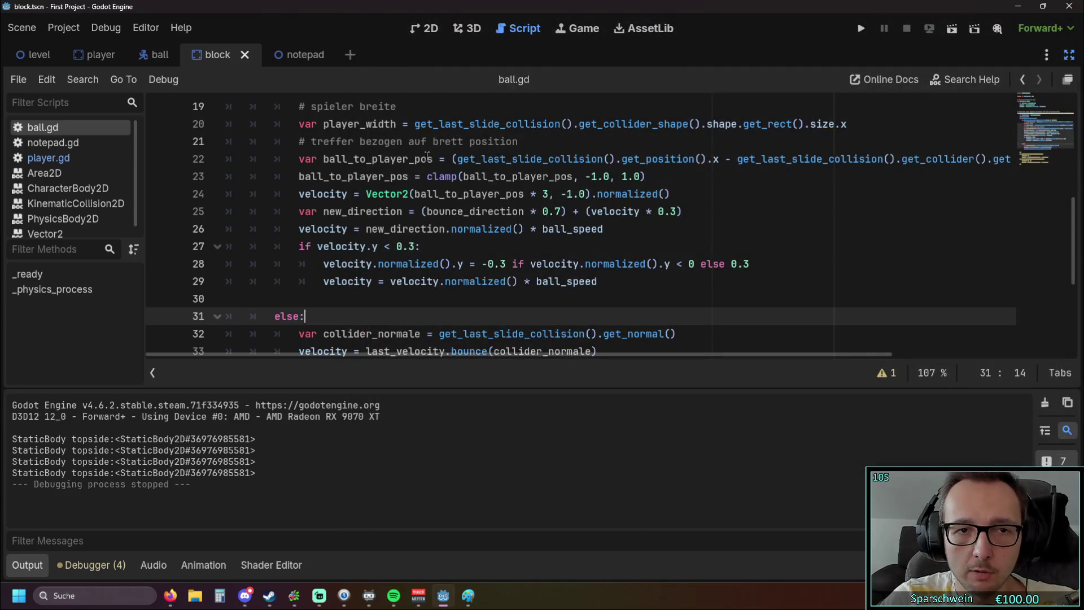
Raise ball_speed from 150 to 300 and run the game.
scroll(404, 202, "up", 6)
double_click(393, 142)
type("300")
left_click(485, 157)
left_click(861, 29)
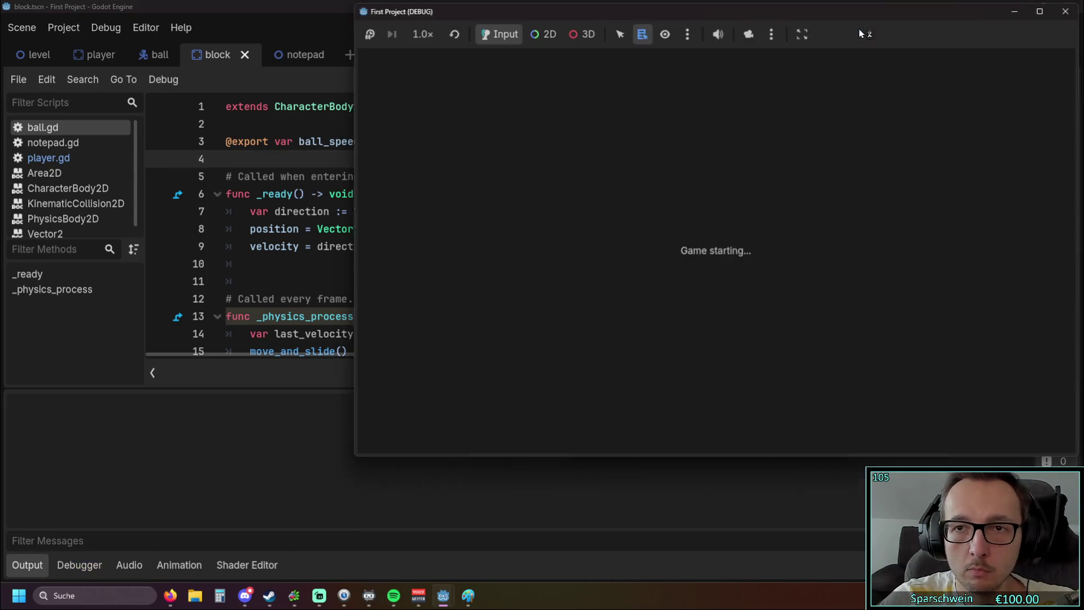
Playtest paddle bounces at ball speed 300, then stop the game.
key("Left")
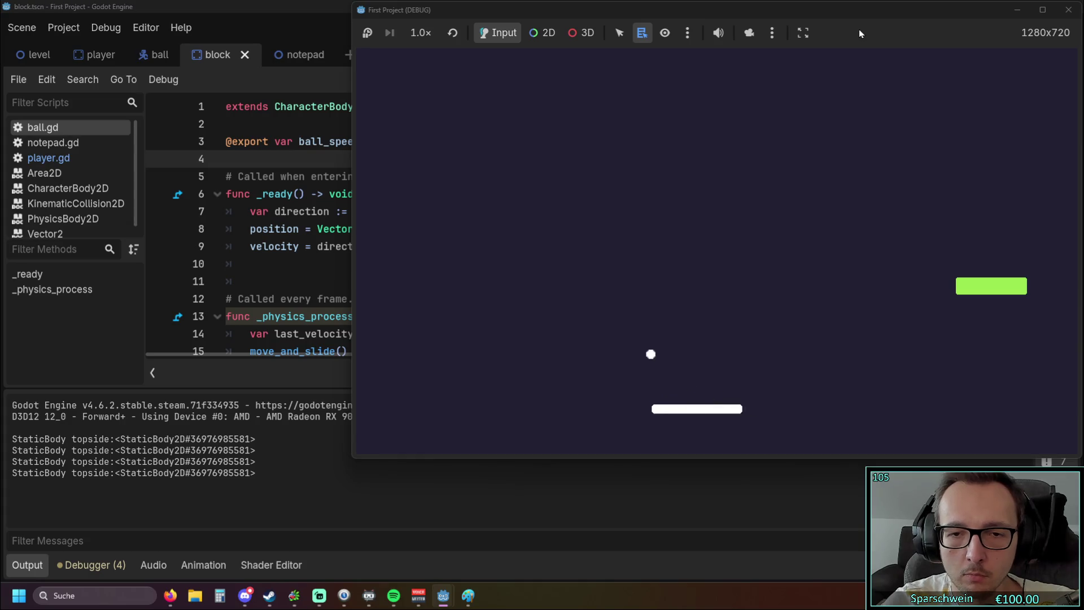
key("Left")
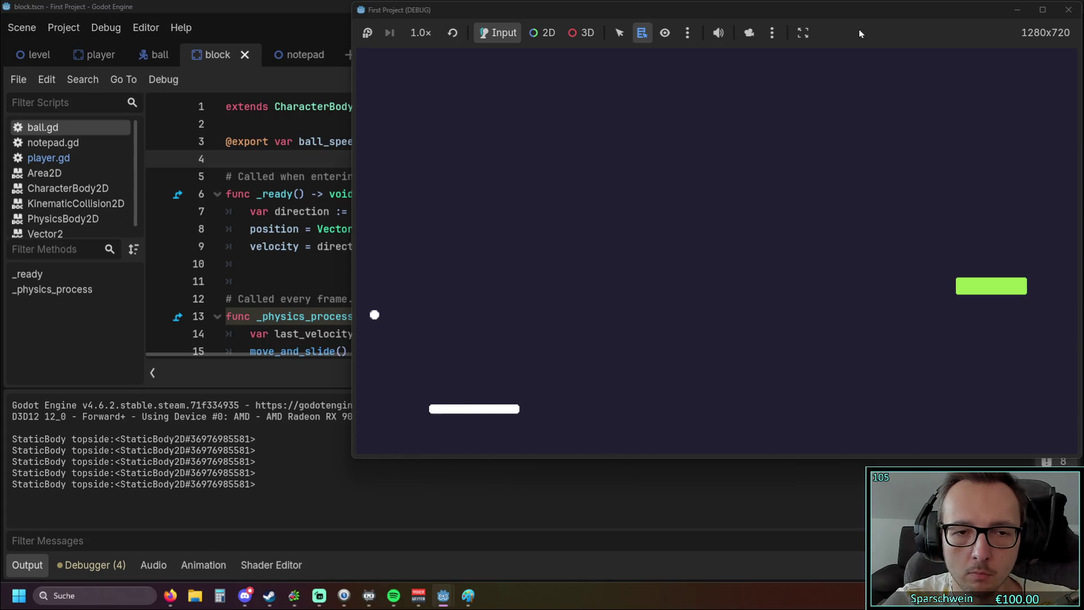
key("Right")
key("Right")
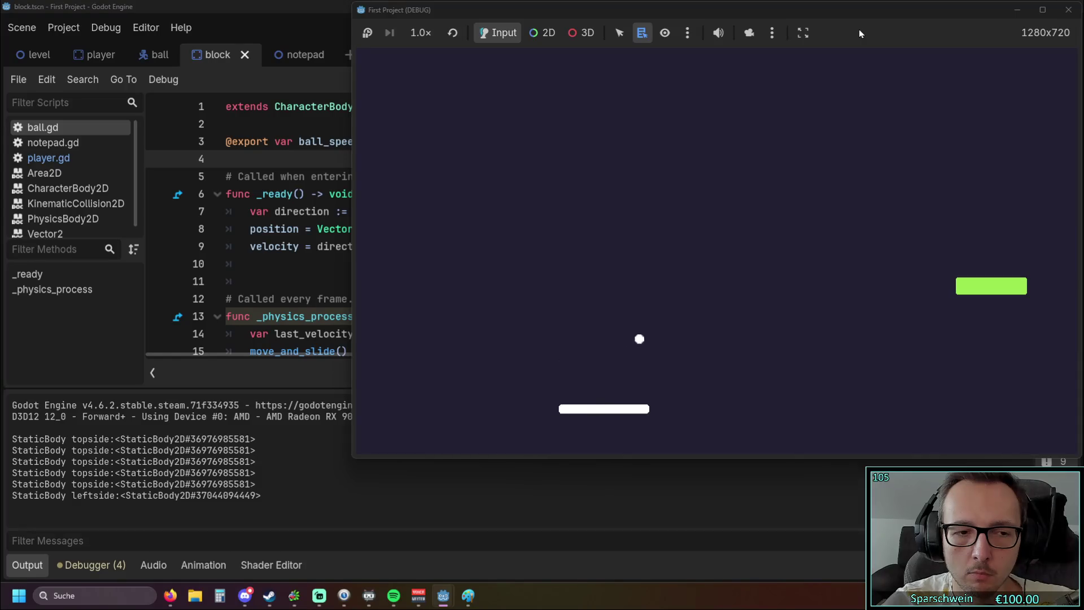
key("Right")
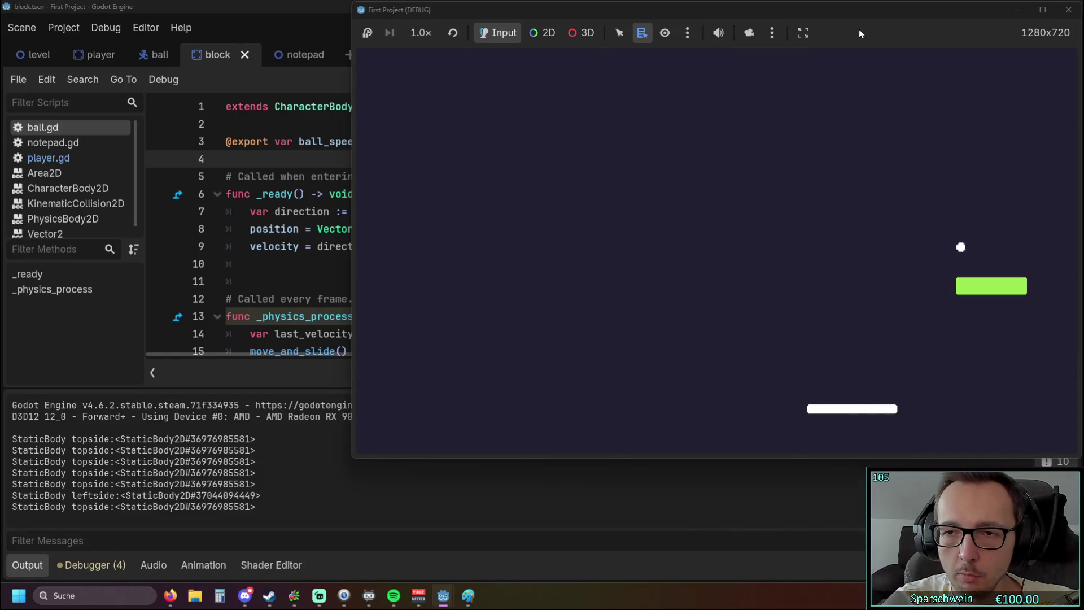
key("Left")
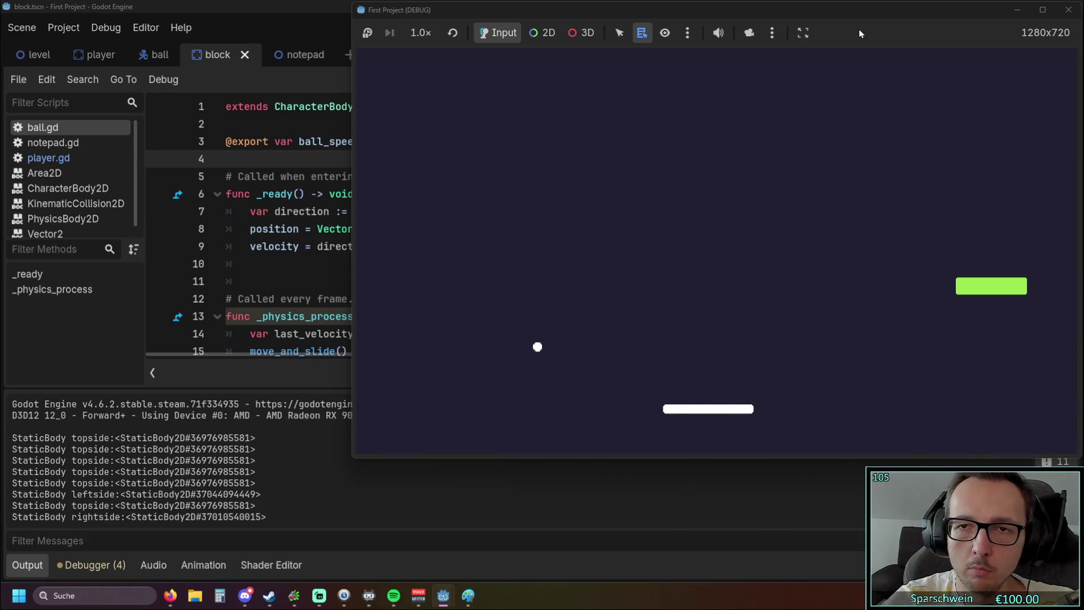
key("Right")
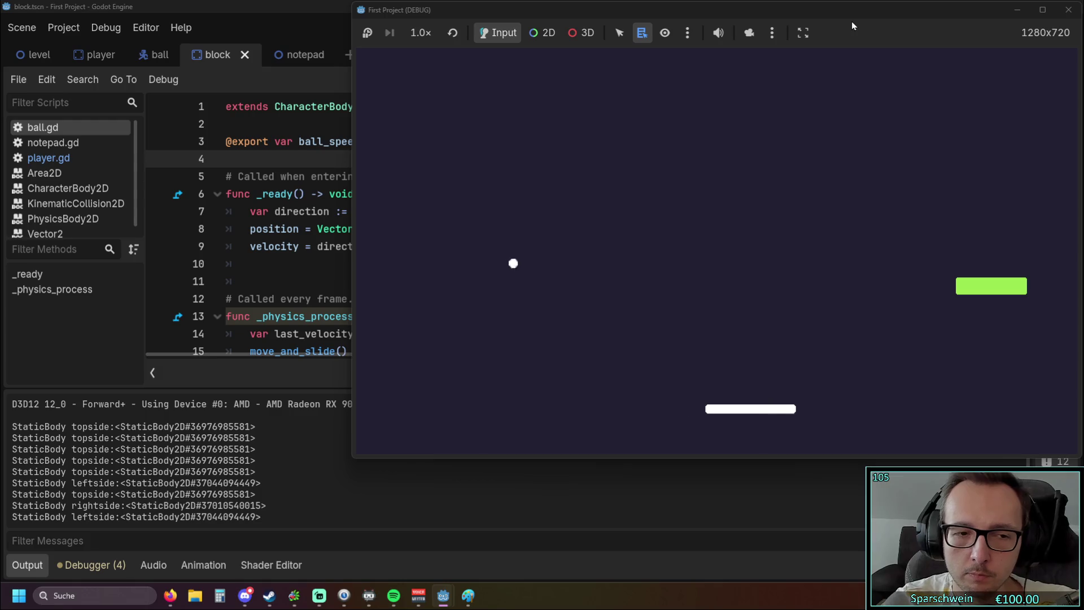
key("Right")
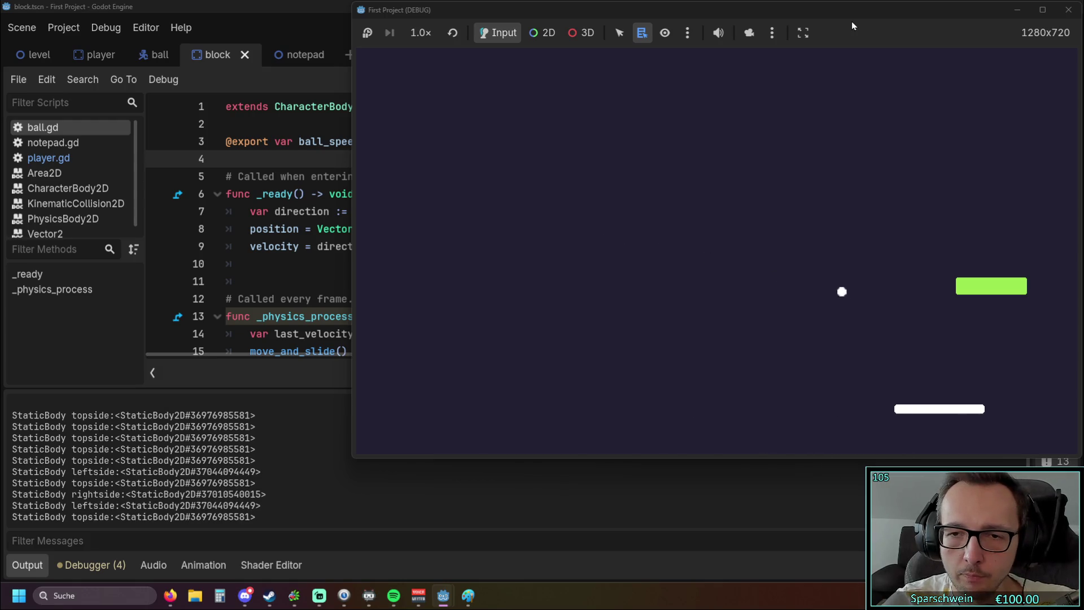
key("Left")
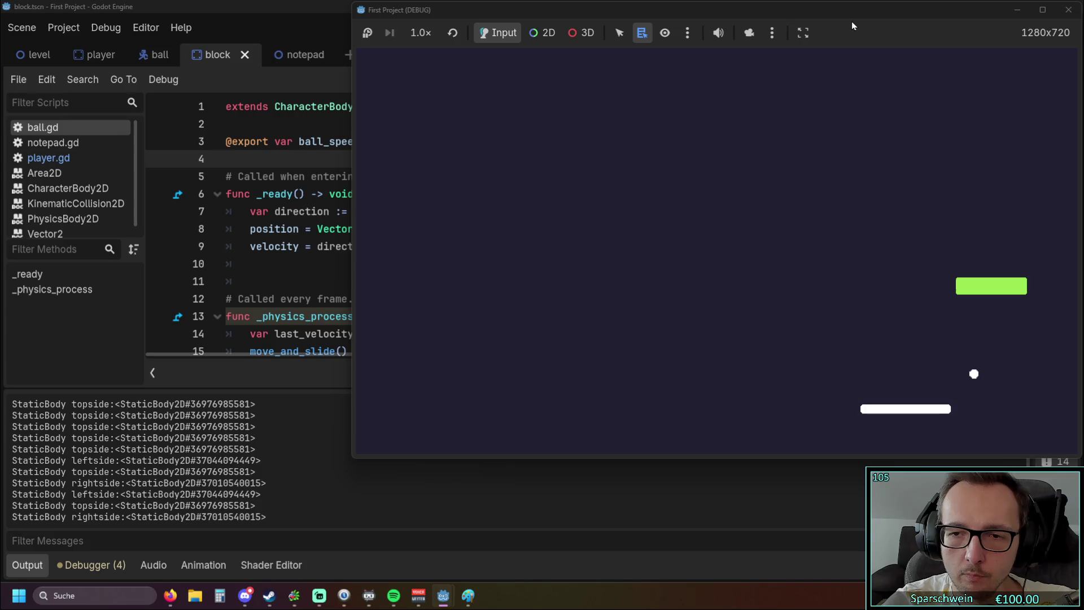
key("Left")
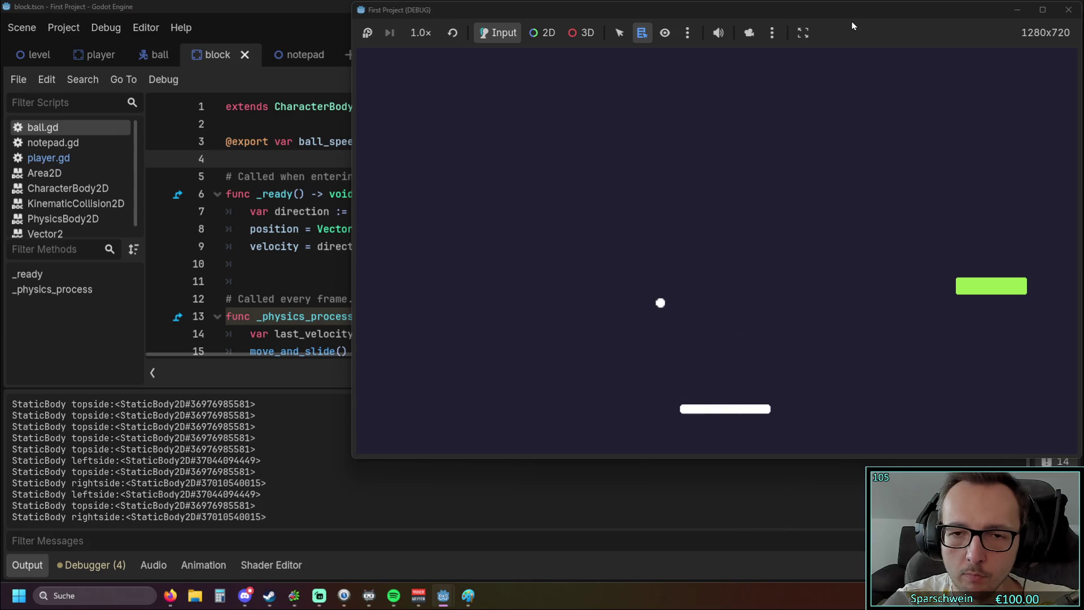
key("Right")
key("Right")
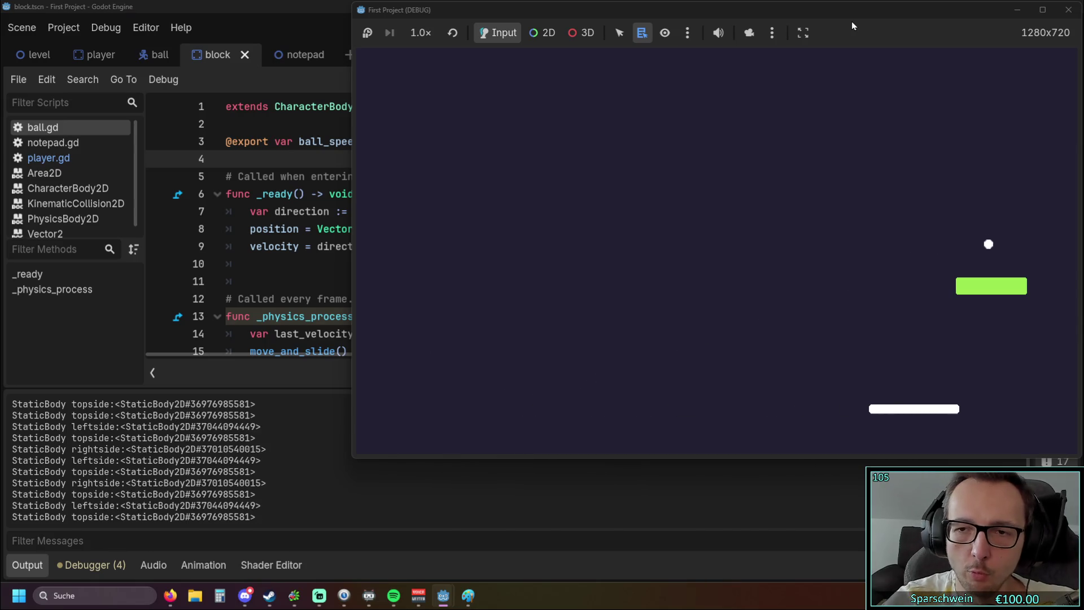
left_click(1067, 10)
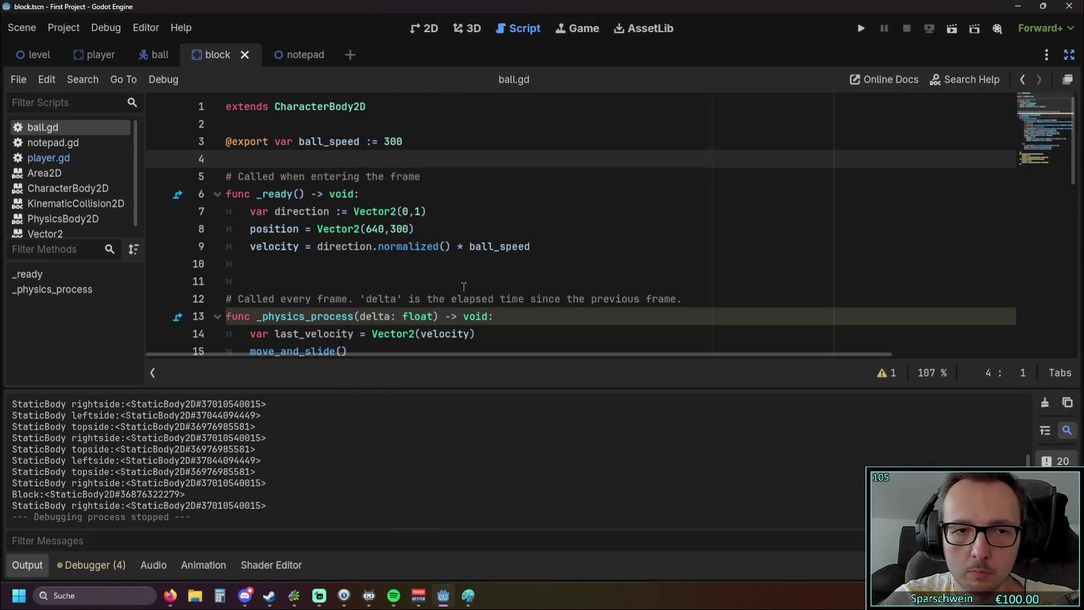
Delete the minimum vertical speed if-block and run the game again.
scroll(441, 271, "down", 1)
scroll(441, 271, "down", 2)
scroll(442, 268, "up", 3)
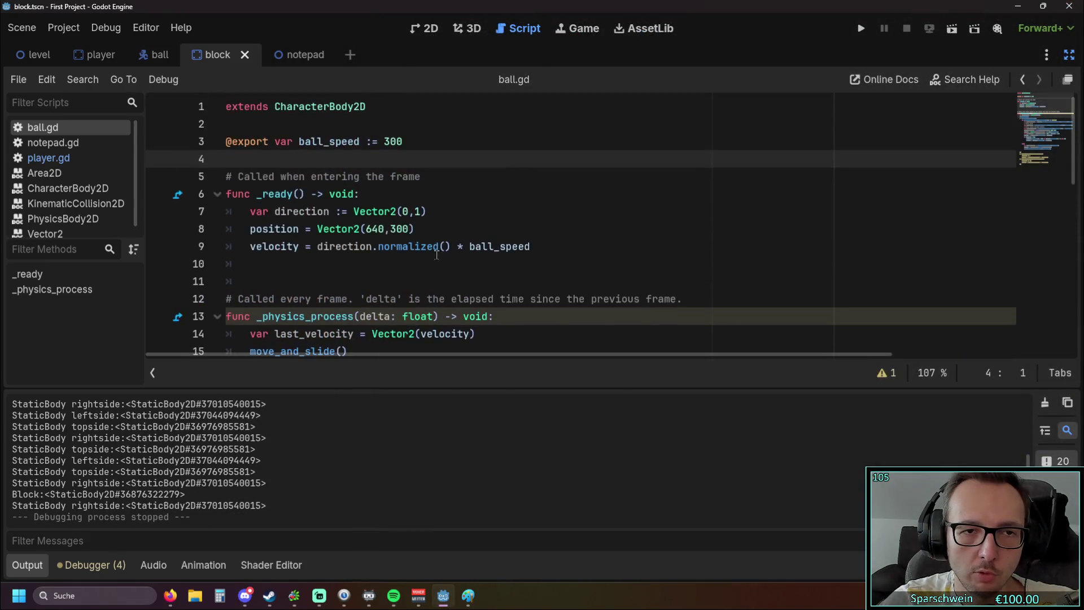
scroll(442, 265, "down", 6)
scroll(442, 264, "up", 2)
mouse_move(422, 299)
left_mouse_down()
mouse_move(226, 271)
mouse_move(199, 249)
left_mouse_up()
key("Delete")
left_click(859, 30)
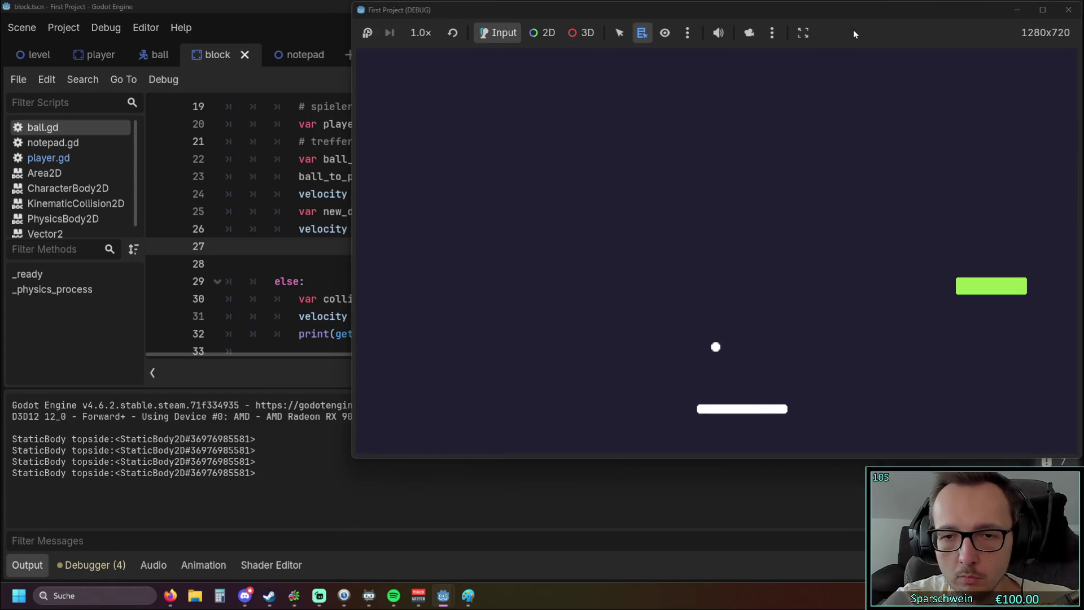
Playtest the bounces without the if-block, steering the paddle under the ball, then stop.
key("Left")
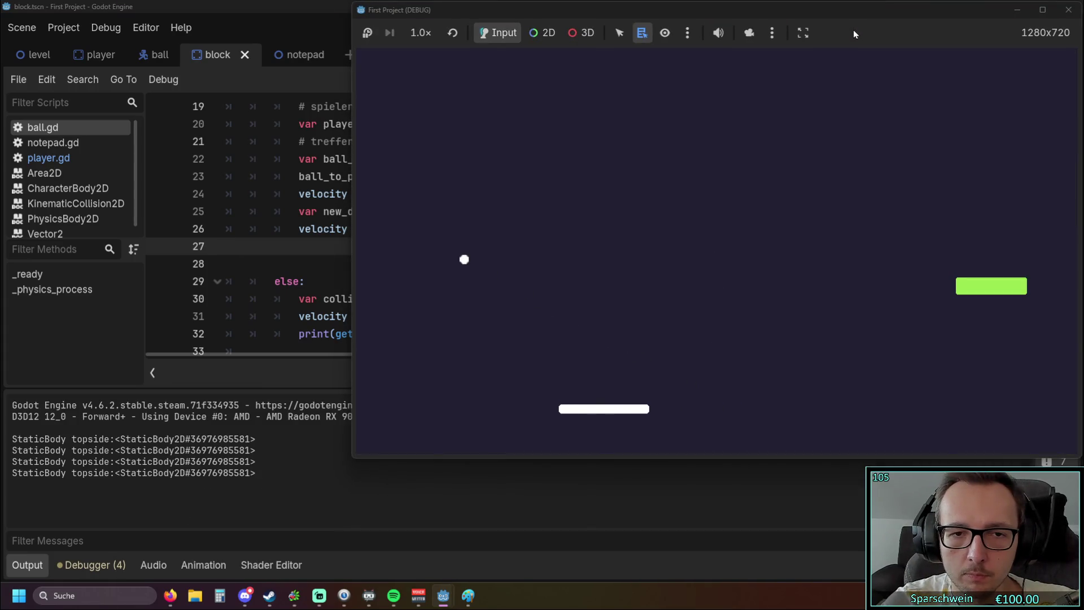
key("Right")
key("Left")
key("Right")
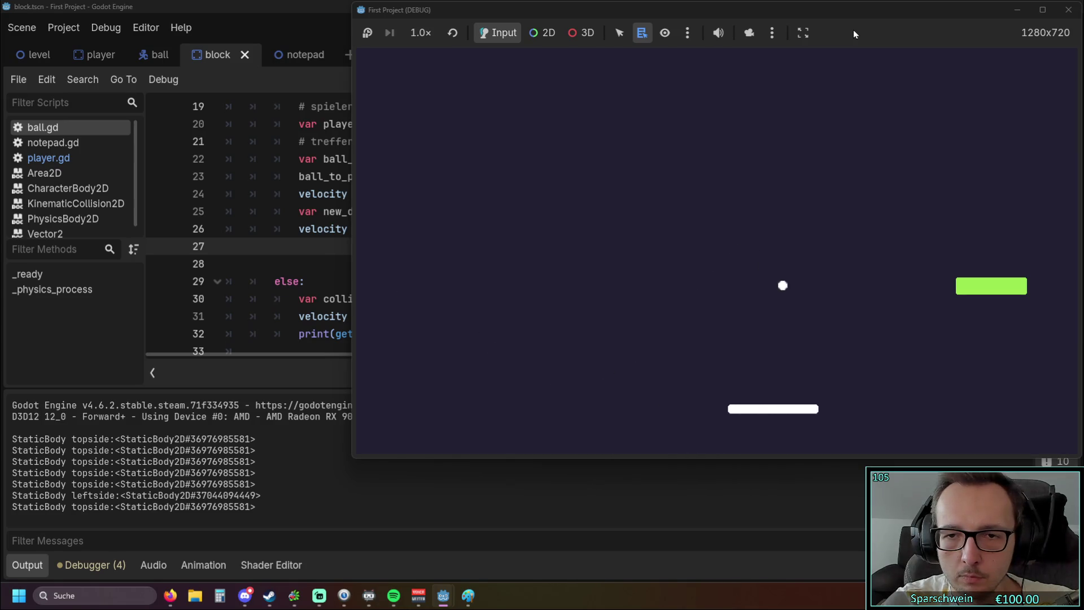
key("Right")
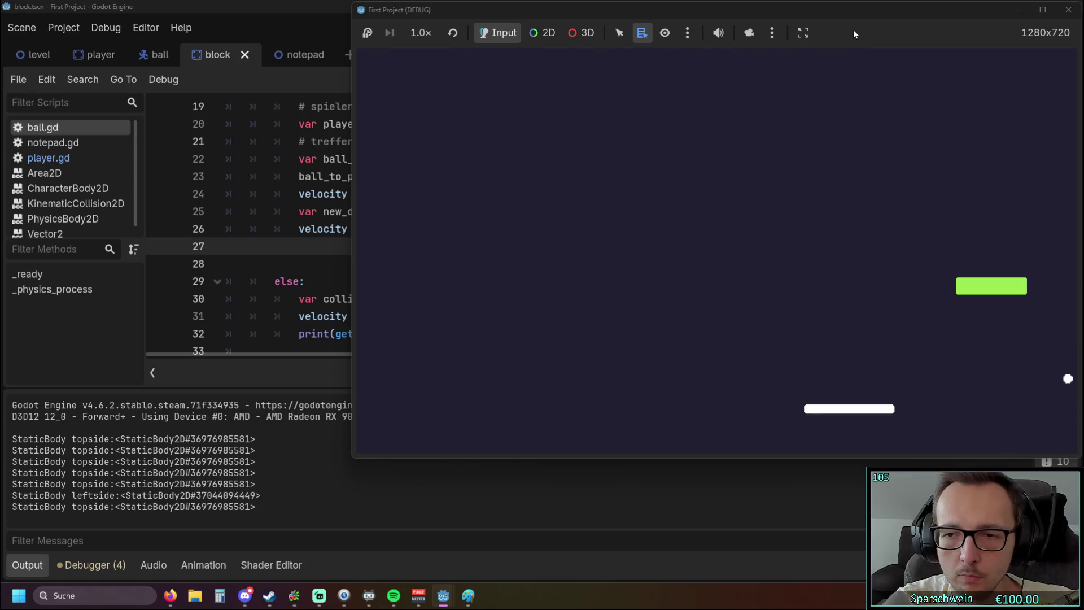
key("Left")
key("Right")
key("Left")
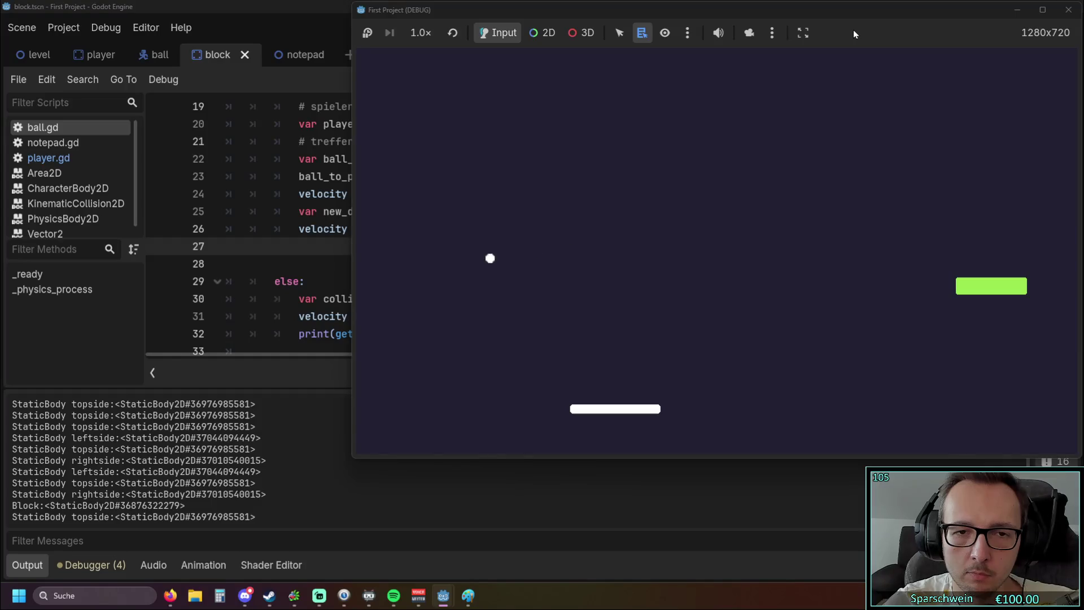
key("Right")
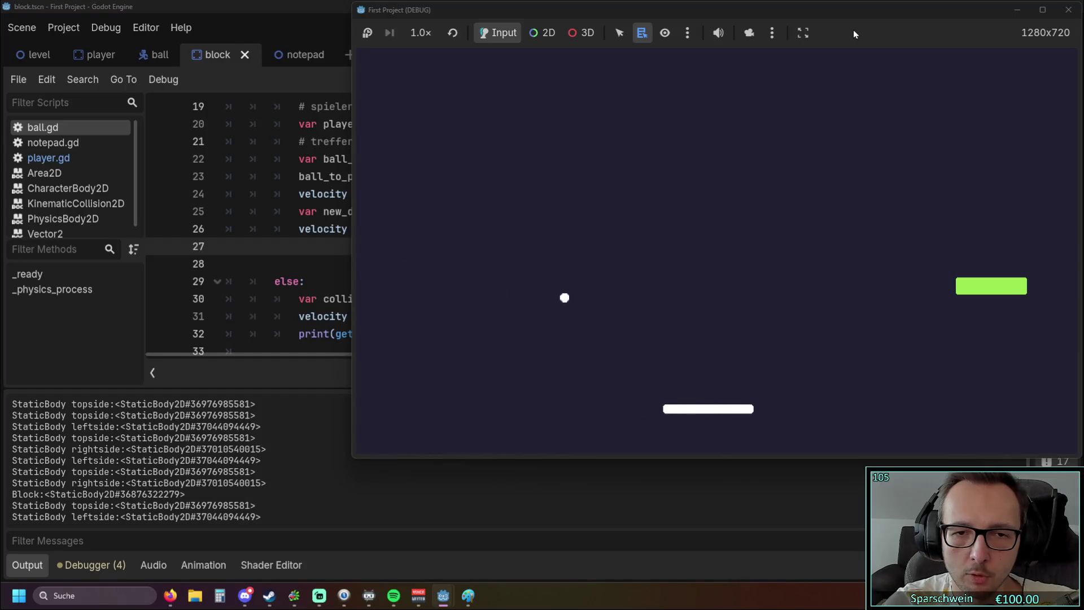
key("Right")
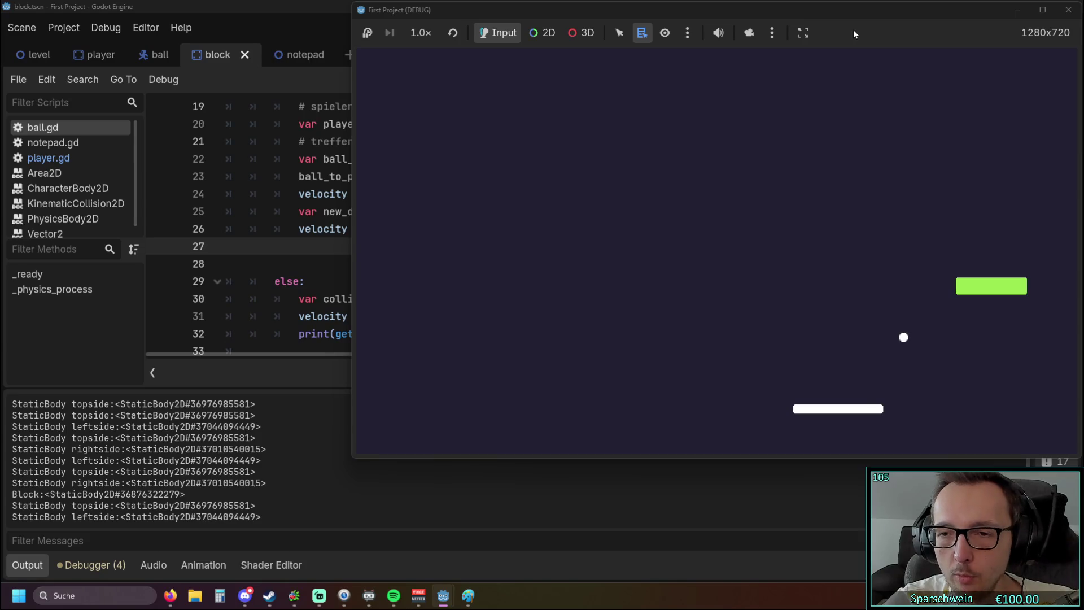
key("Left")
key("Right")
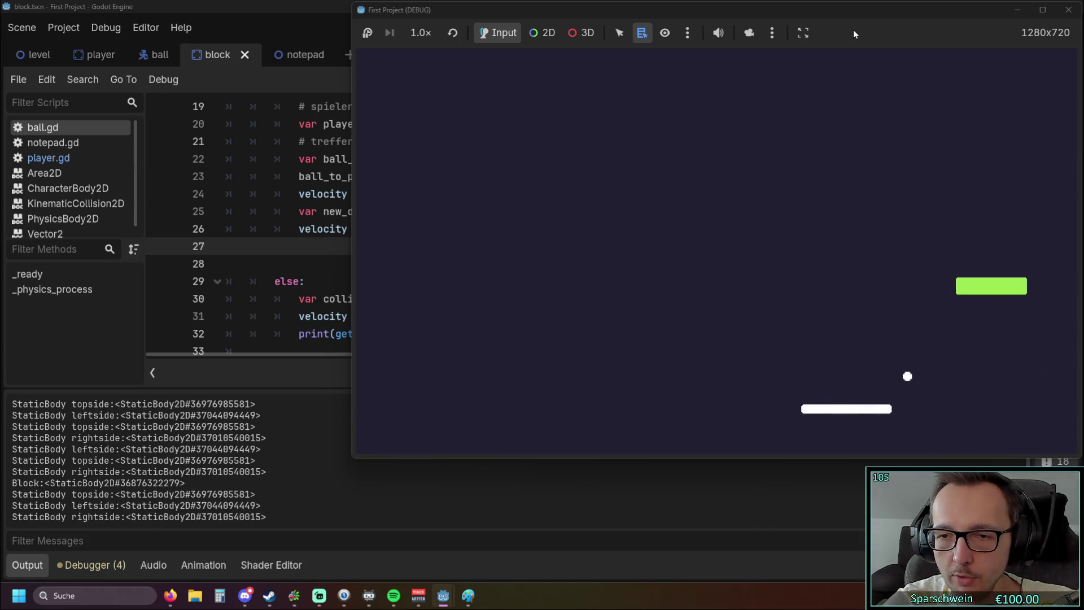
key("Left")
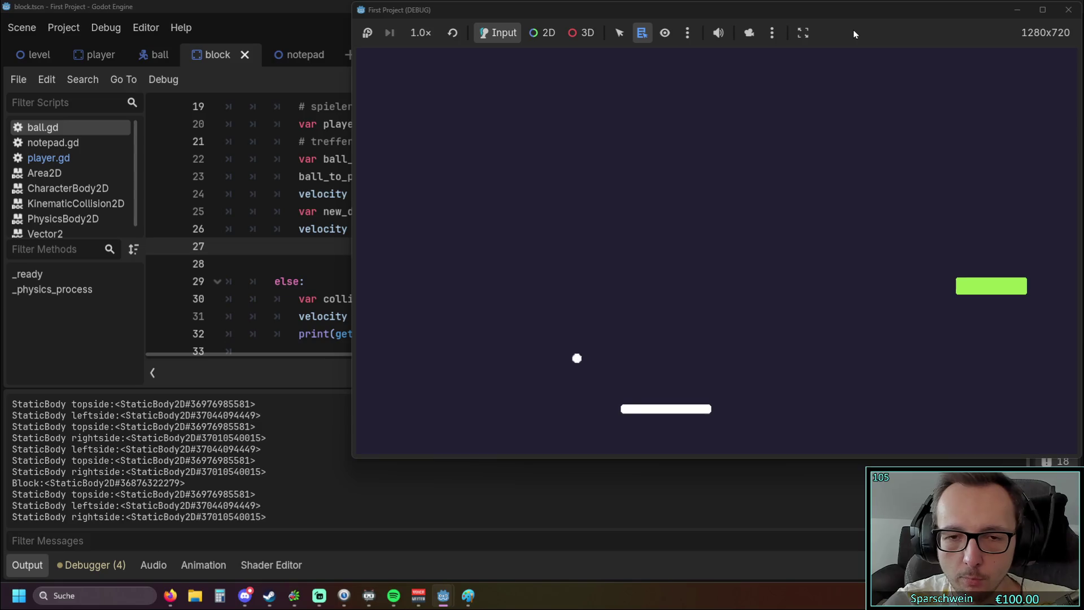
key("Right")
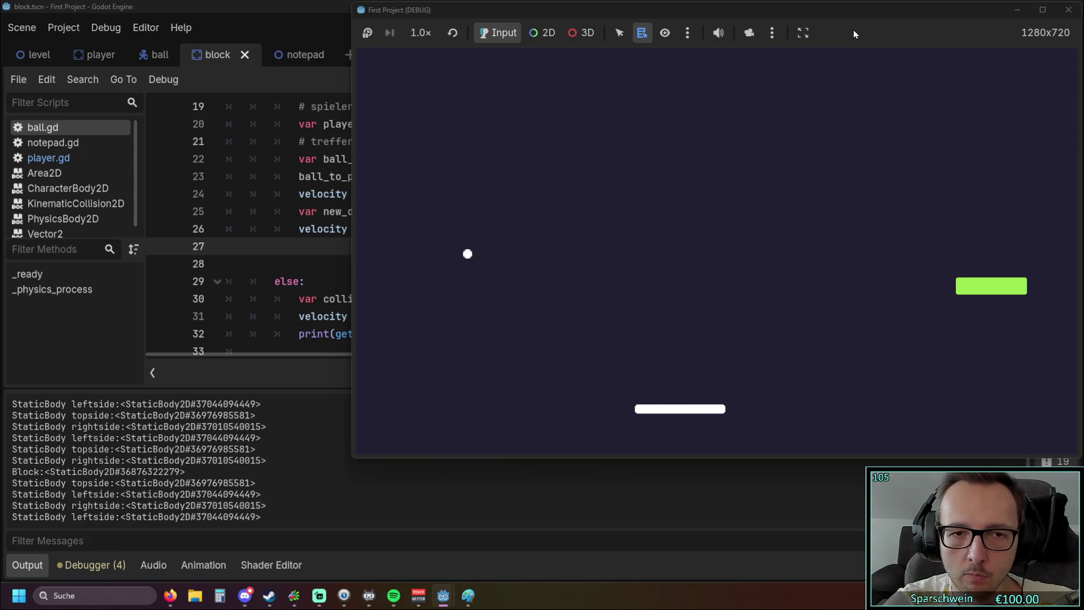
key("Right")
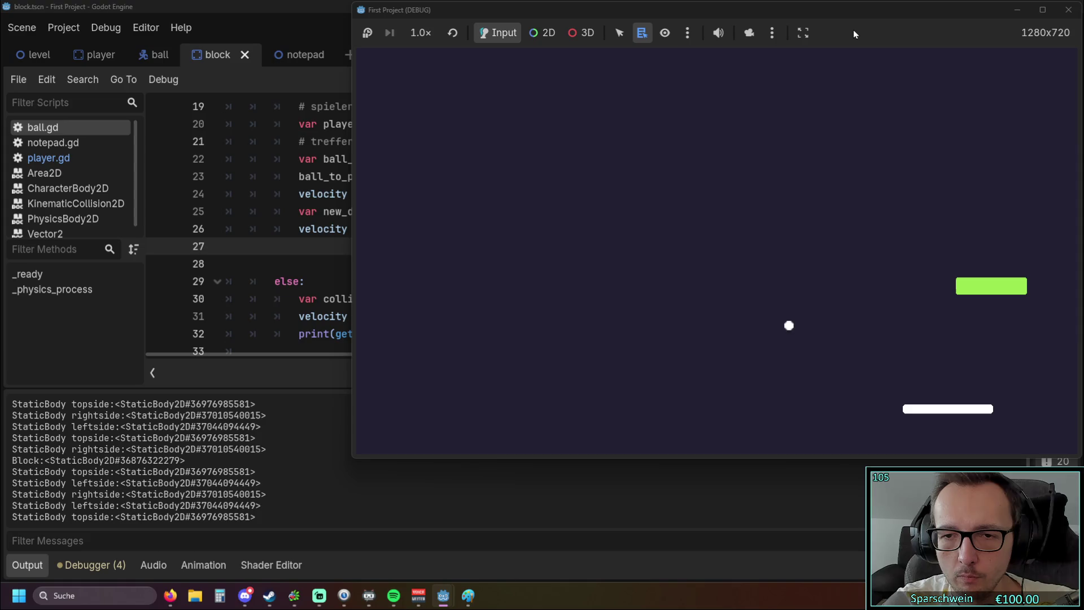
key("Right")
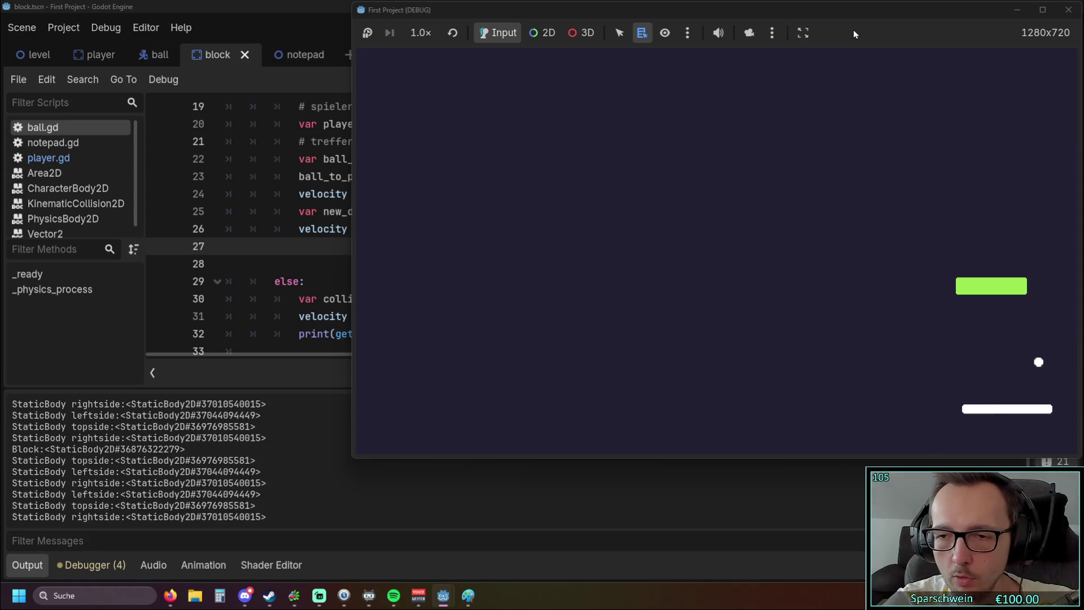
key("Left")
key("Left")
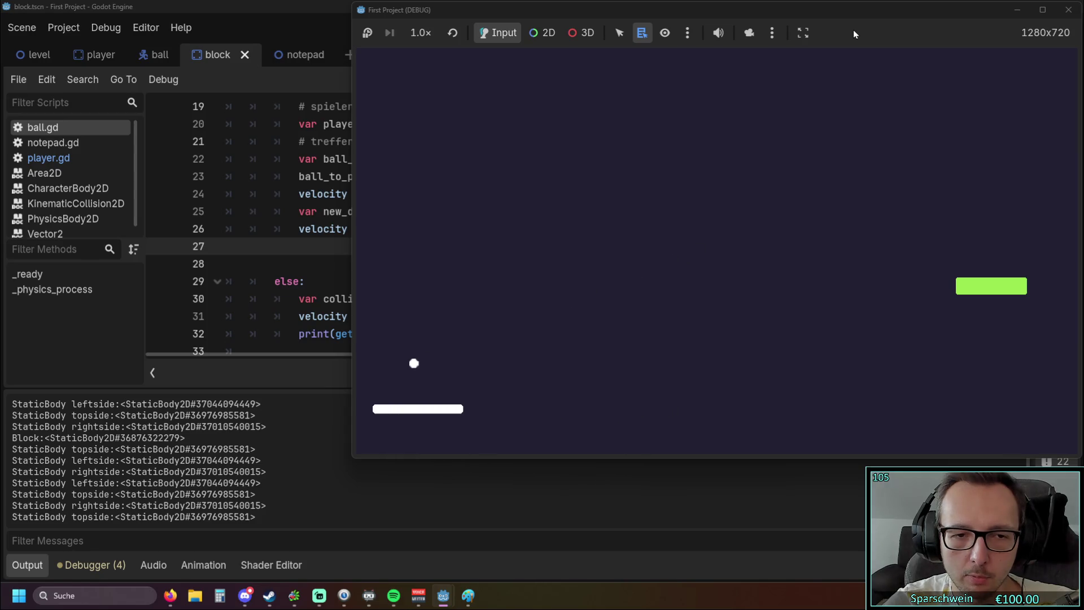
key("Right")
key("Right")
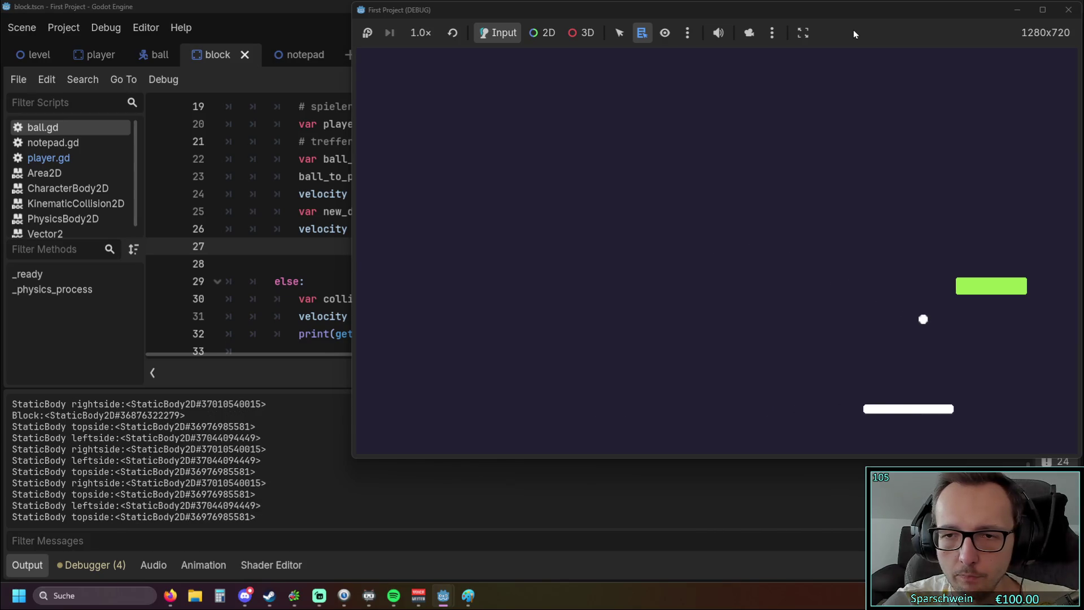
key("Left")
key("Left")
key("Left")
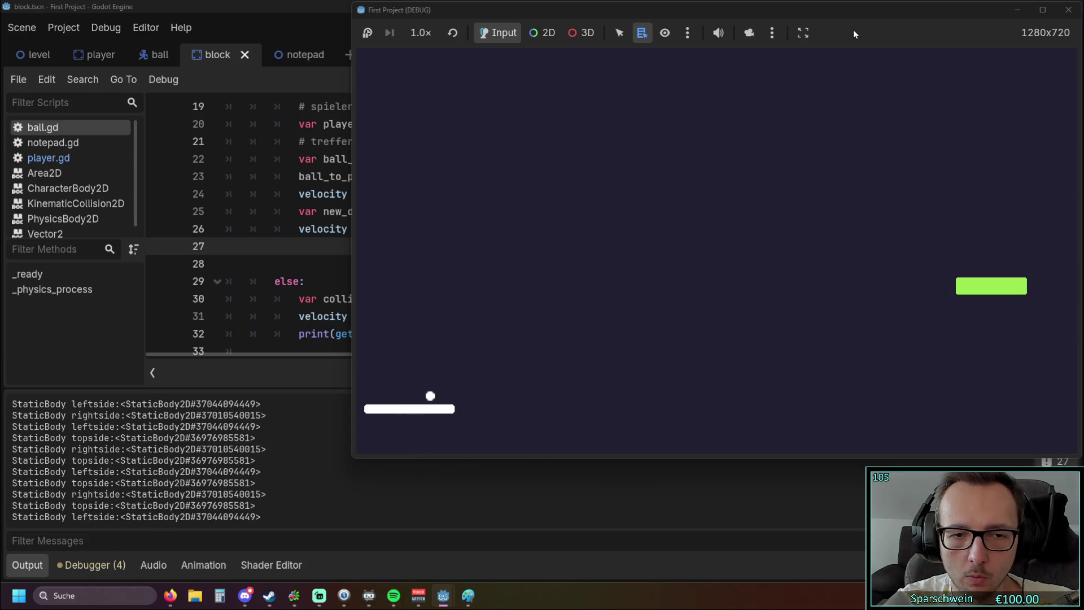
key("Right")
key("Right")
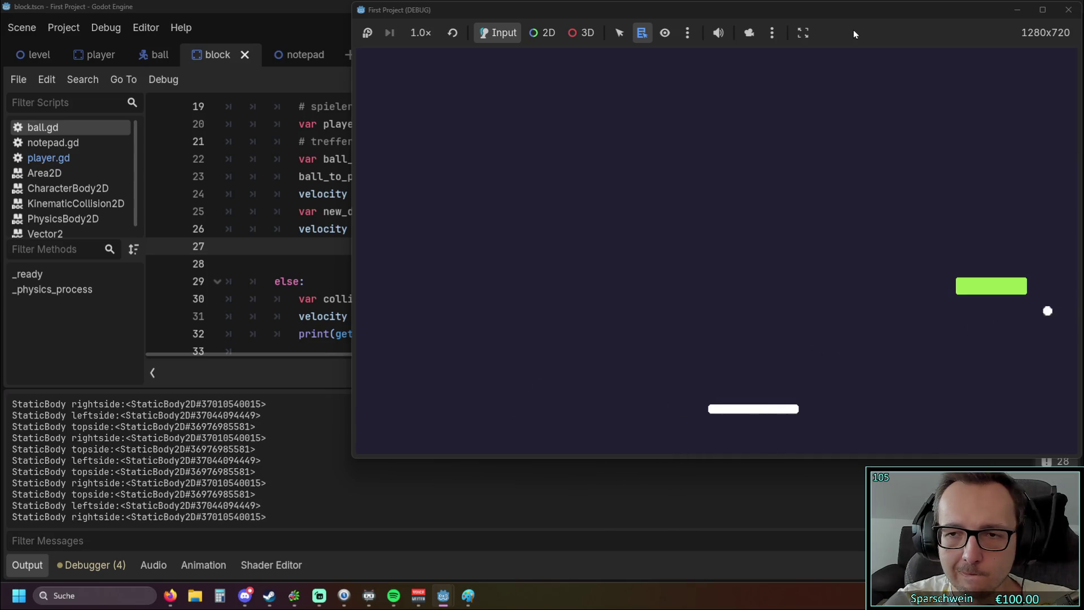
key("Left")
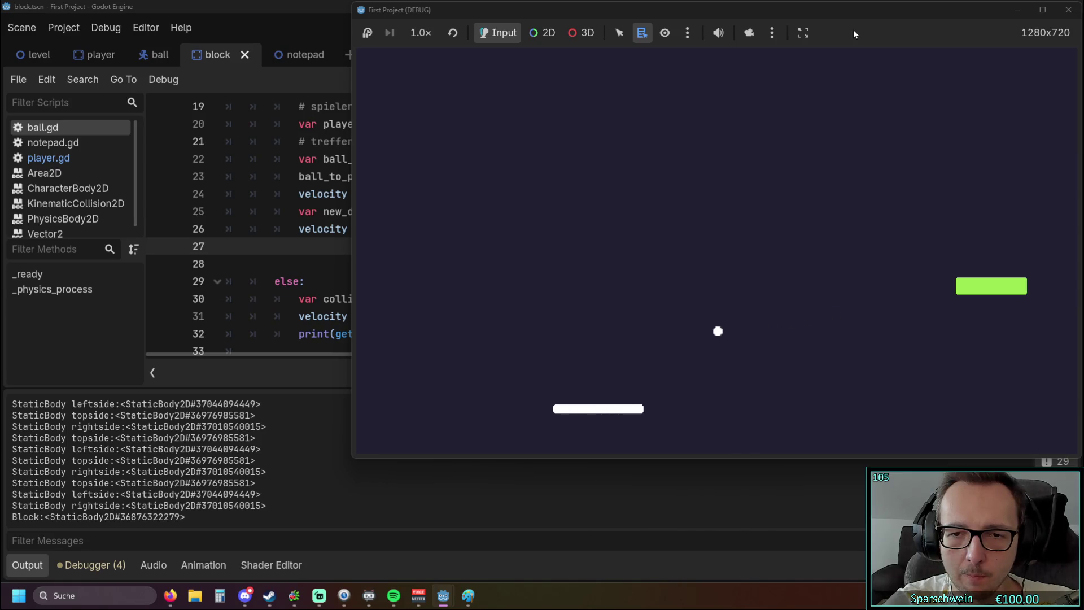
key("Left")
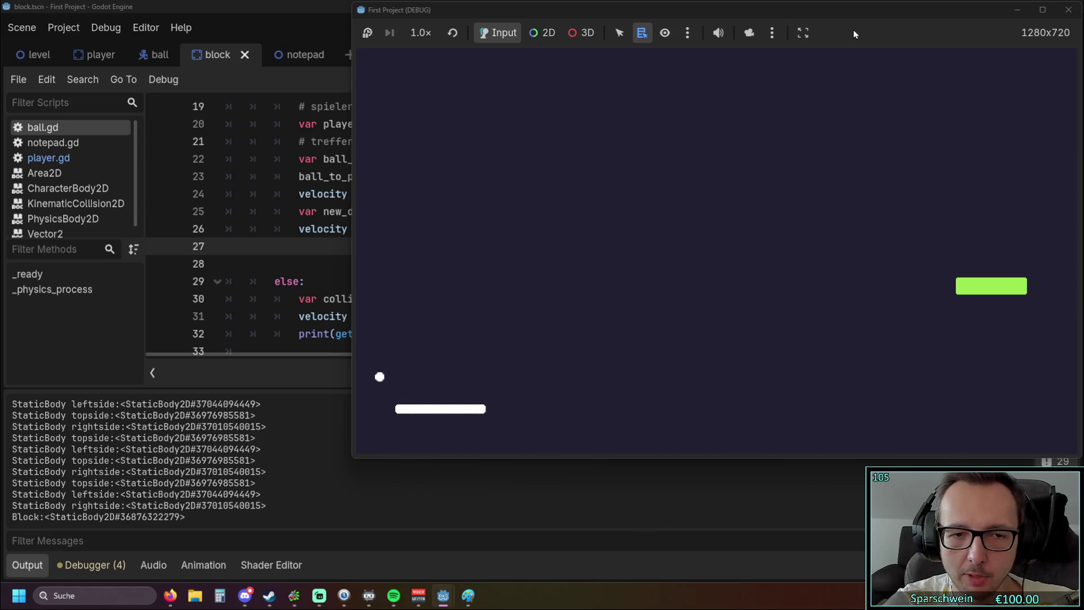
key("Right")
key("Right")
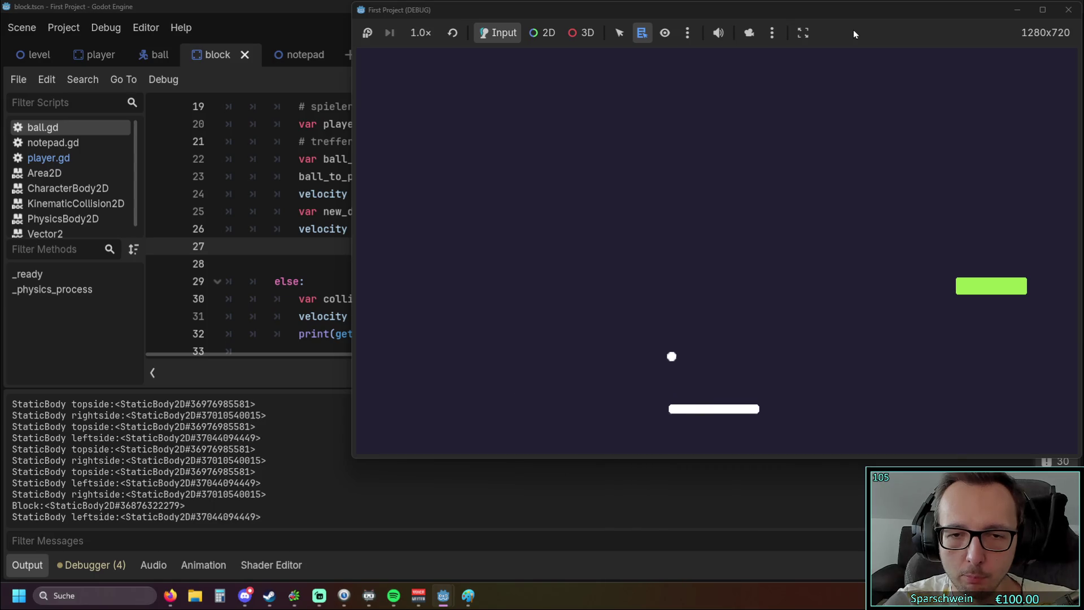
key("Right")
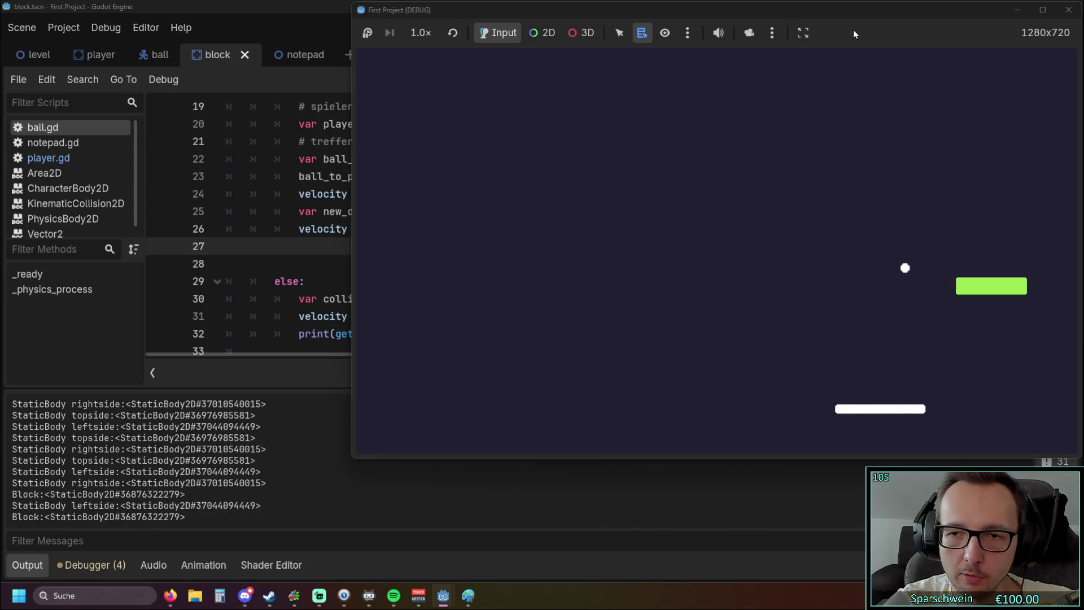
key("Left")
key("Left")
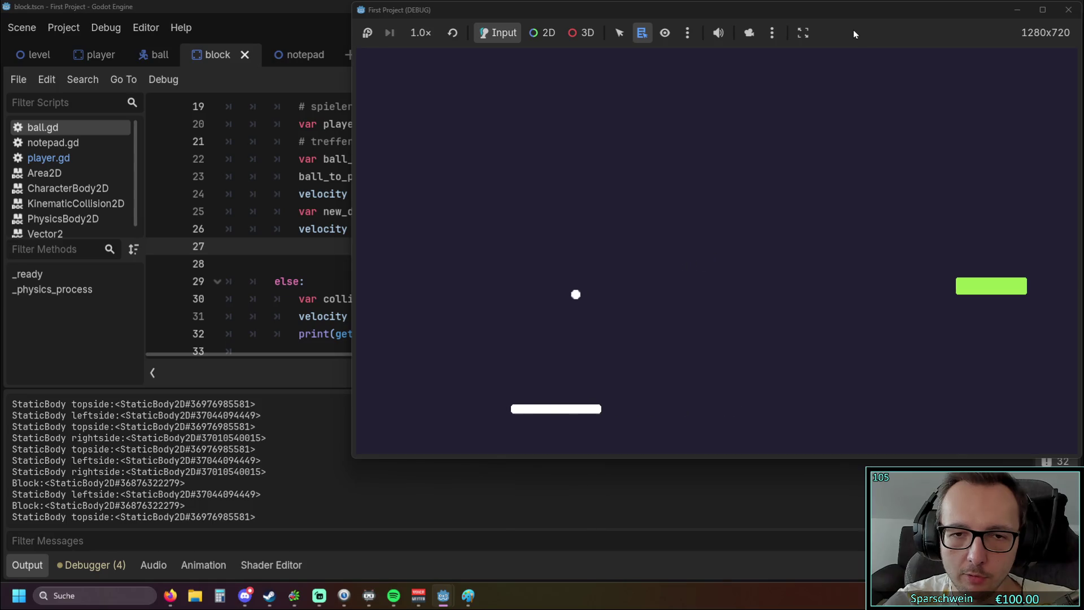
key("Right")
key("Right")
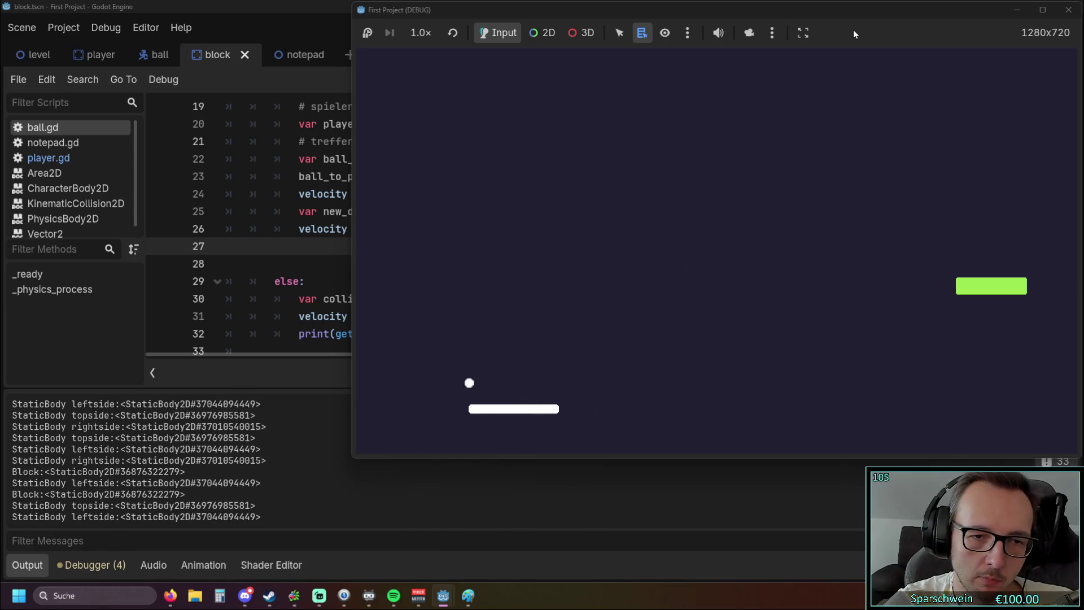
key("Left")
key("Right")
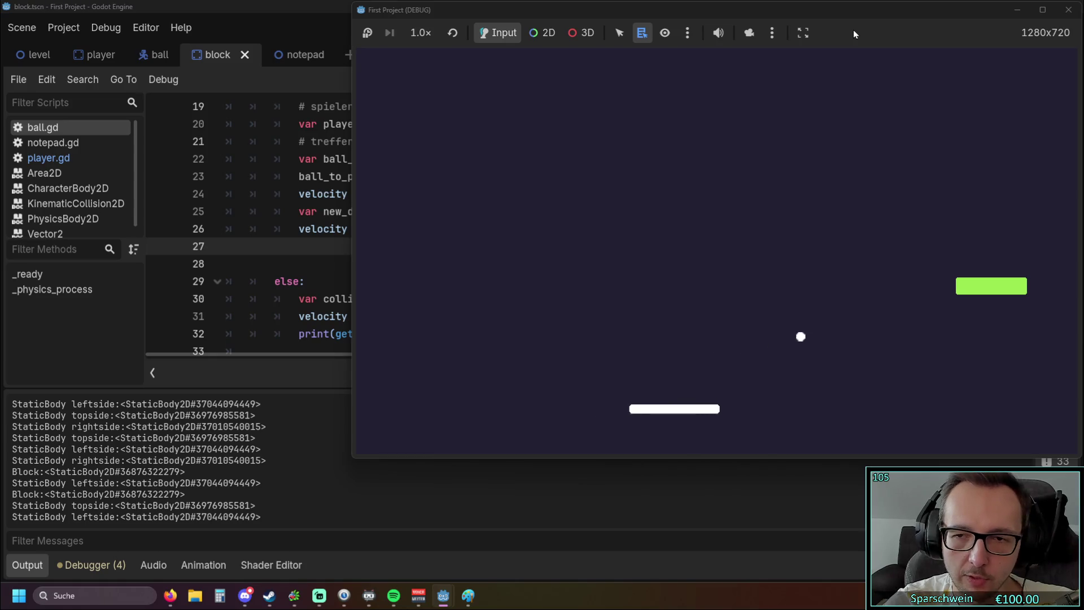
key("Left")
key("Right")
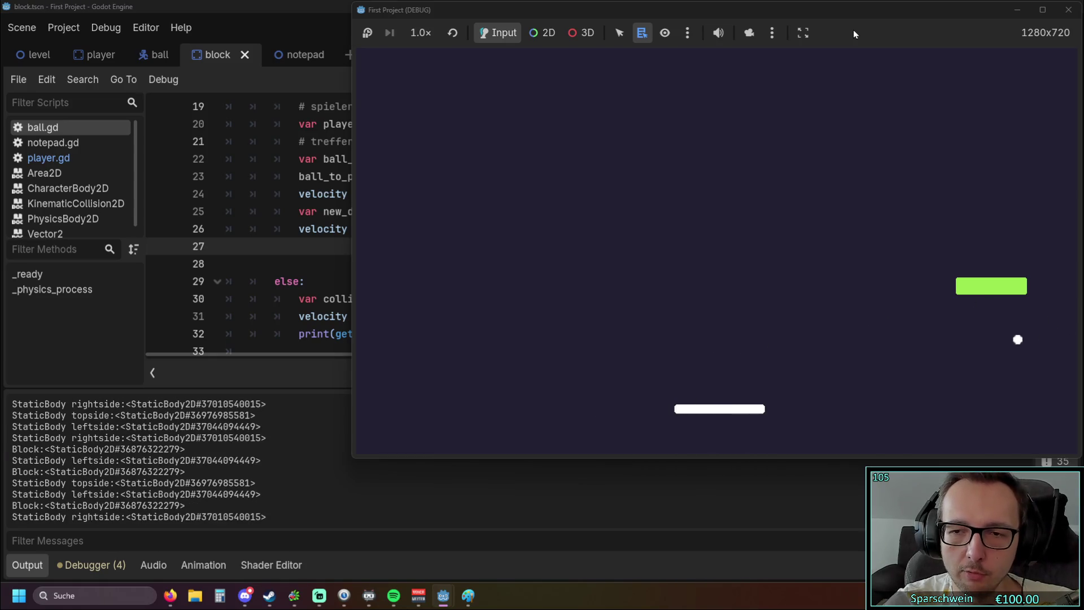
key("Left")
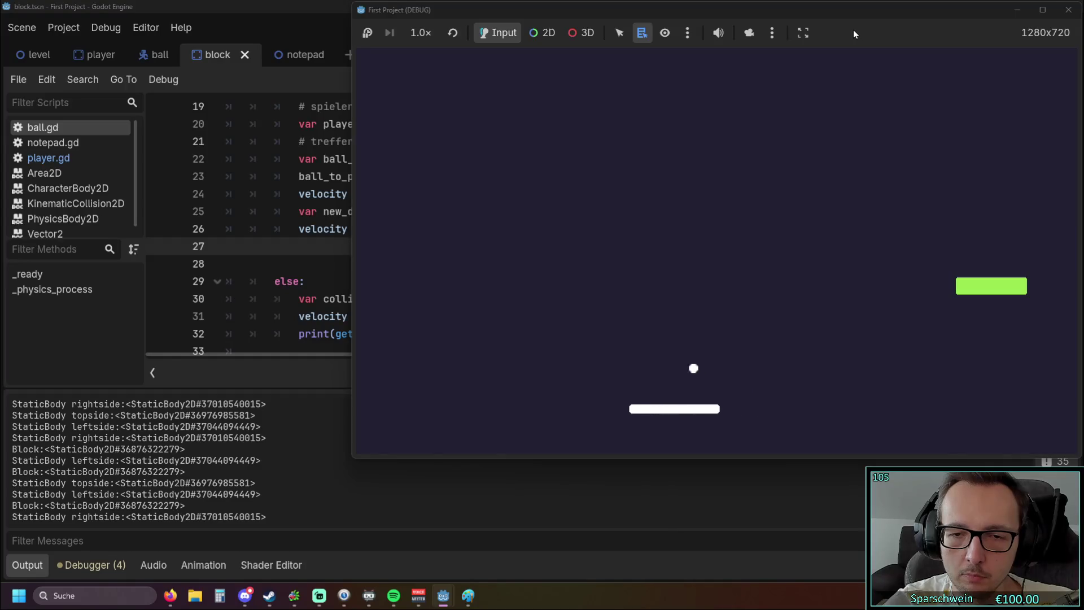
key("Right")
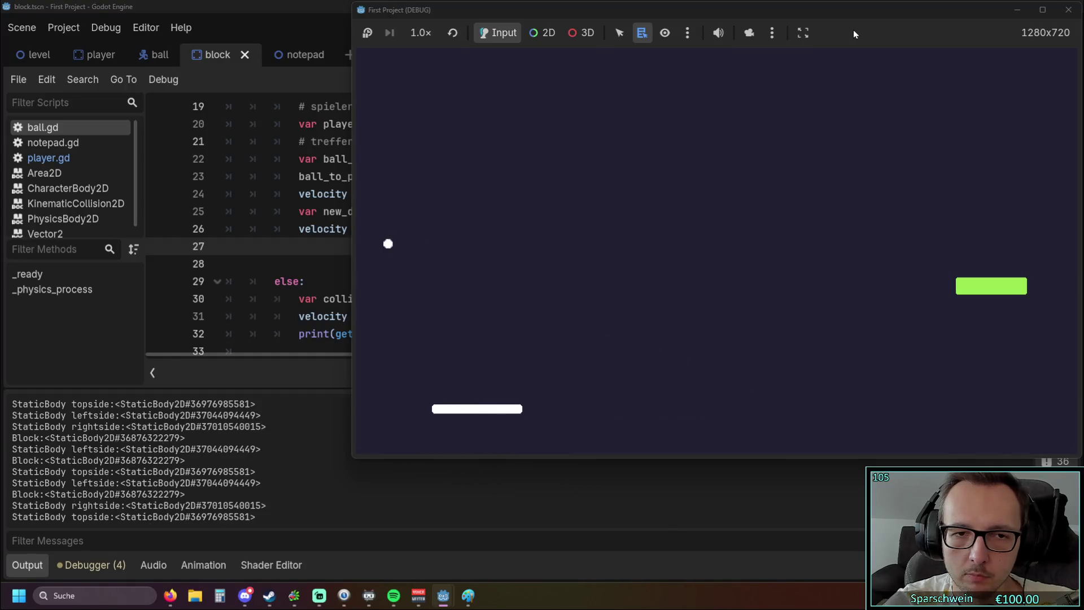
key("Right")
key("Right")
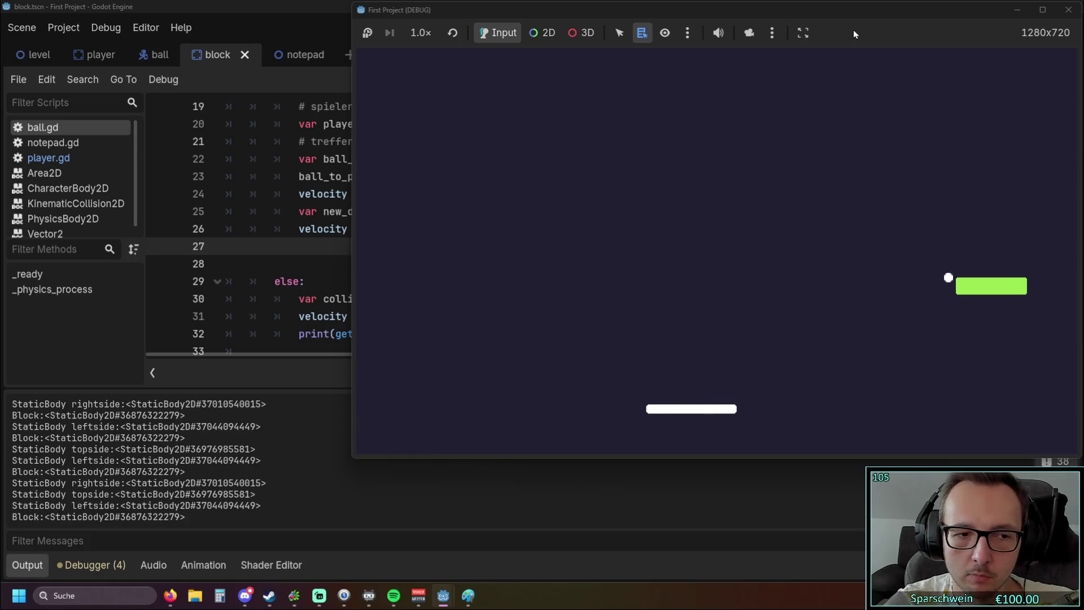
left_click(1069, 9)
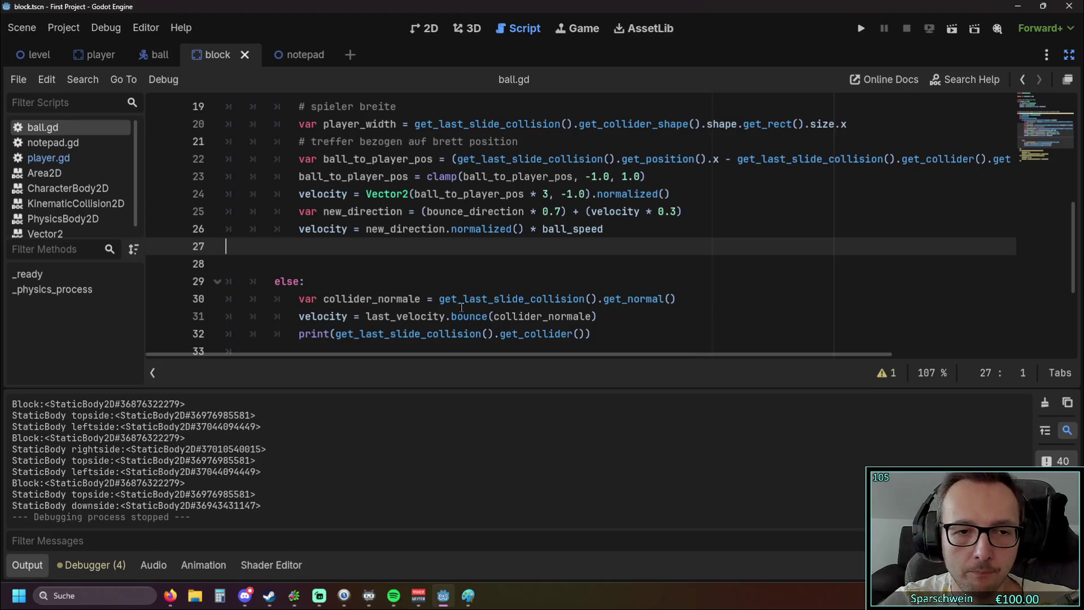
Remove the old debug print line while keeping the minimum vertical speed block.
scroll(461, 311, "down", 3)
scroll(461, 311, "up", 1)
left_click_drag(590, 229, 300, 232)
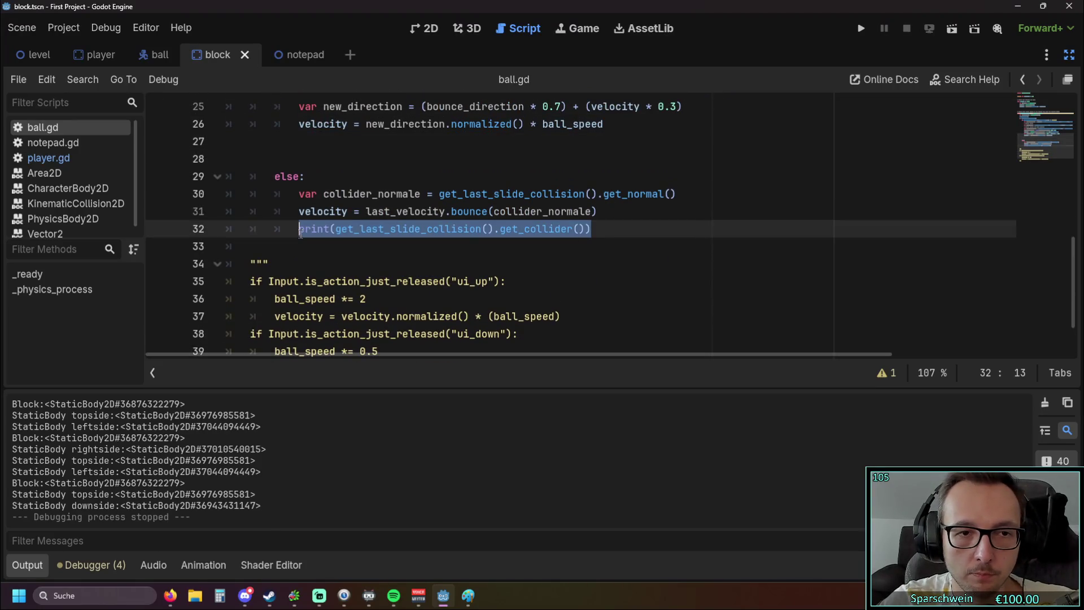
key("BackSpace")
key("BackSpace")
key("BackSpace")
scroll(384, 267, "up", 1)
scroll(384, 267, "up", 1)
left_click(464, 249)
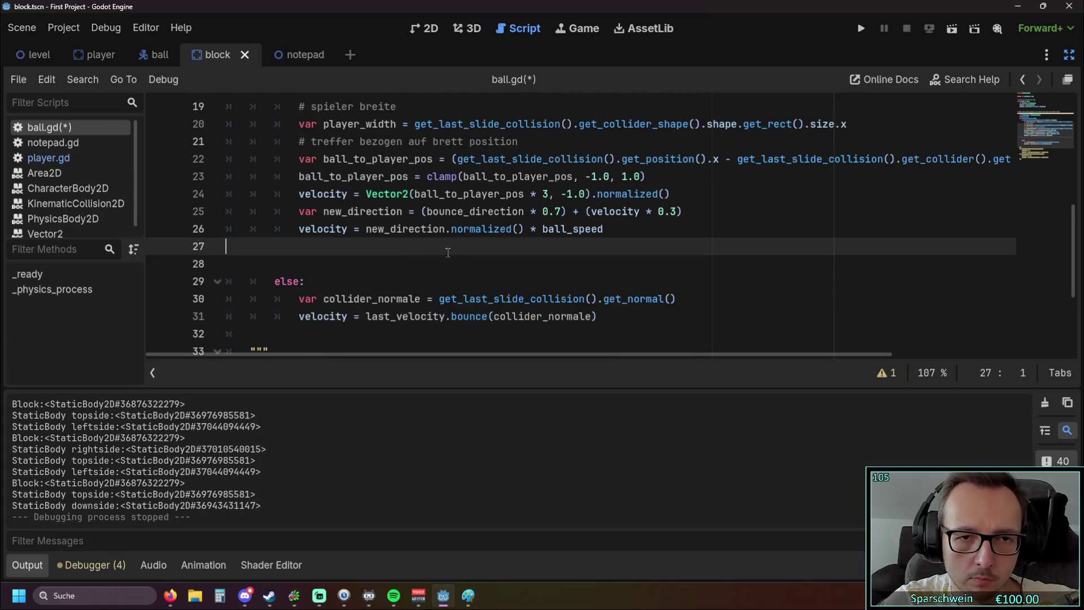
scroll(464, 253, "up", 1)
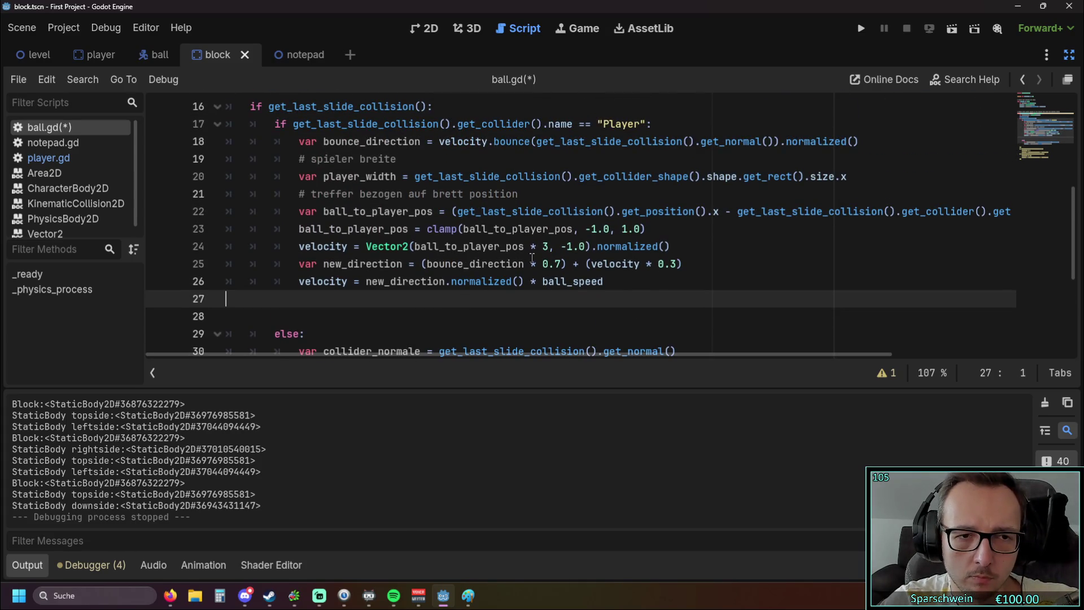
scroll(506, 288, "down", 2)
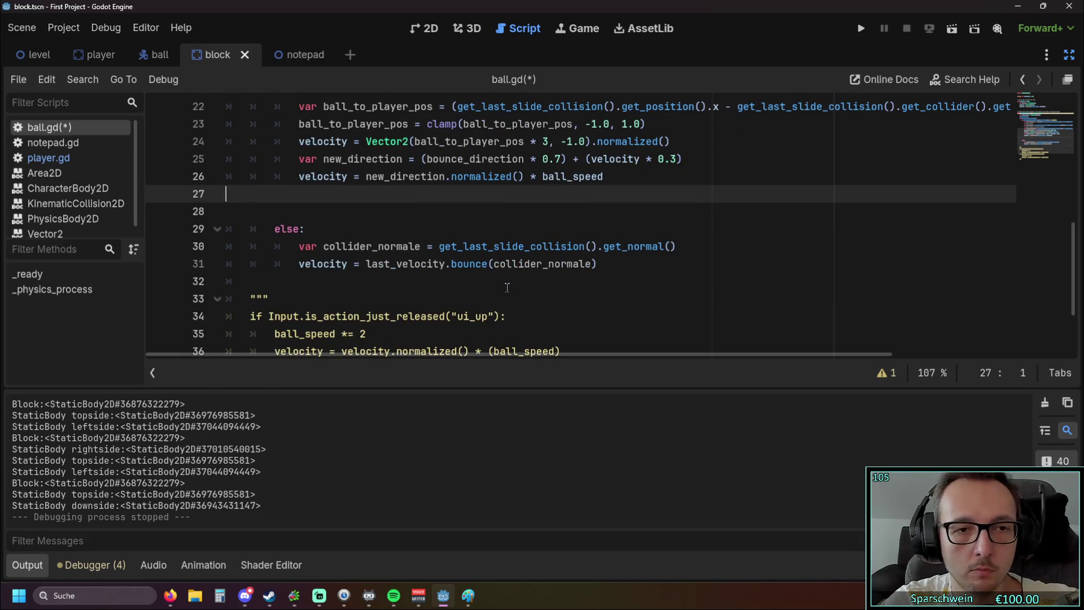
key("ctrl+z")
key("ctrl+z")
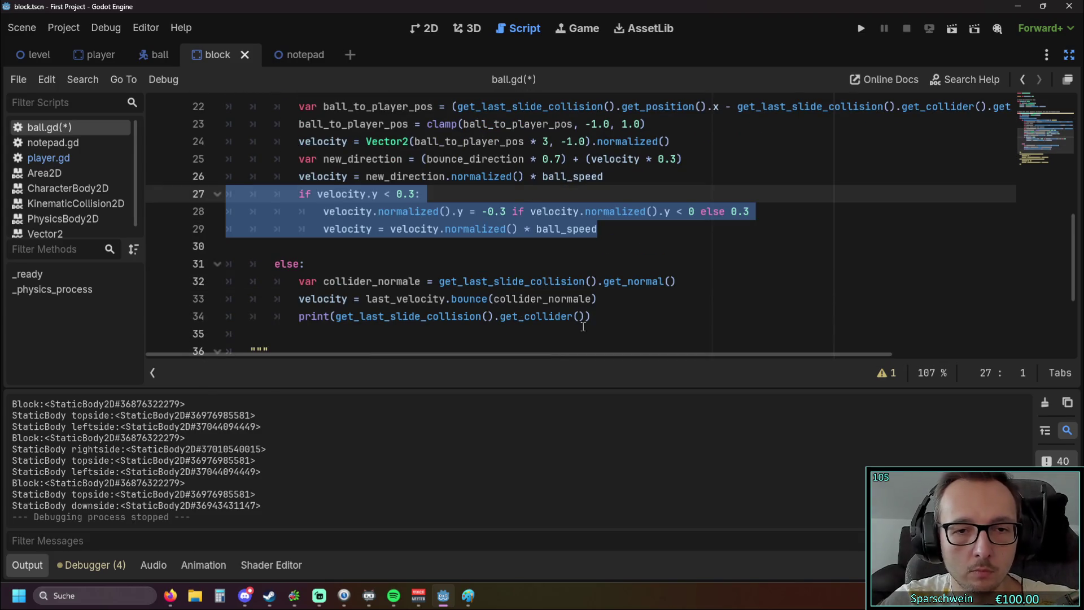
left_click(579, 325)
key("shift+Home")
key("shift+Home")
key("BackSpace")
key("BackSpace")
Add print(velocity.y) after line 26 and delete the if-block on lines 28–30.
scroll(449, 281, "up", 1)
scroll(448, 281, "down", 1)
scroll(508, 271, "up", 1)
left_click(624, 230)
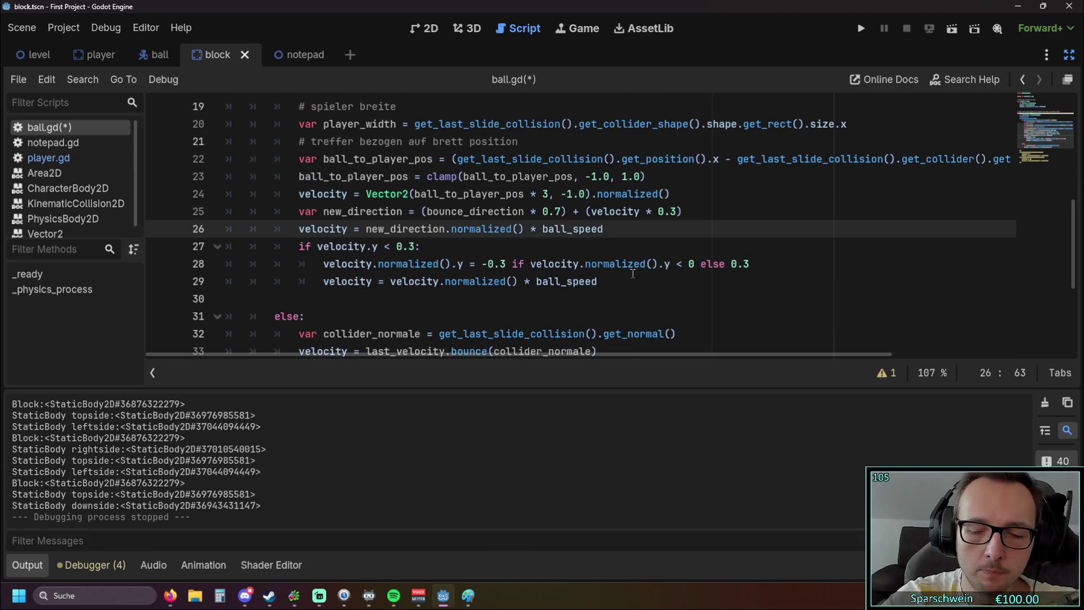
key("Return")
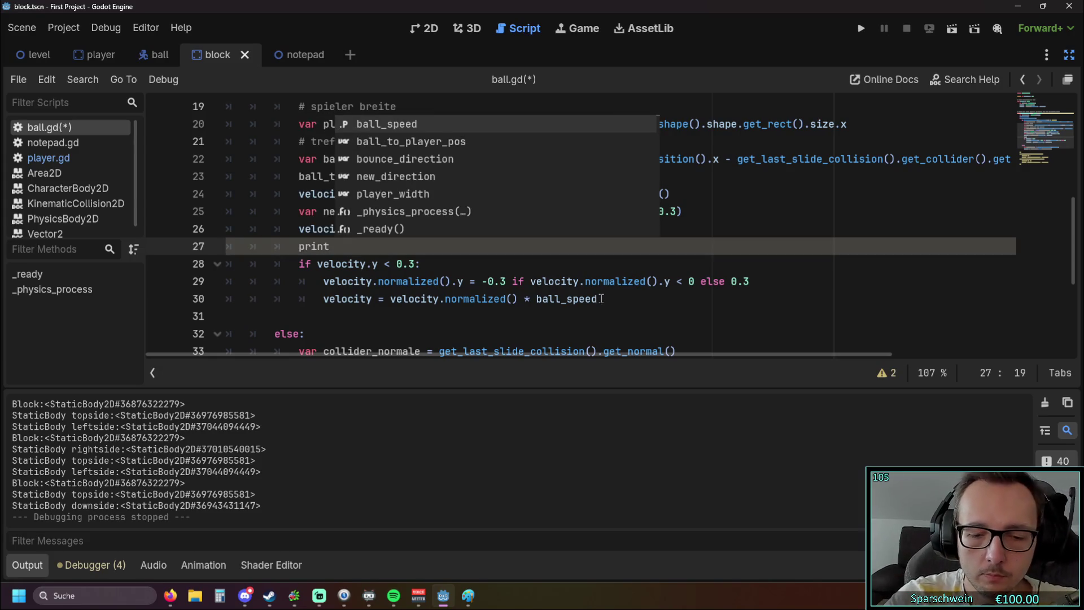
key("BackSpace")
type("(vel")
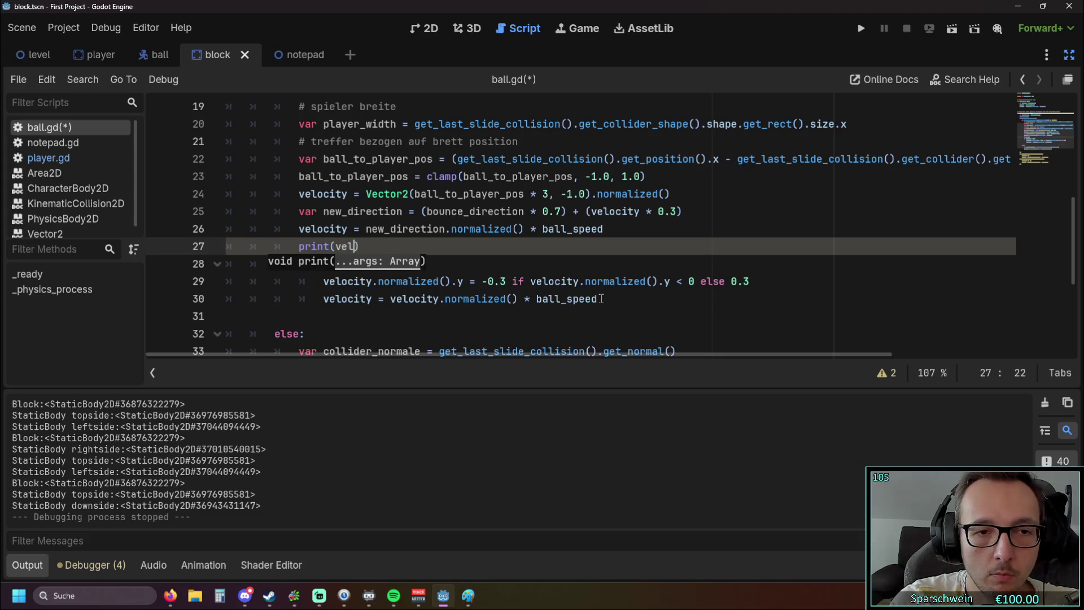
type("o")
key("Return")
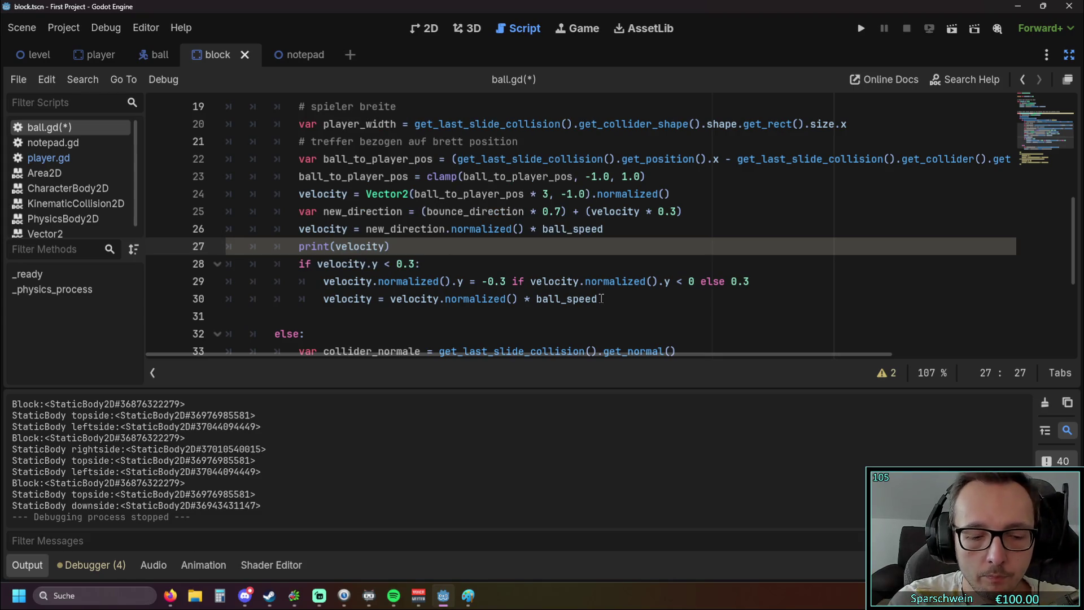
mouse_move(635, 303)
left_mouse_down()
mouse_move(163, 281)
mouse_move(160, 263)
left_mouse_up()
key("BackSpace")
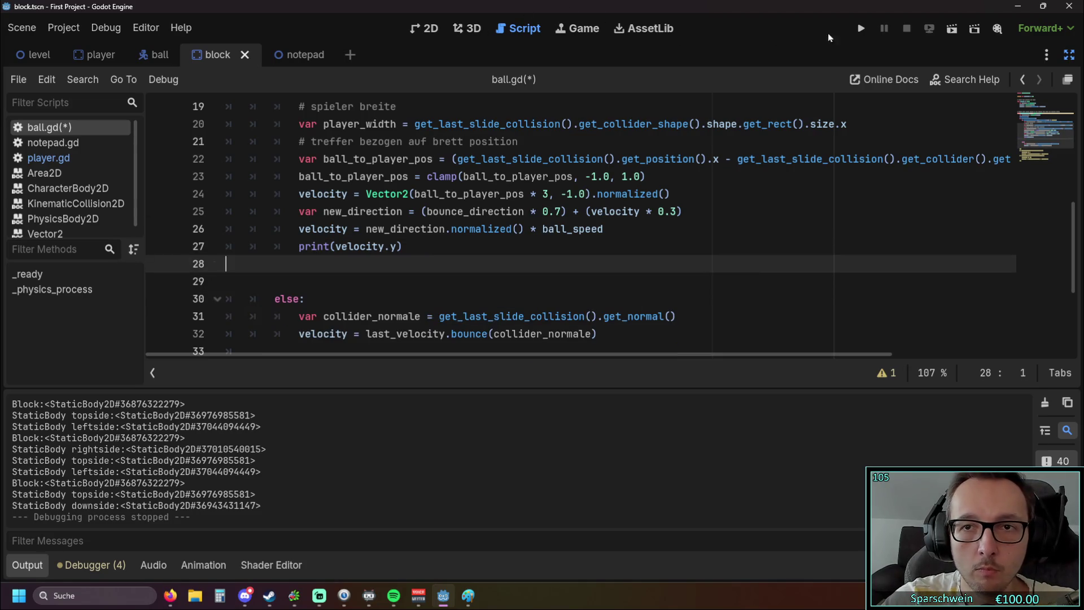
Run the game, bounce the ball off the paddle while velocity.y values print, then stop with F8.
key("F5")
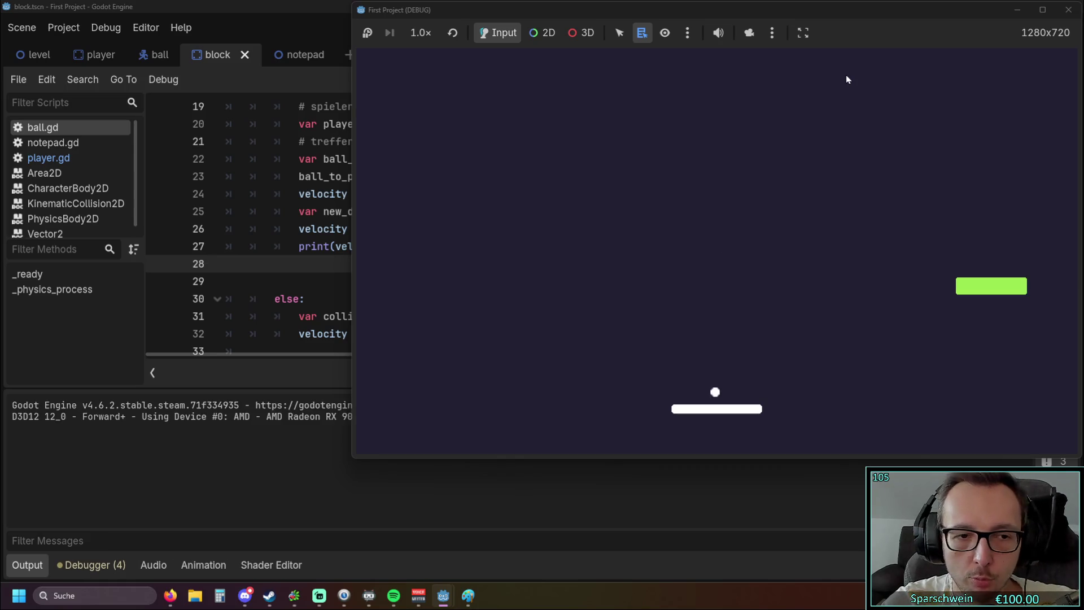
key("Left")
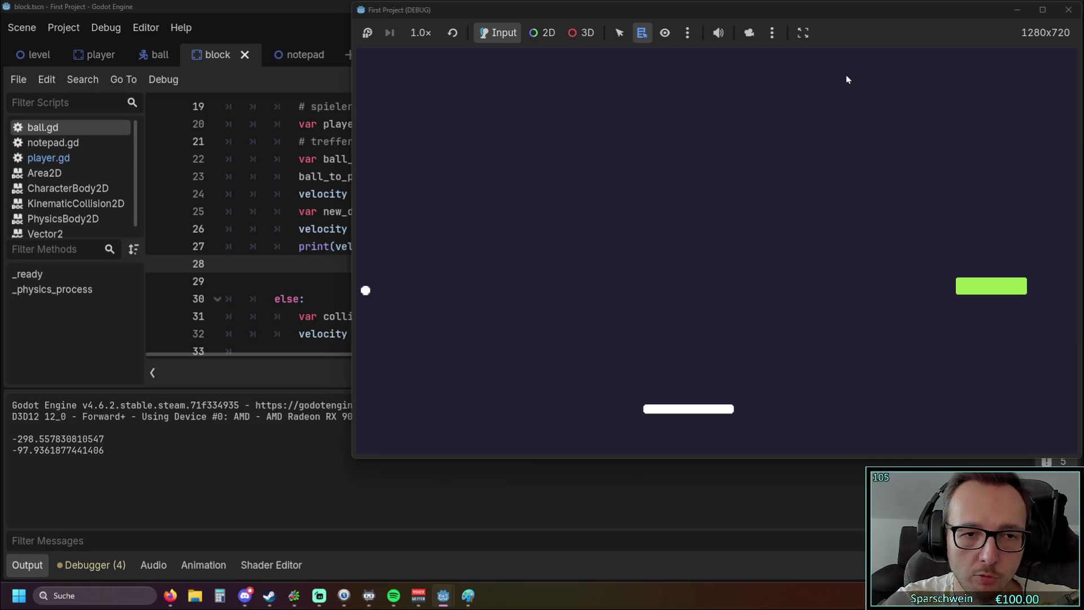
key("Right")
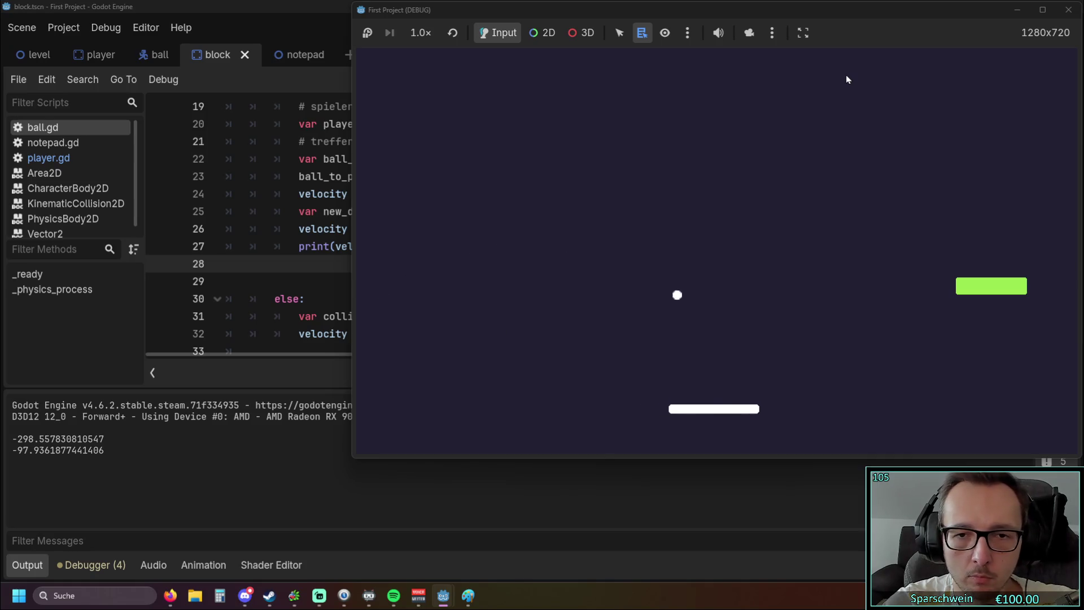
key("Right")
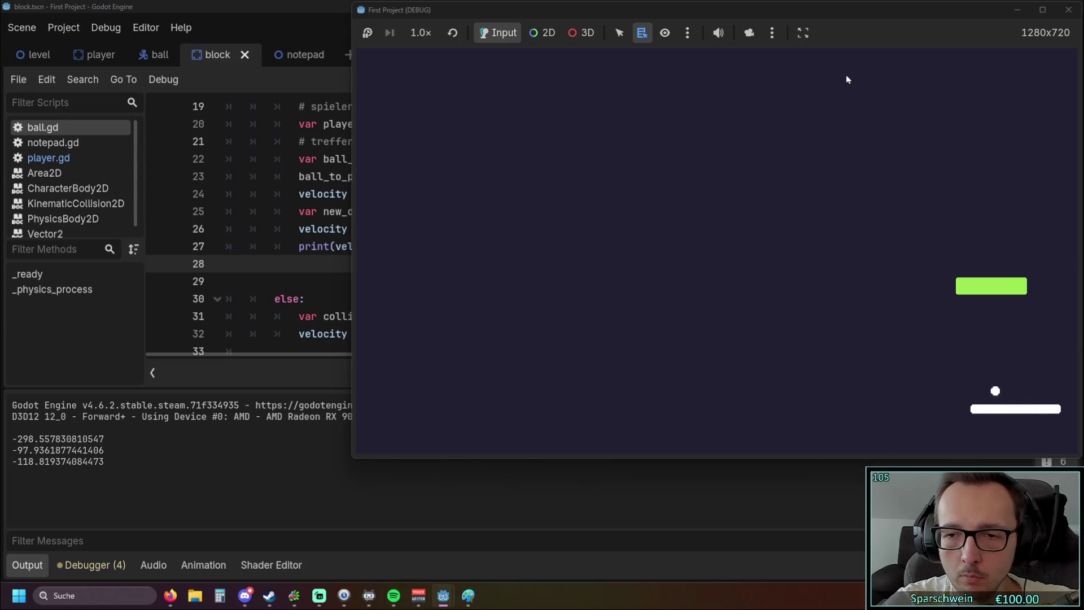
key("Left")
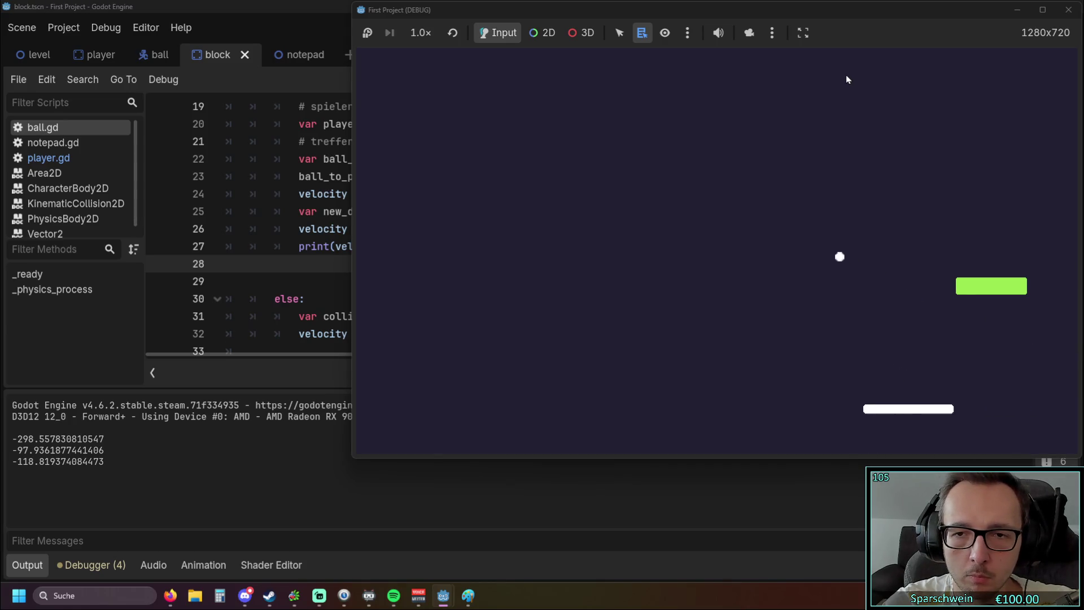
key("Left")
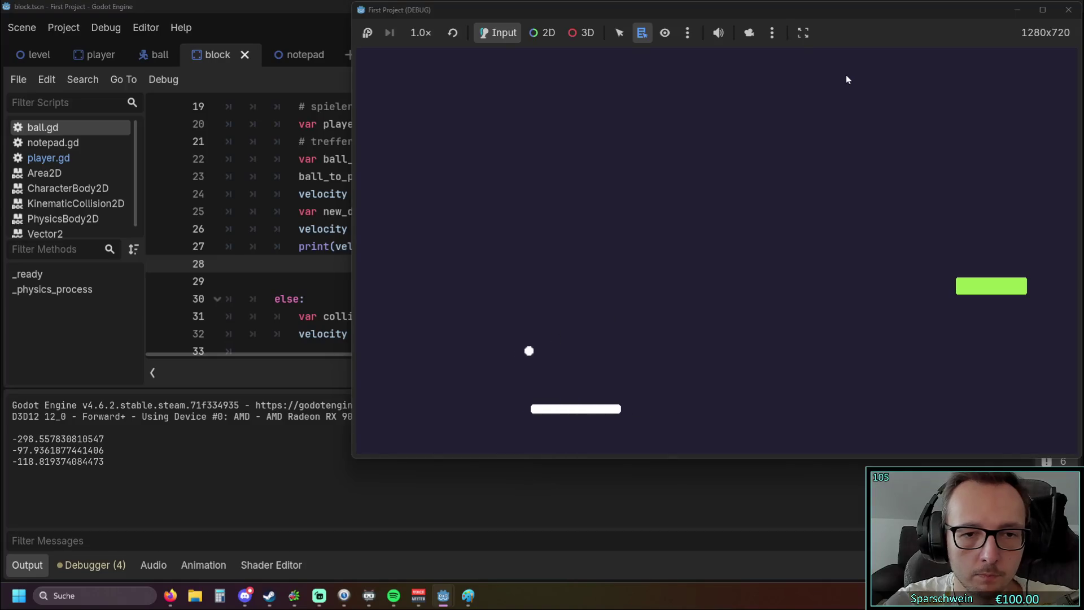
key("Right")
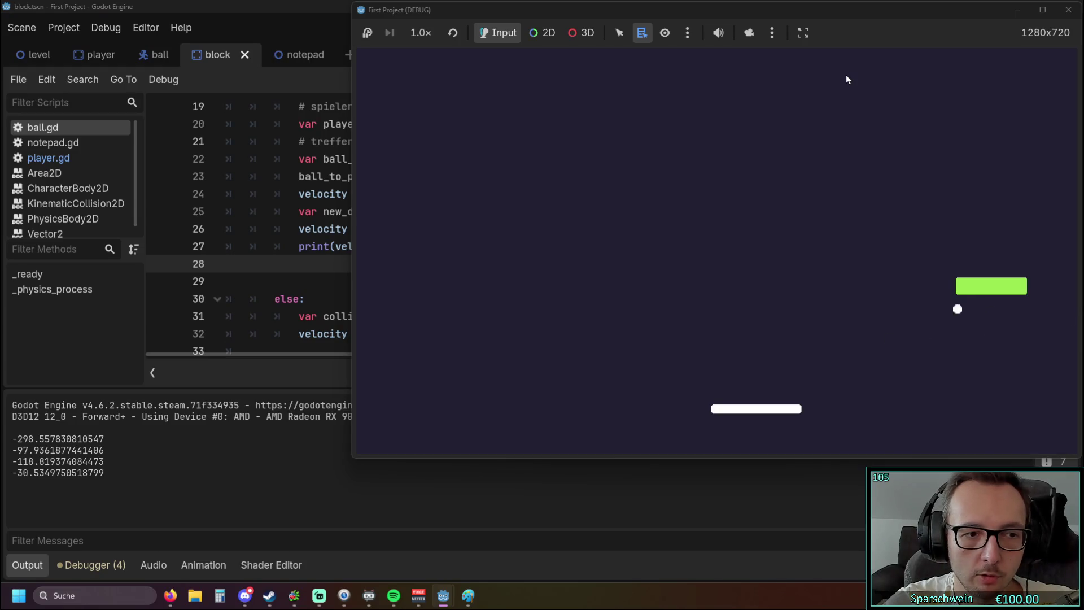
key("Left")
key("Left")
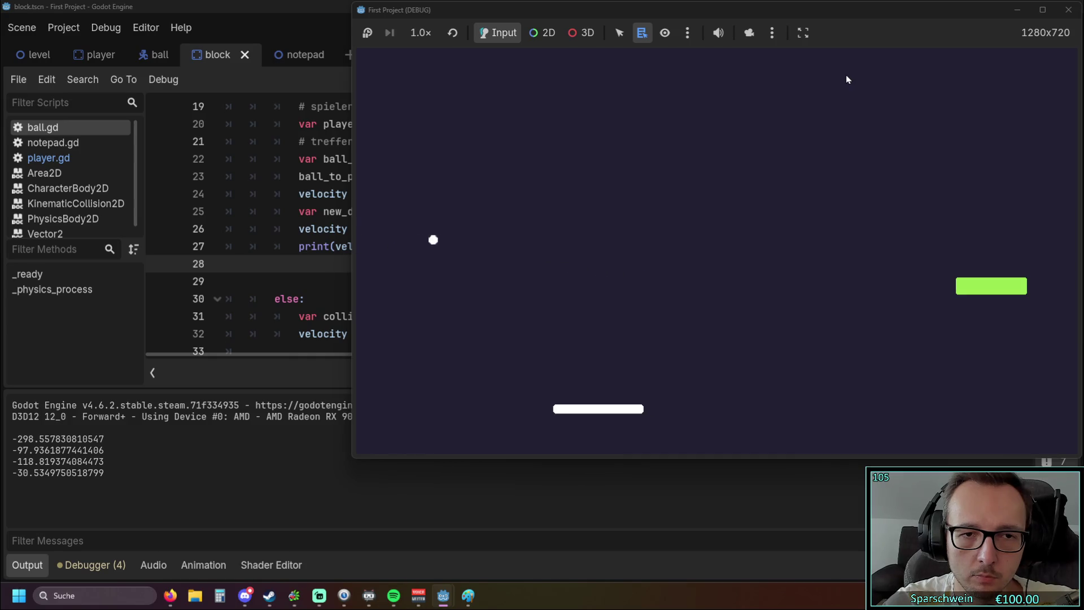
key("Right")
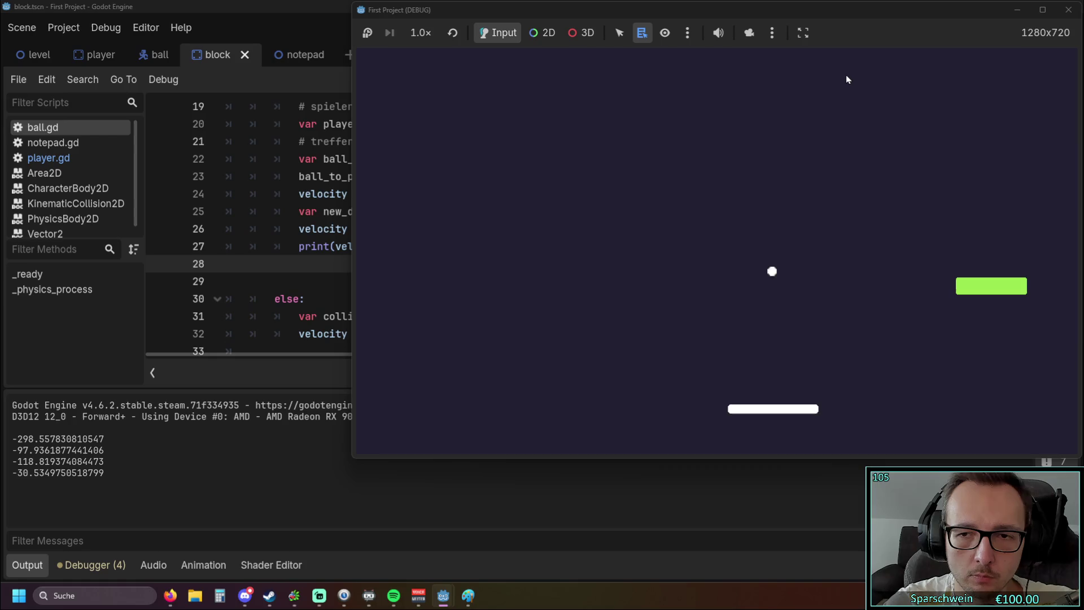
key("Left")
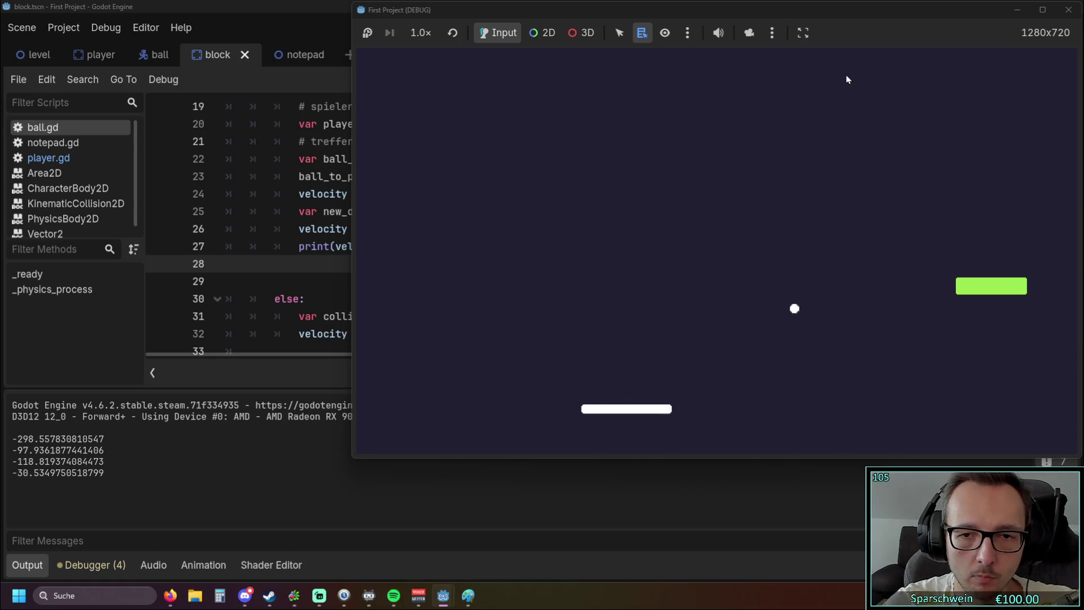
key("Left")
key("Left")
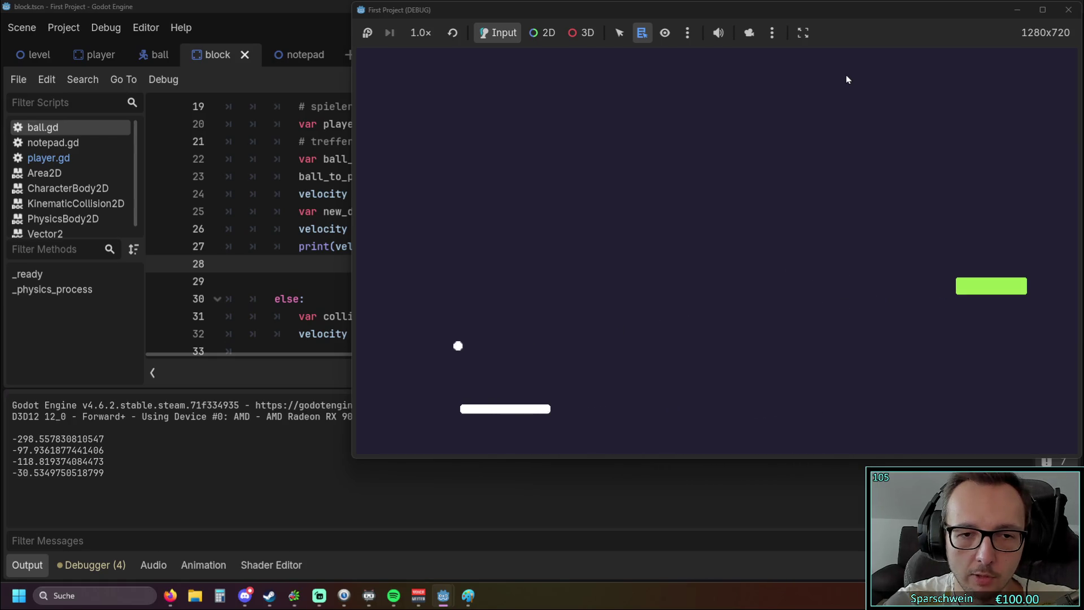
key("Right")
key("Right")
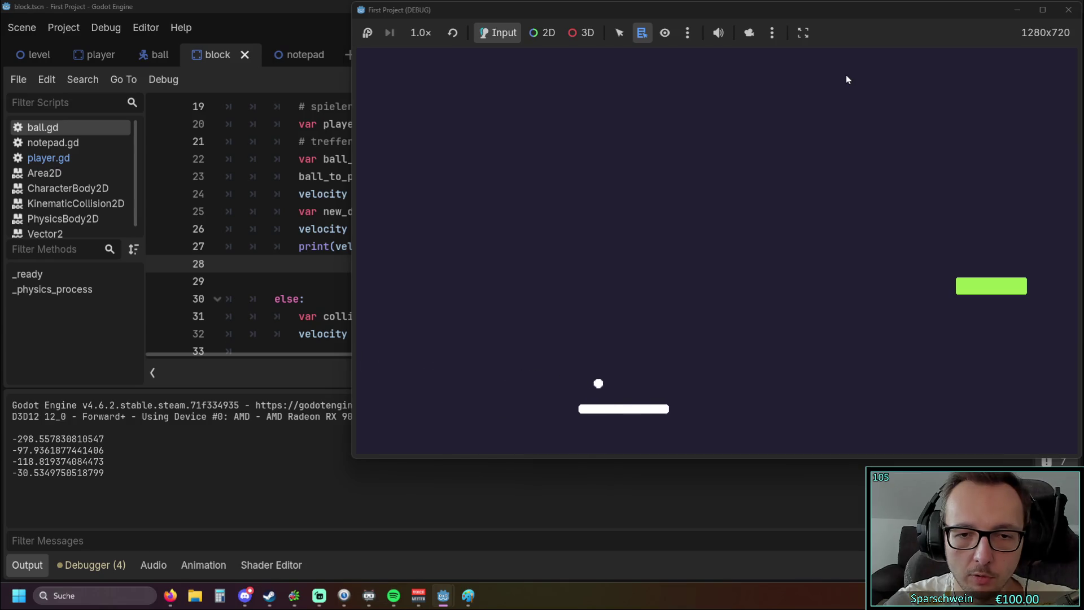
key("Right")
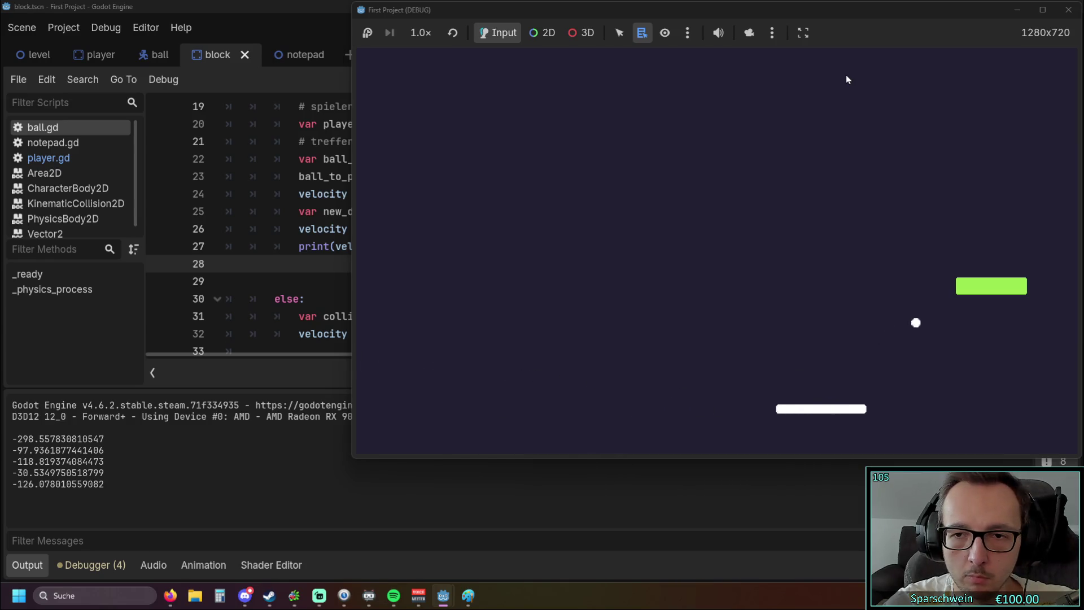
key("Right")
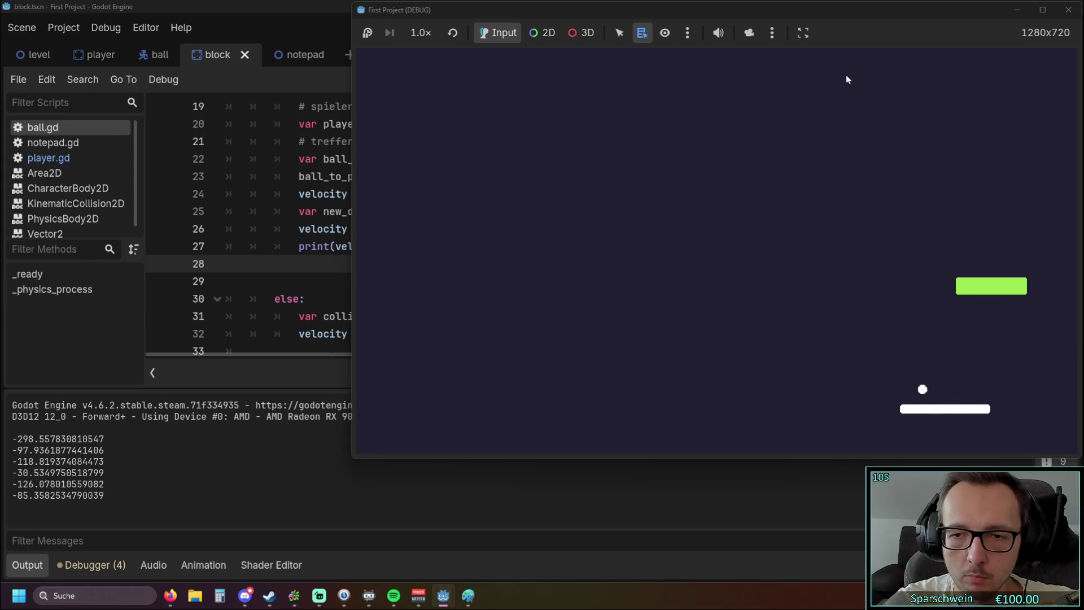
key("Left")
key("Left")
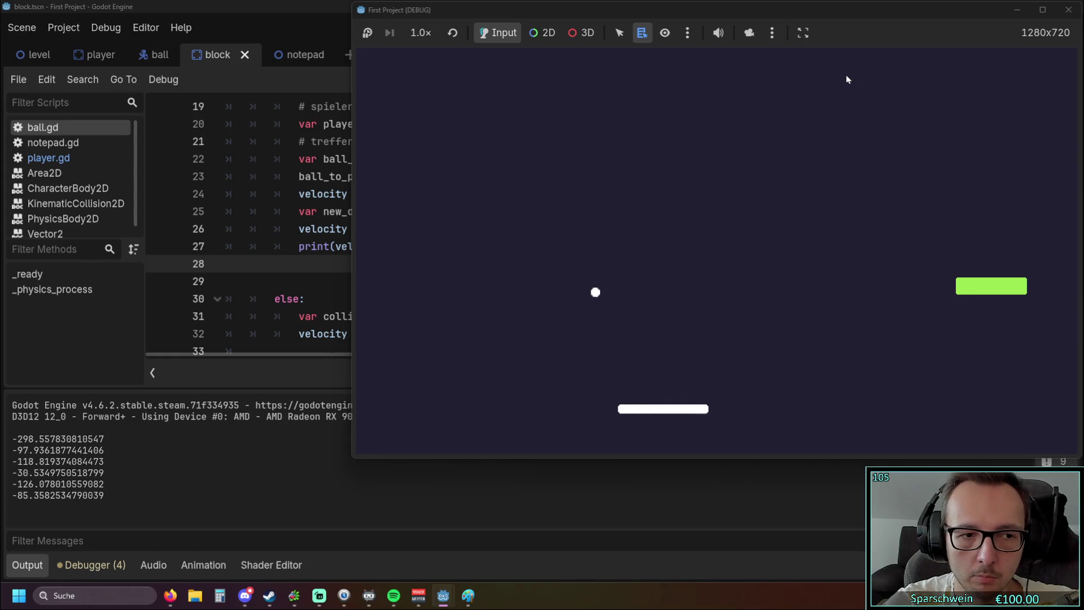
key("Right")
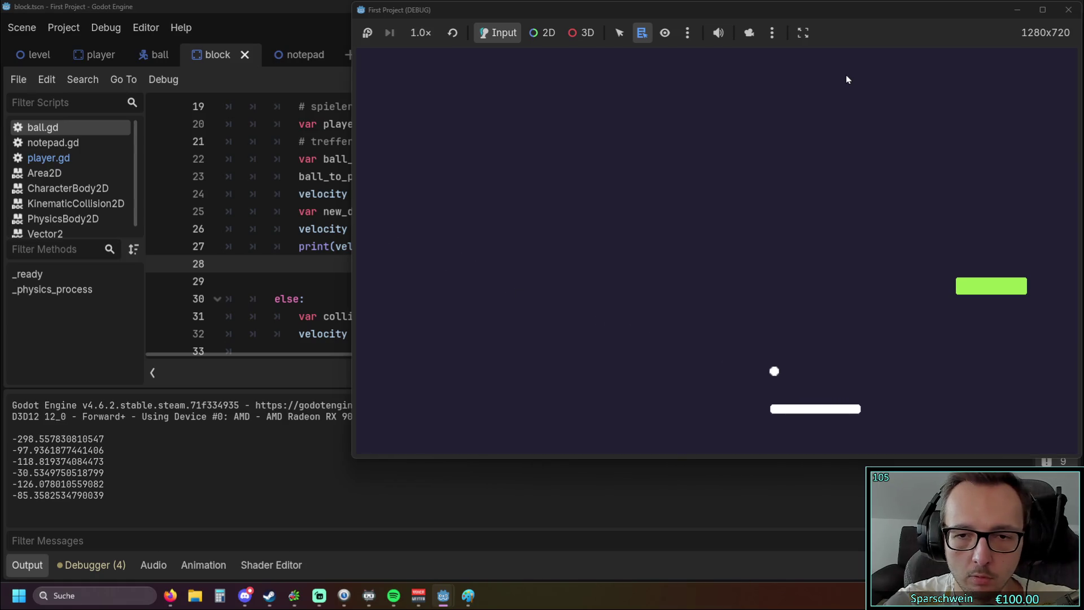
key("Left")
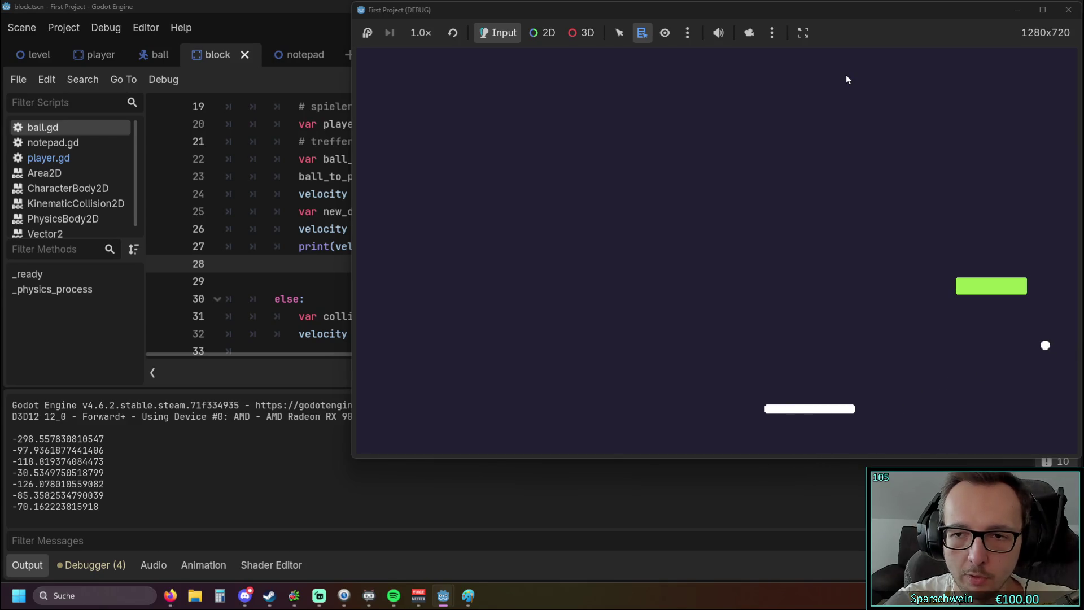
key("Left")
key("Left")
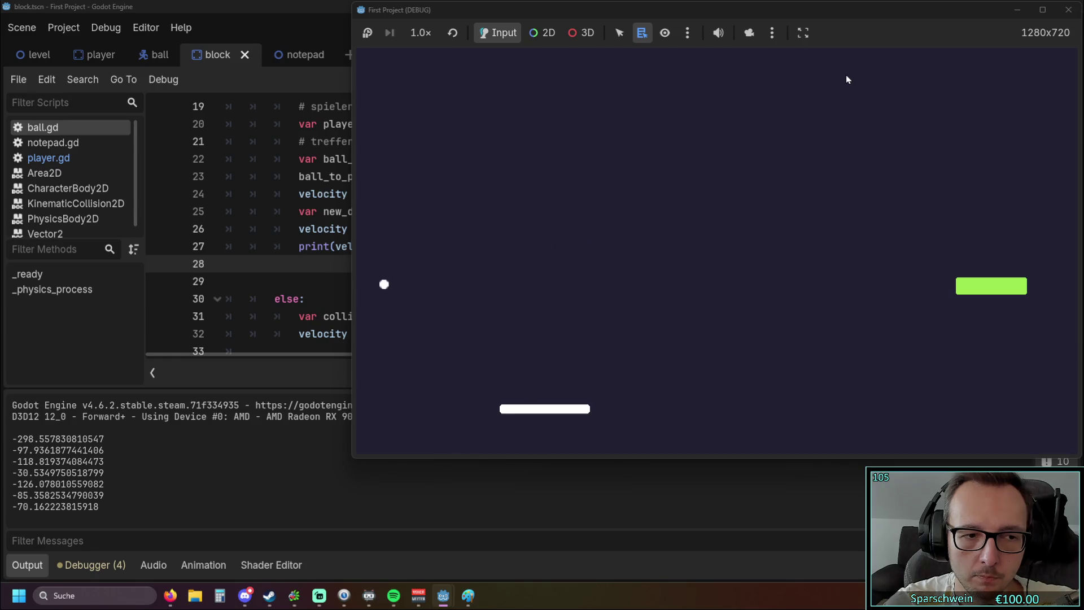
key("Right")
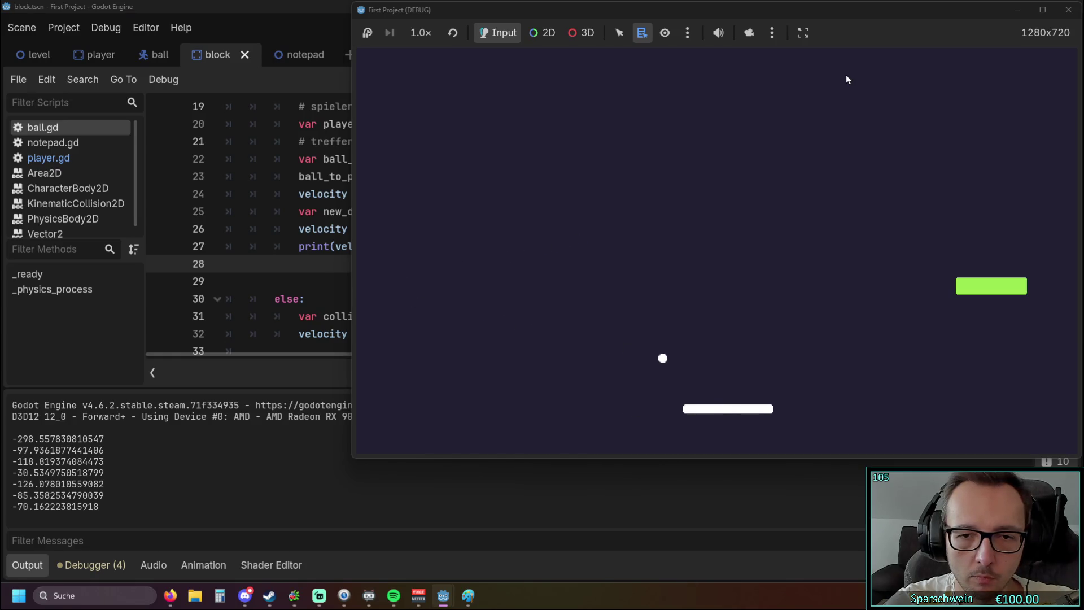
key("Right")
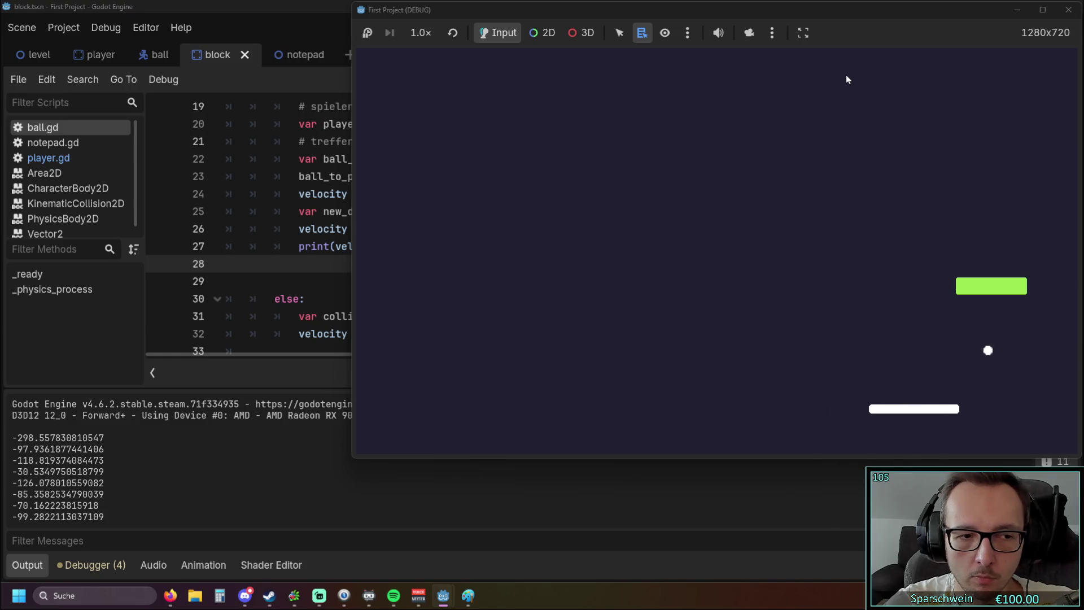
key("Left")
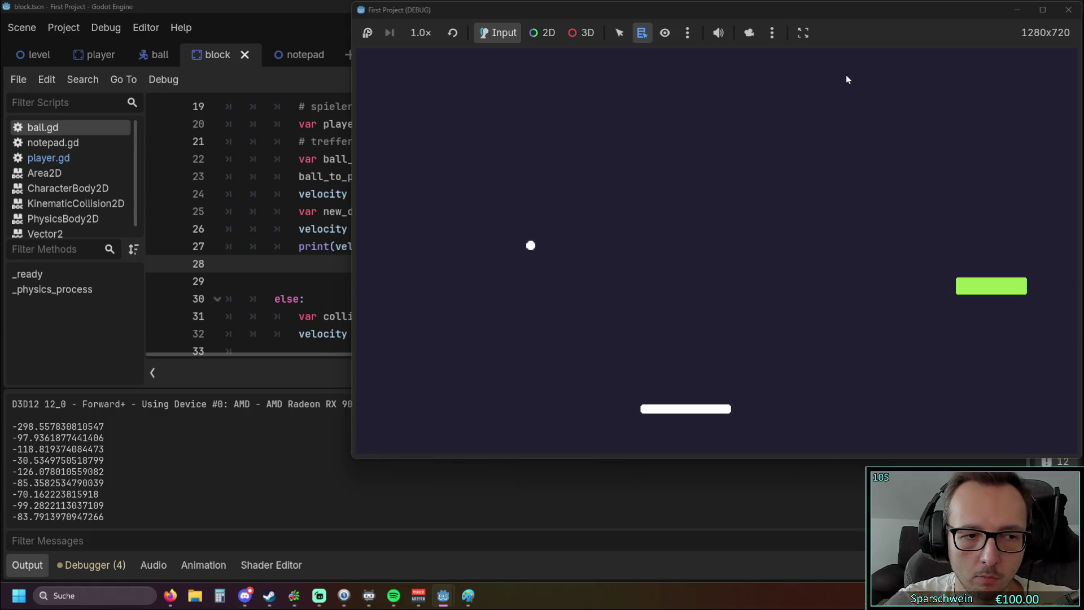
key("Right")
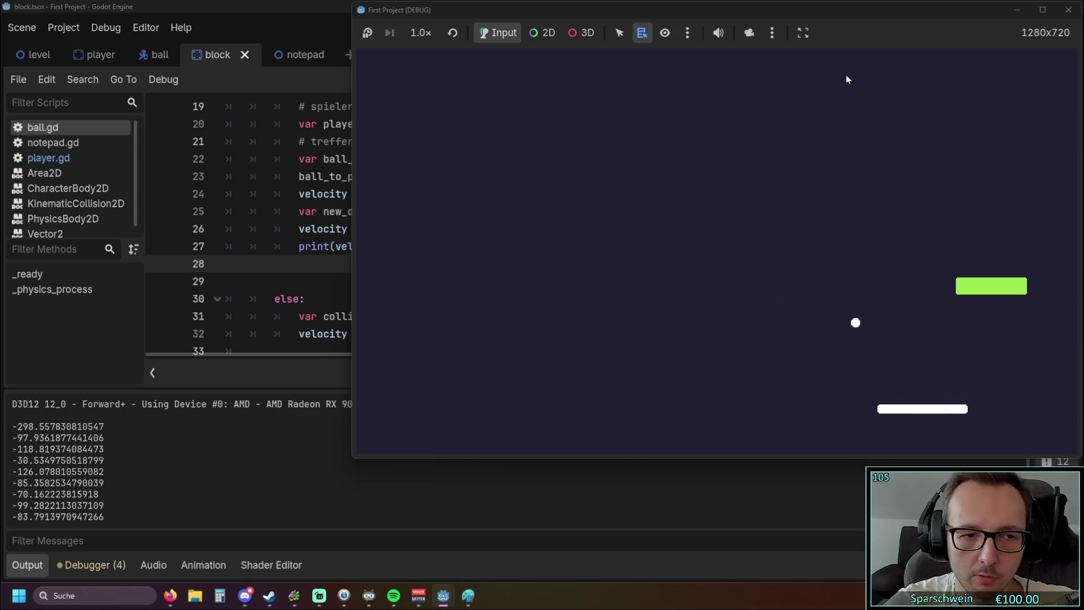
key("Right")
key("Left")
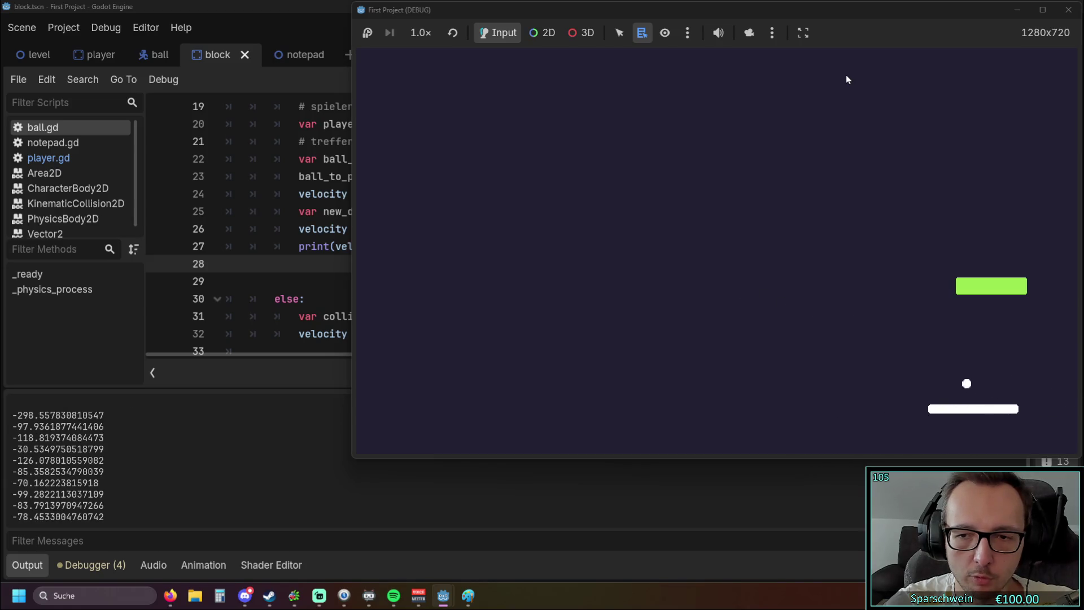
key("Left")
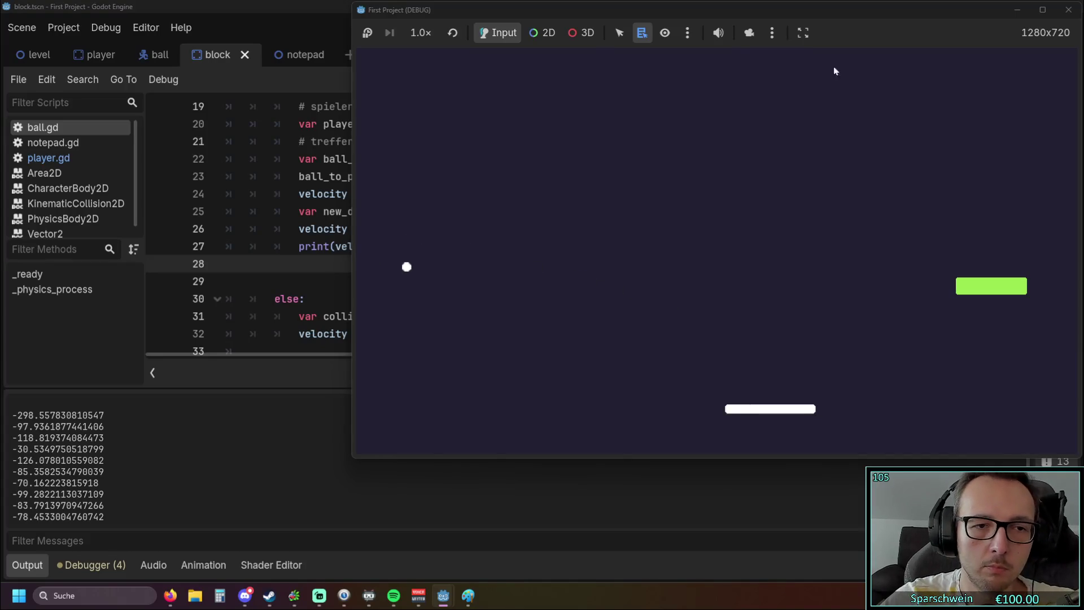
key("F8")
Change line 27's print to velocity.normalized().y and run the game again.
left_click(398, 246)
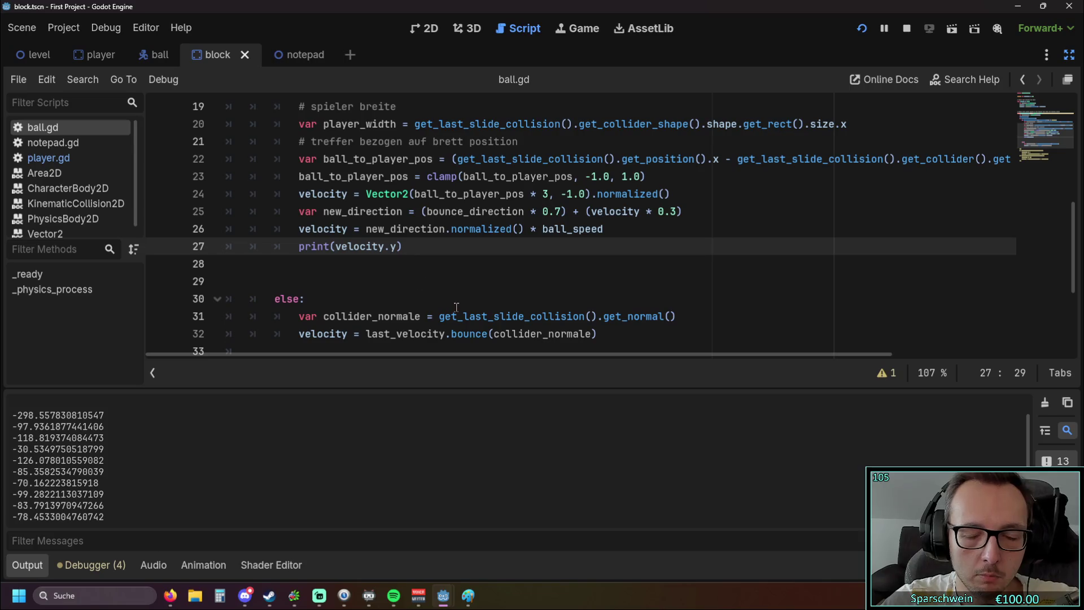
type(".normalized")
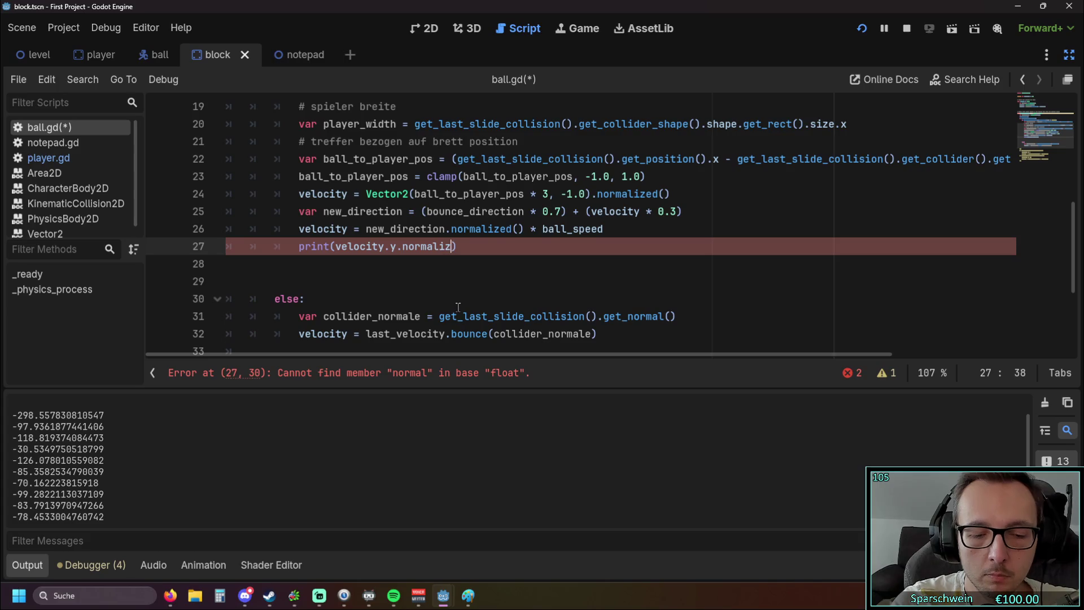
type("()")
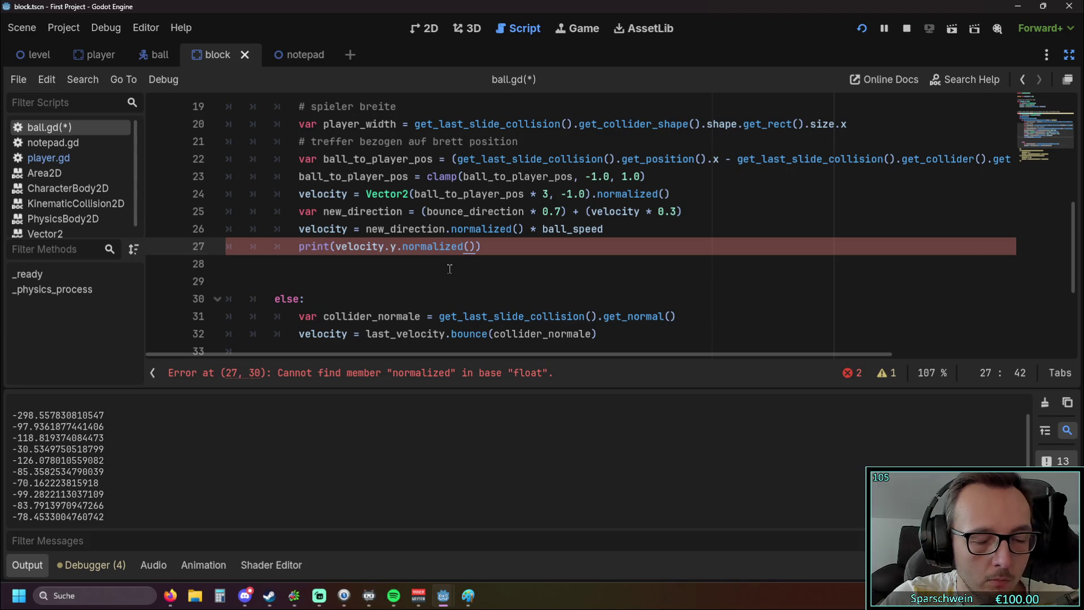
left_click(429, 264)
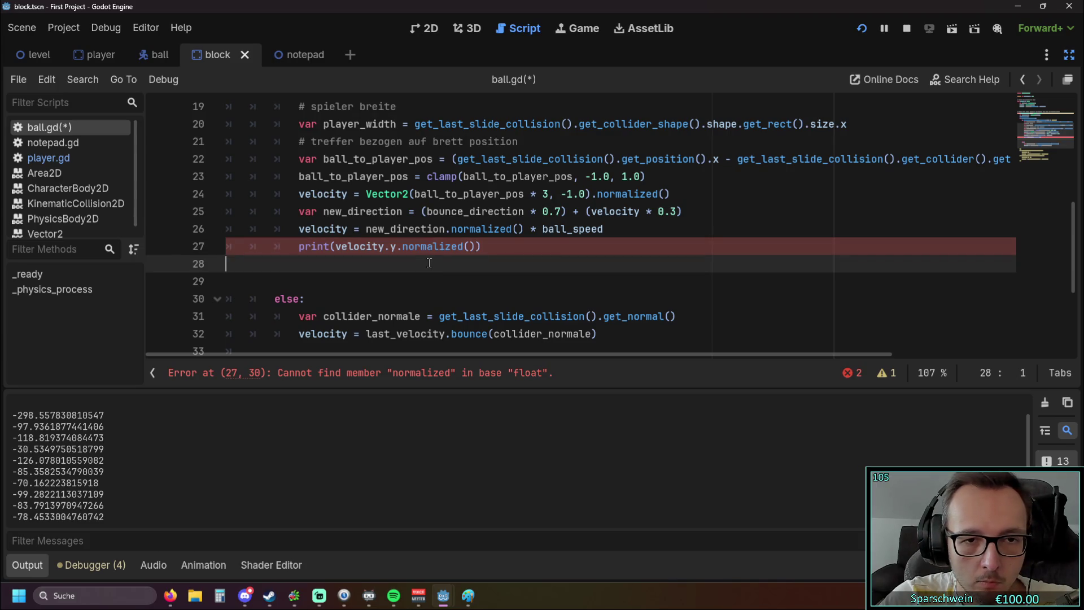
left_click_drag(397, 249, 474, 248)
key("BackSpace")
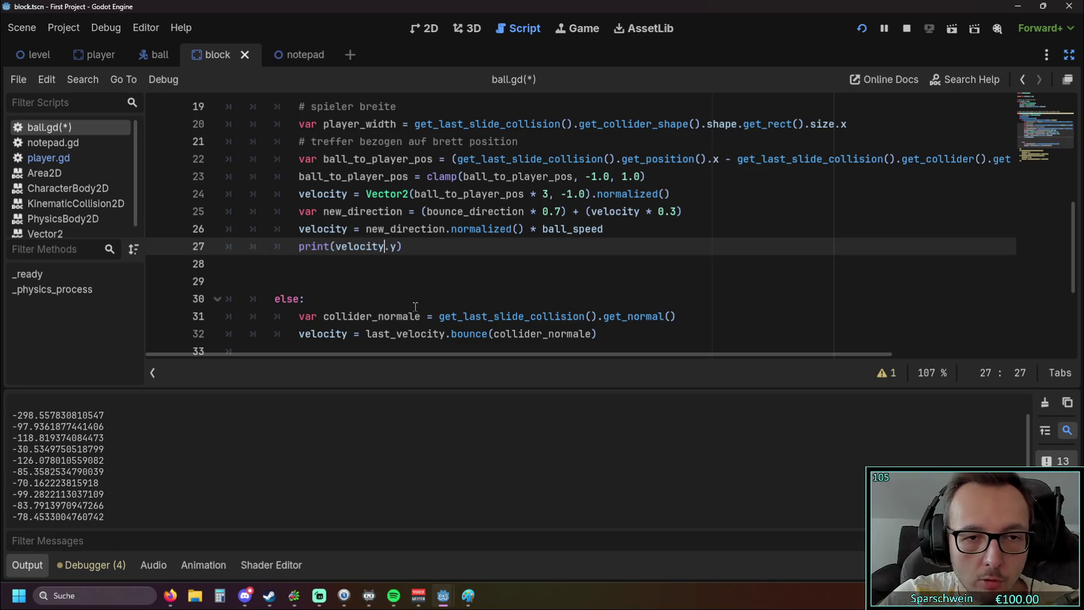
type(".normal")
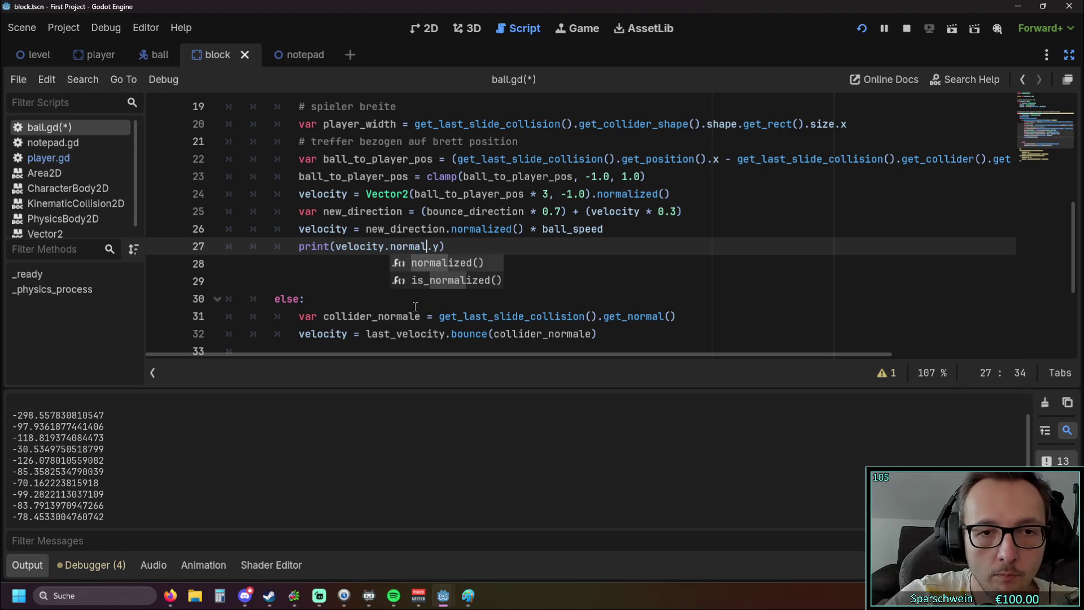
left_click(428, 263)
left_click(429, 281)
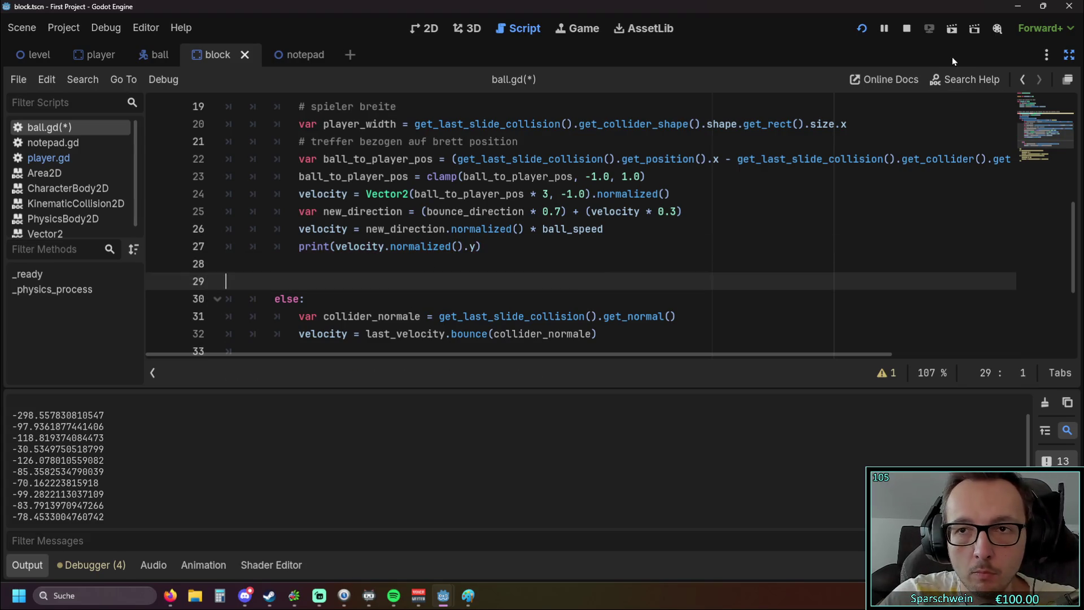
left_click(864, 28)
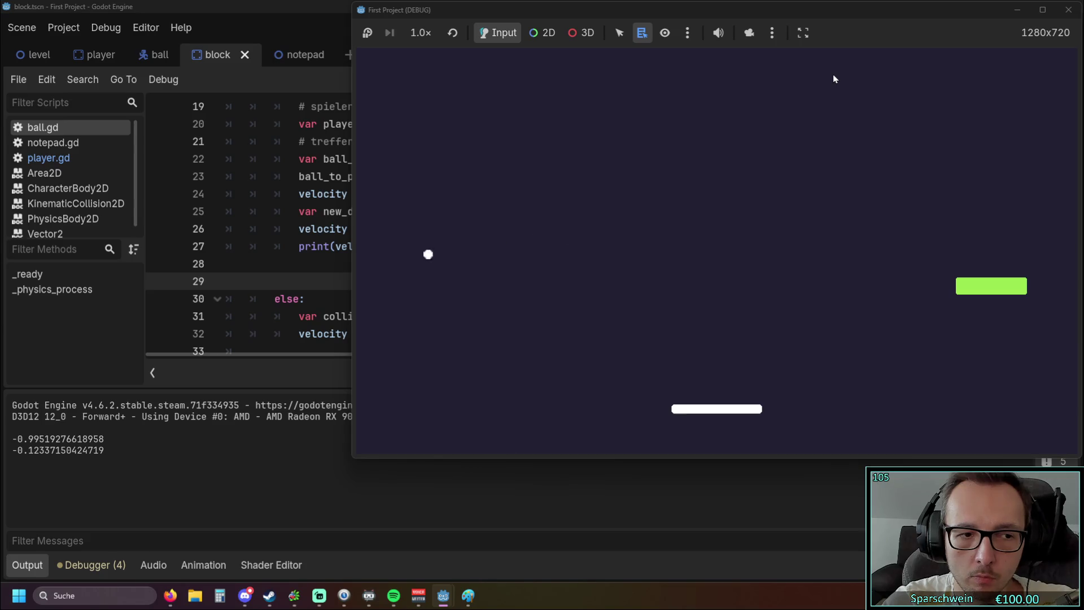
Steer the paddle right then left to bounce the ball, logging a normalized y of -0.288.
key("Right")
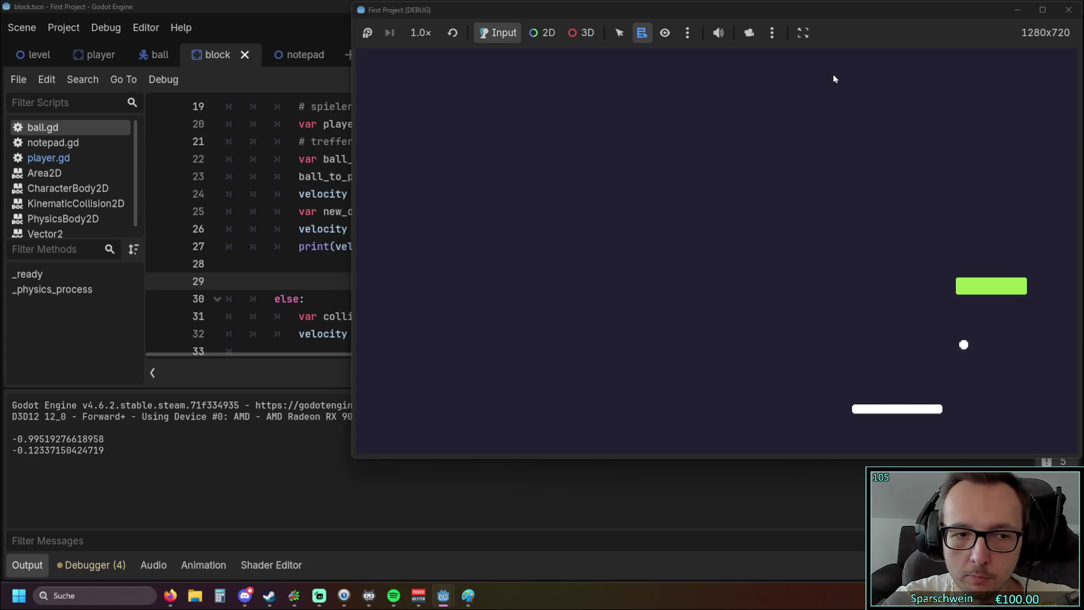
key("Left")
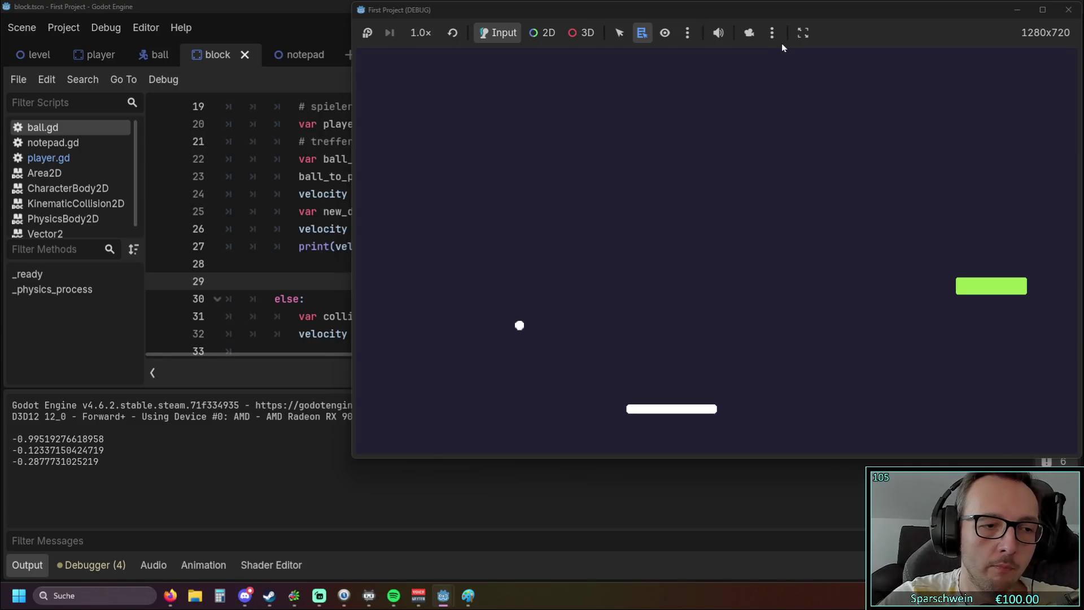
Stop the game and undo to bring back the minimum vertical speed if-block.
left_click(1068, 10)
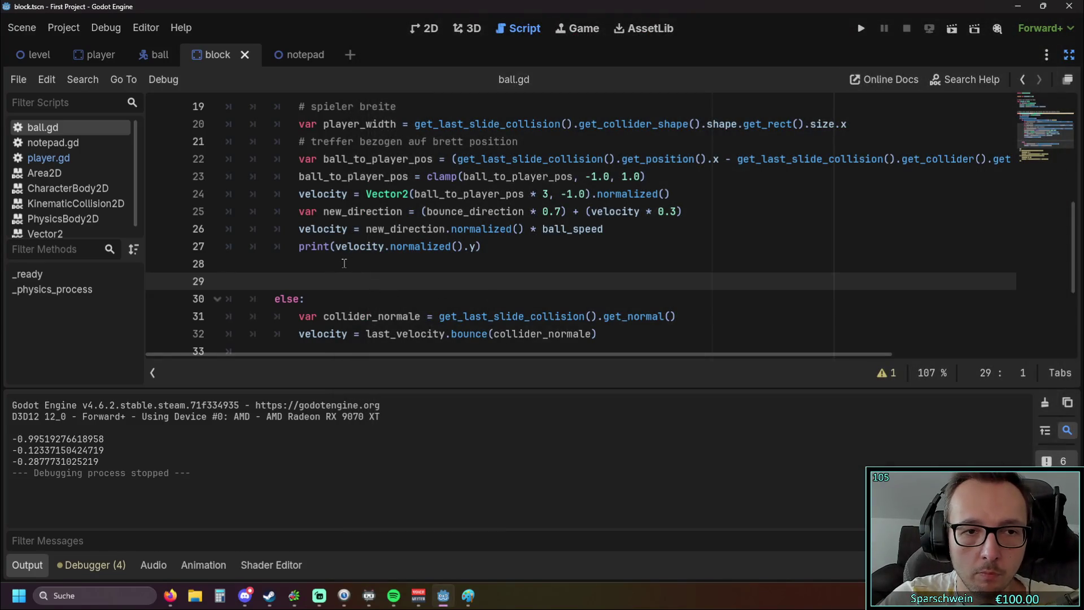
key("ctrl+z")
key("ctrl+z")
key("ctrl+z")
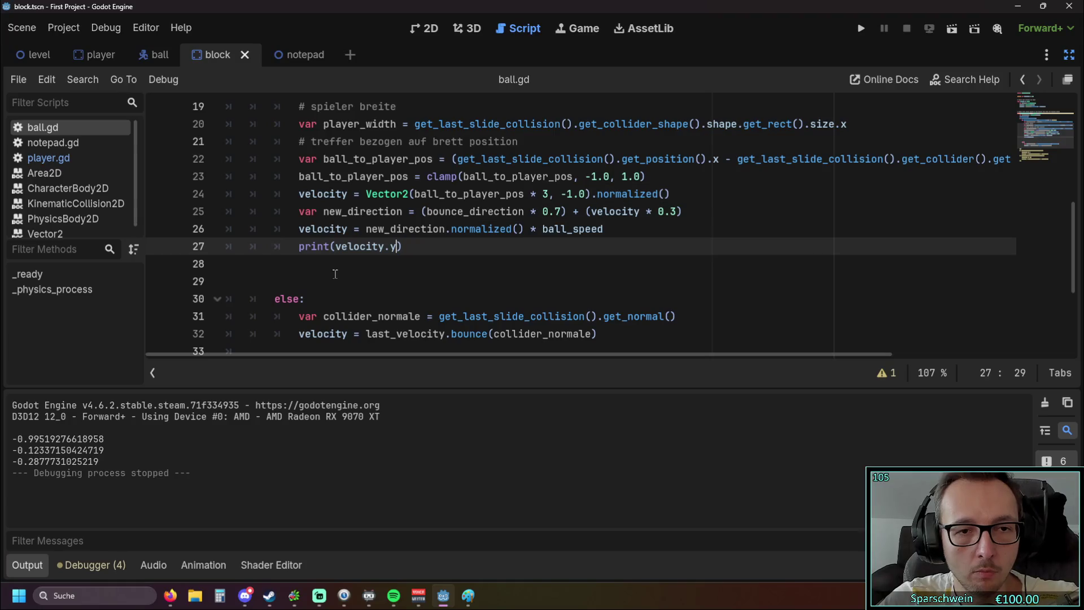
left_click(388, 246)
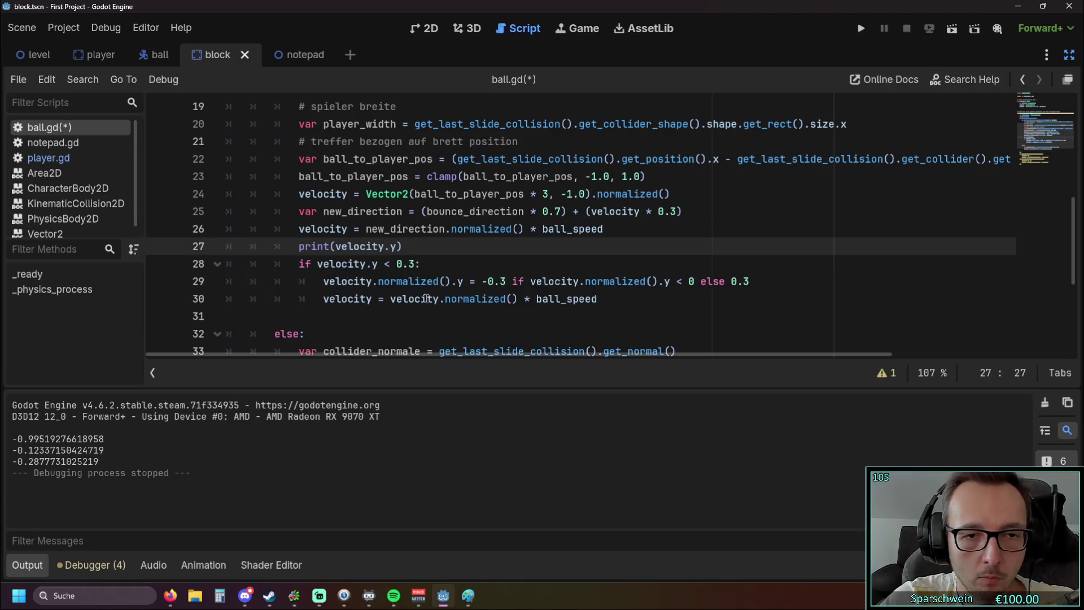
Change the condition to velocity.normalized().y < 0.3 and delete the debug print line.
left_click(368, 263)
type("if velocity.y < 0.3: \t\t\t\tvelocity.normalized().y = -0.3 if velocity.normalized().y < 0 else 0.3 \t\t\t\tvelocity = velocity.normalized() * ball_speed")
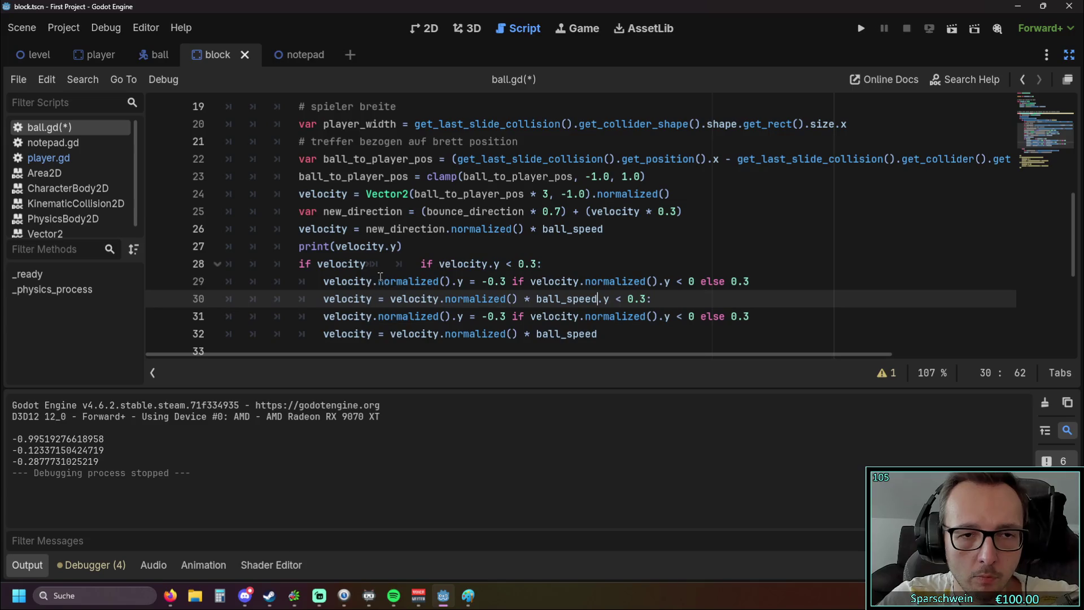
key("ctrl+z")
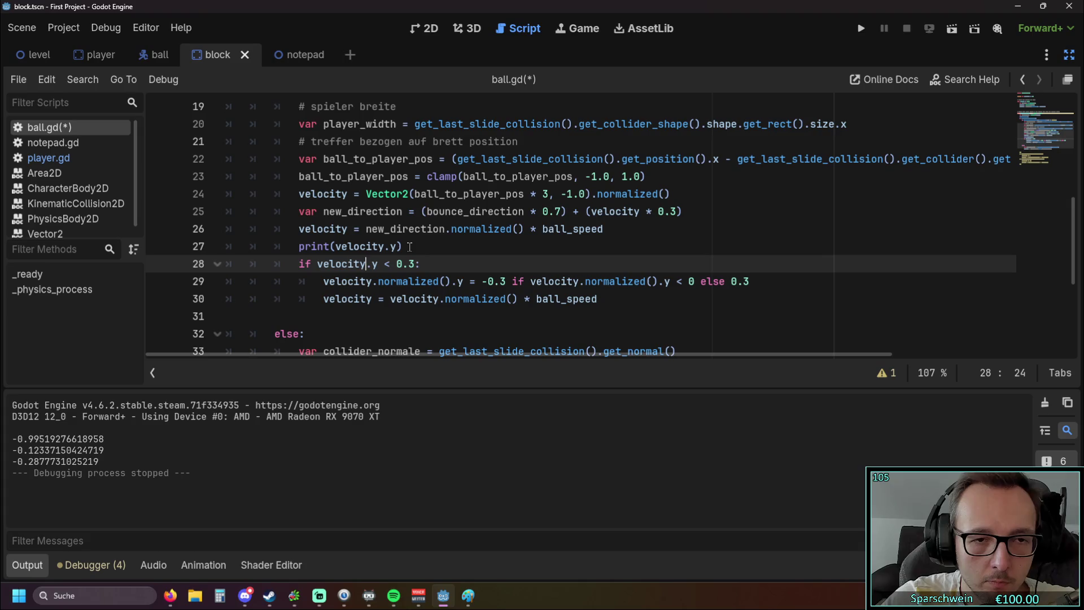
type(".normal")
key("Return")
key("BackSpace")
key("BackSpace")
key("BackSpace")
type("normal")
key("Return")
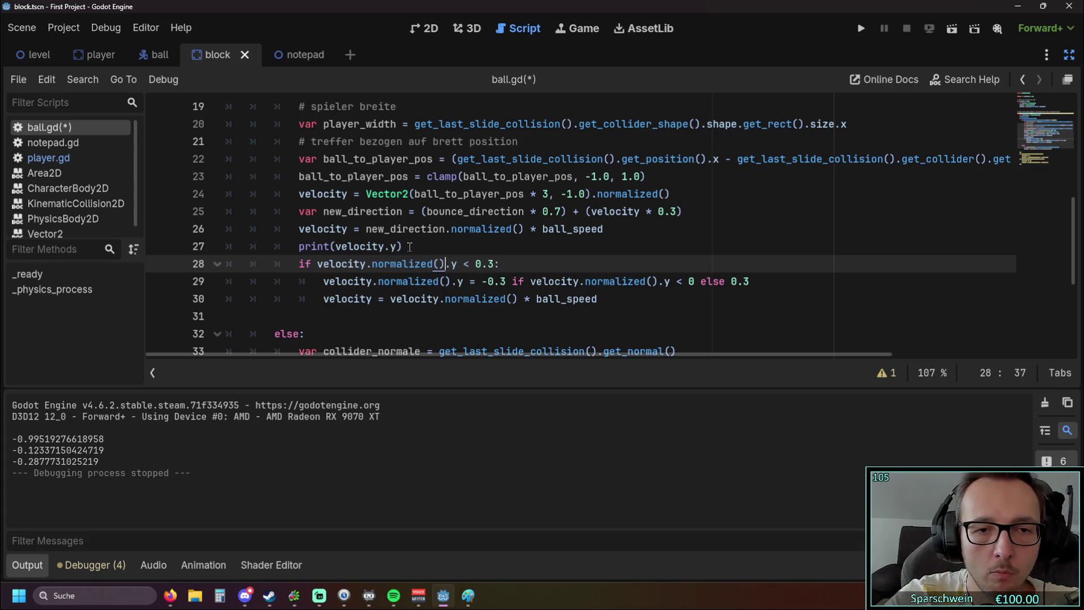
left_click_drag(410, 247, 226, 246)
key("BackSpace")
key("BackSpace")
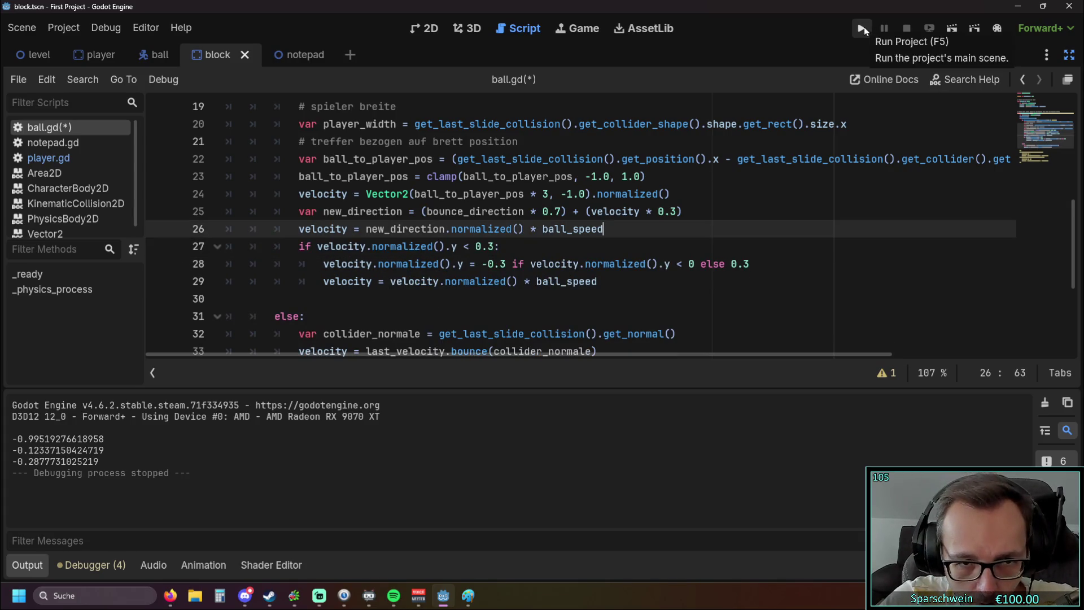
Save and run the game, return the ball off the paddle many times, then close it.
left_click(864, 28)
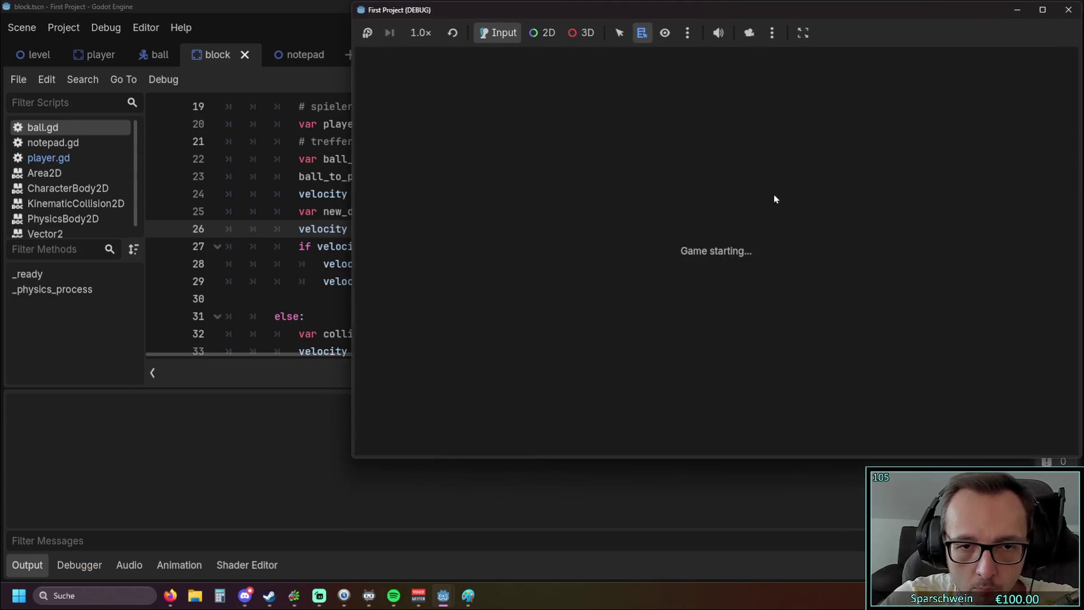
key("Right")
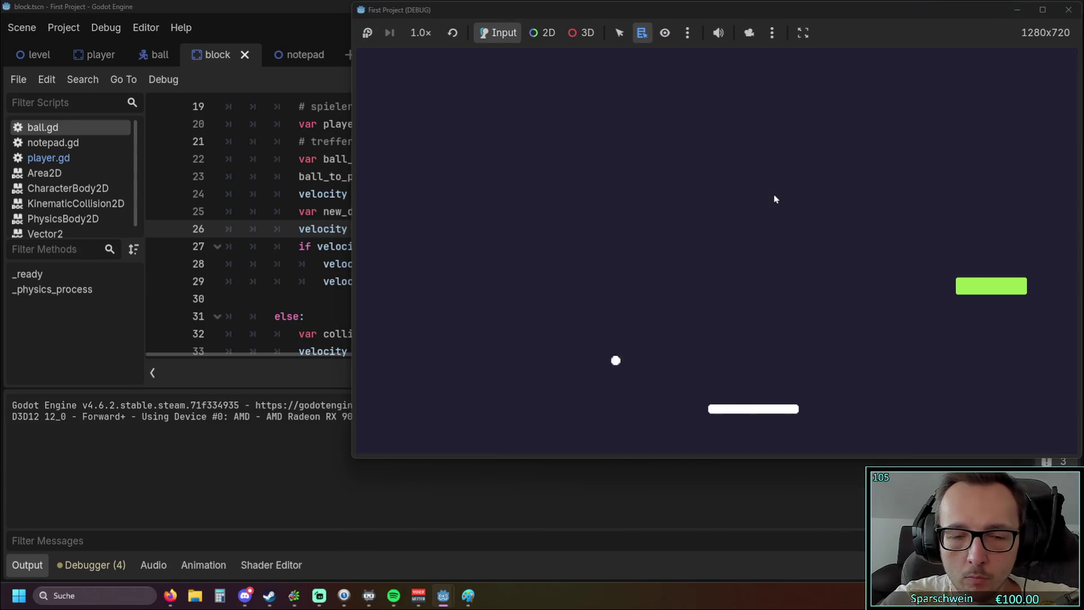
key("Left")
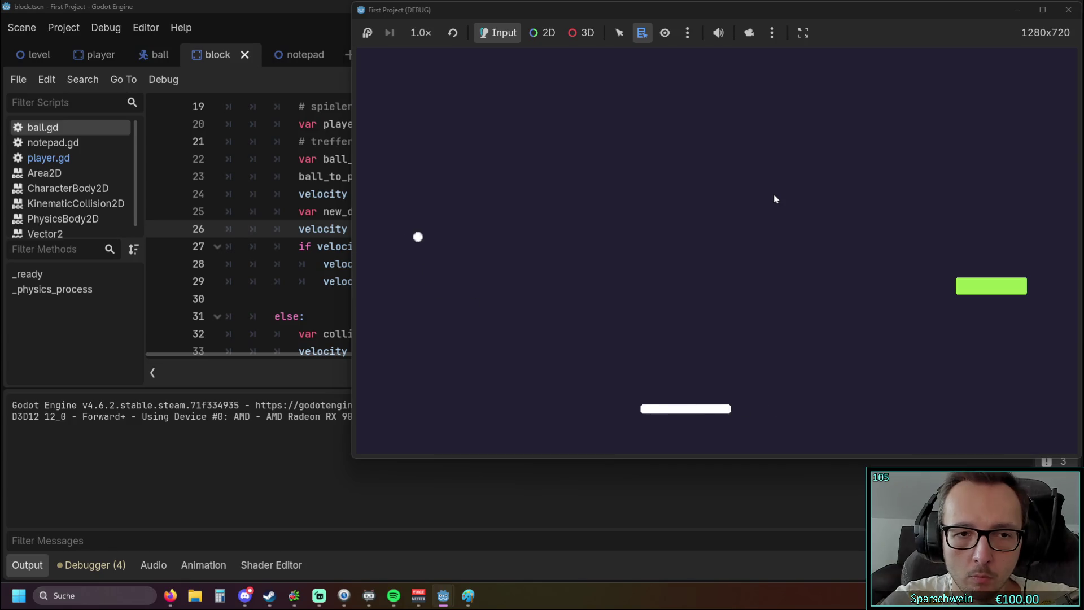
key("Right")
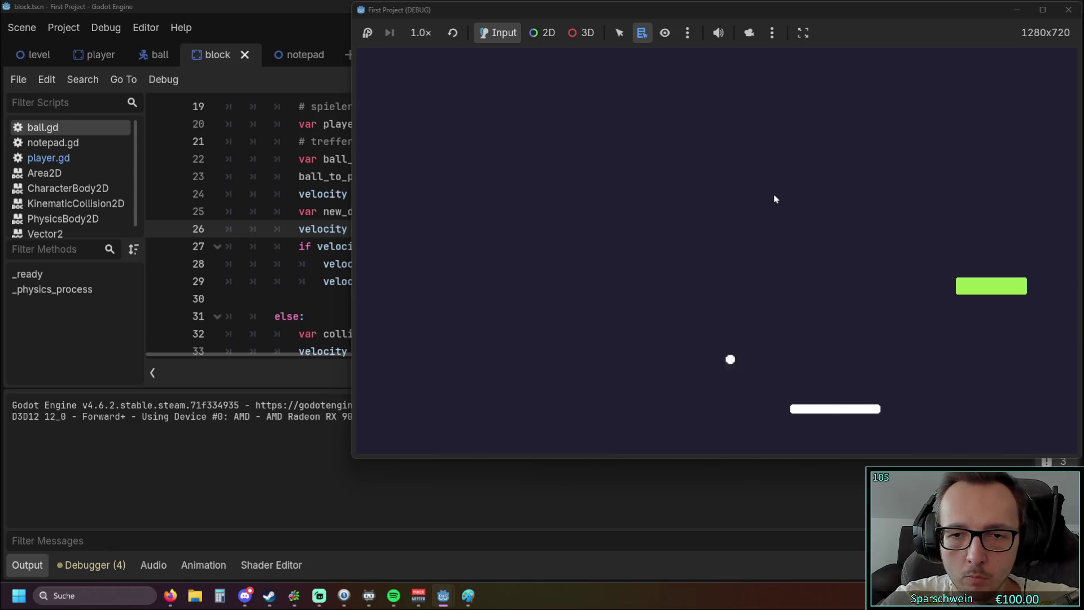
key("Right")
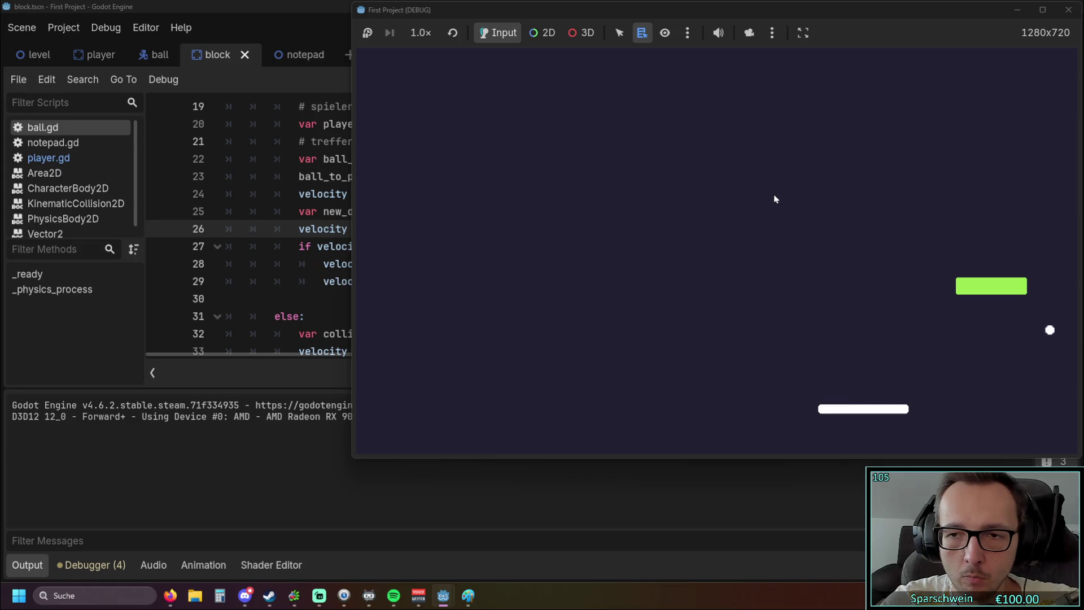
key("Left")
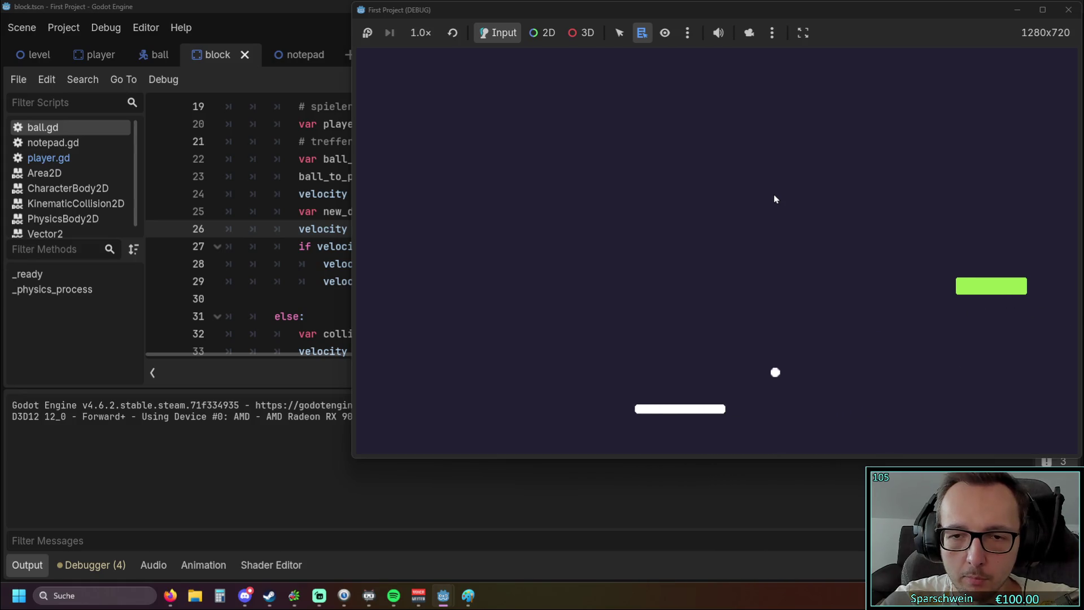
key("Left")
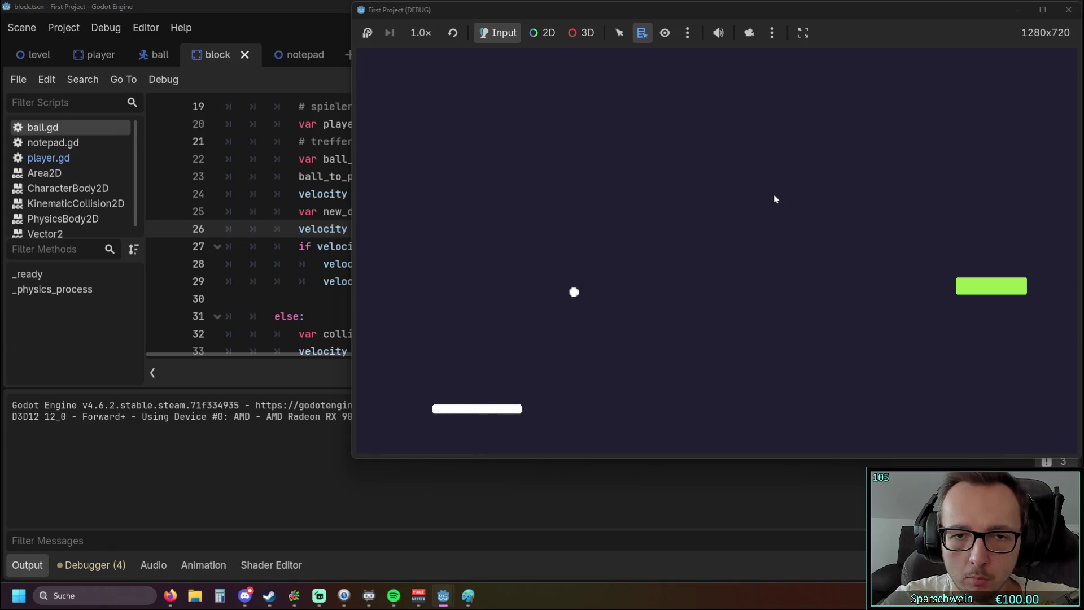
key("Right")
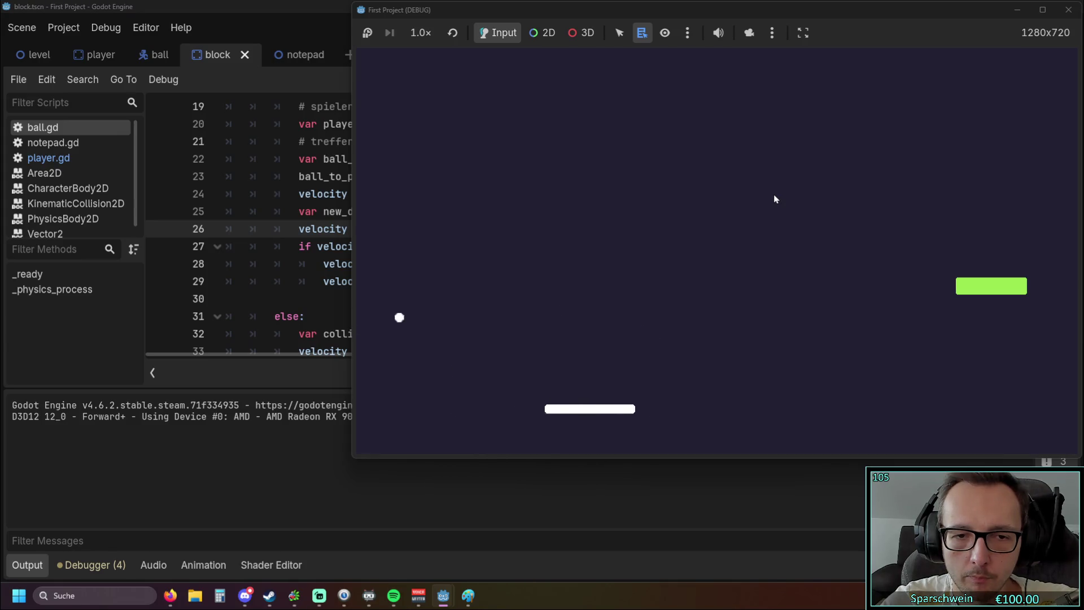
key("Right")
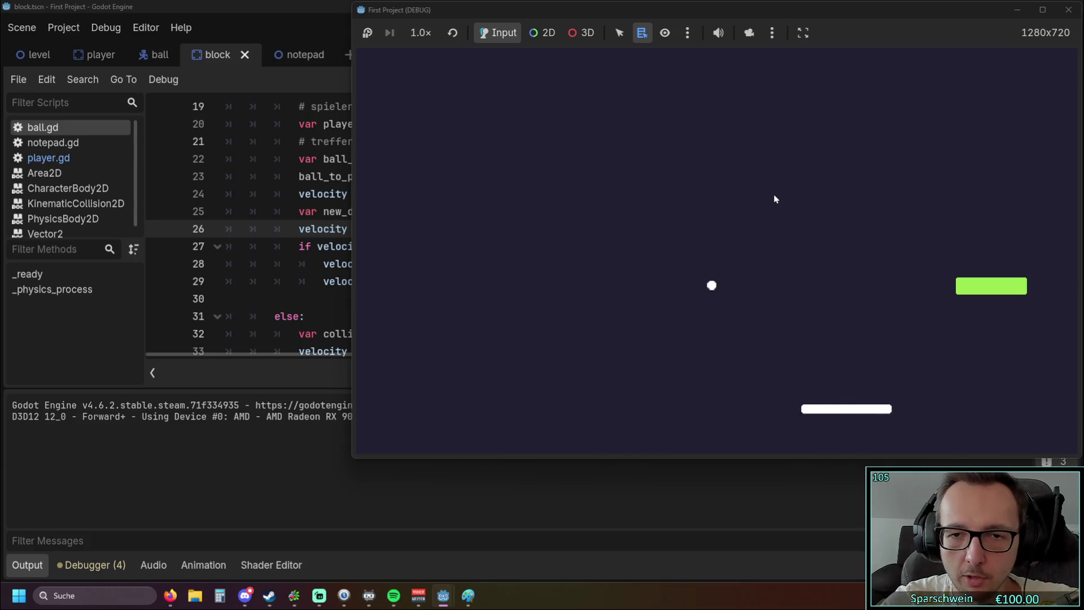
key("Right")
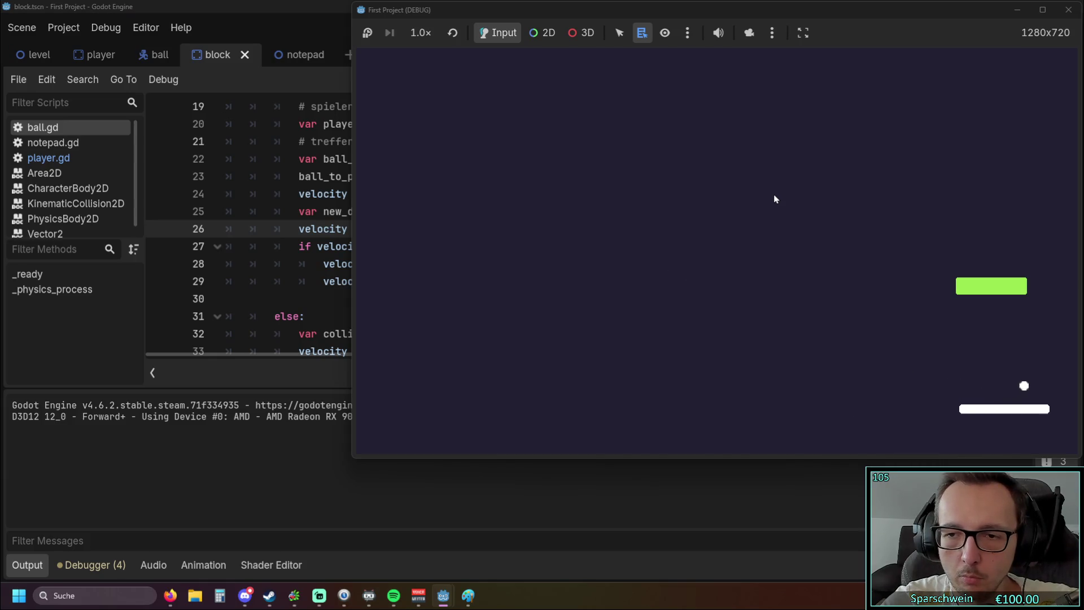
key("Left")
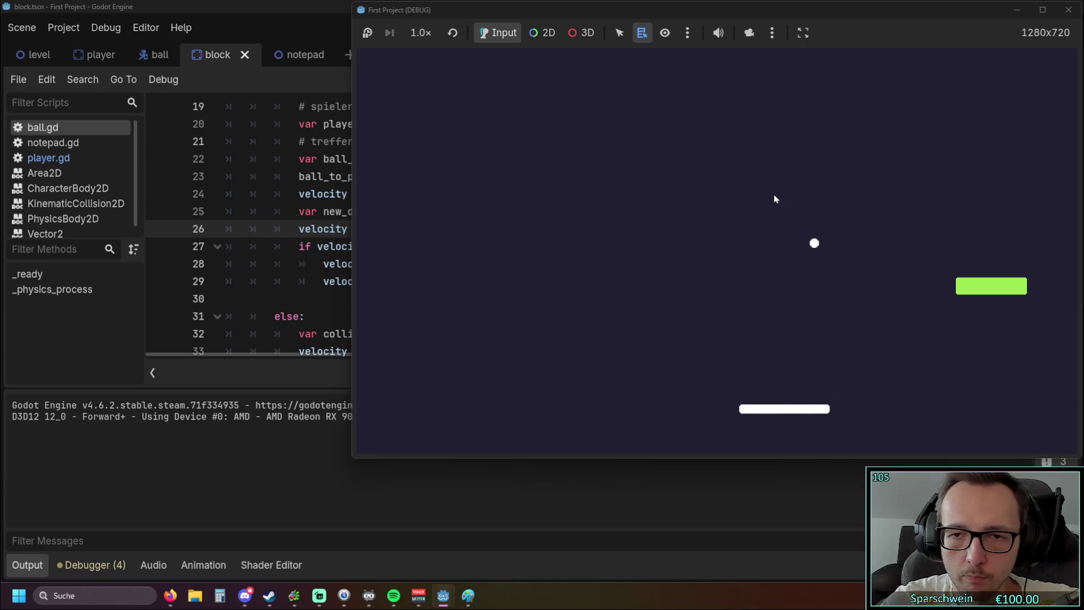
key("Left")
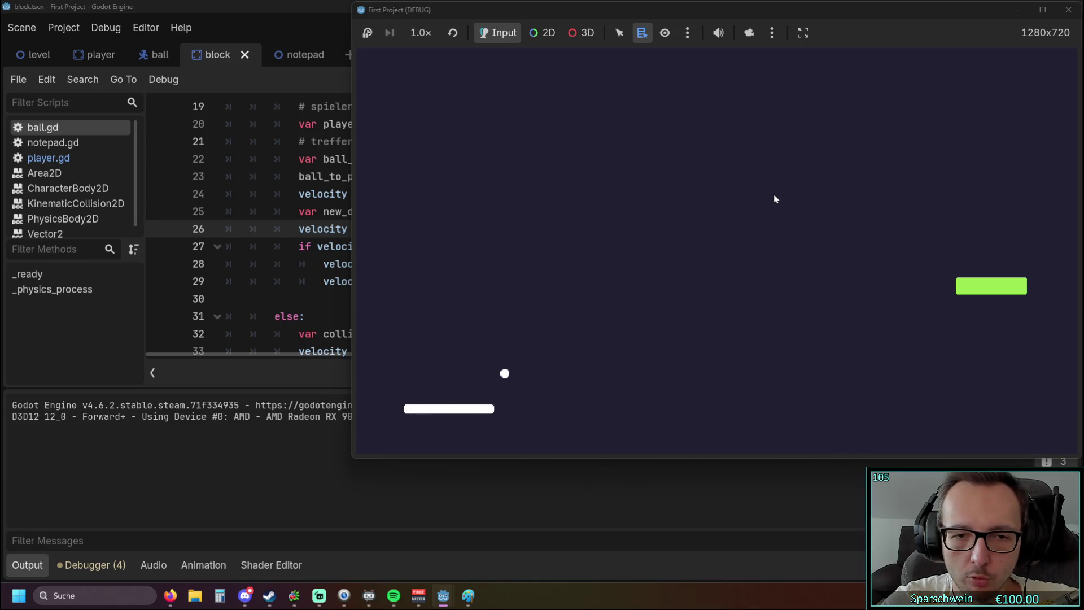
key("Right")
key("Right")
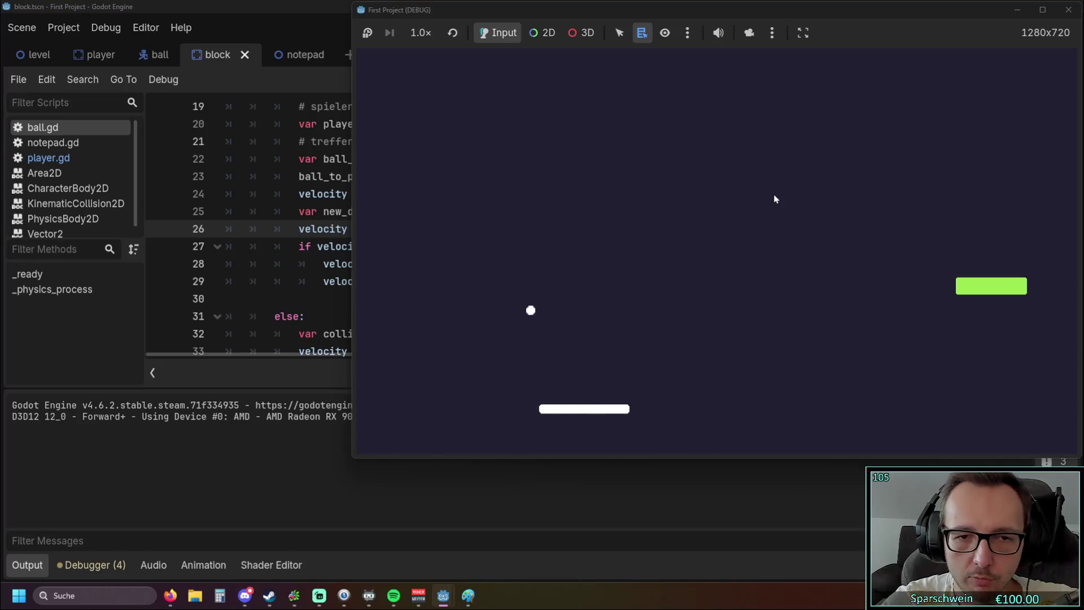
key("Left")
key("Right")
key("Left")
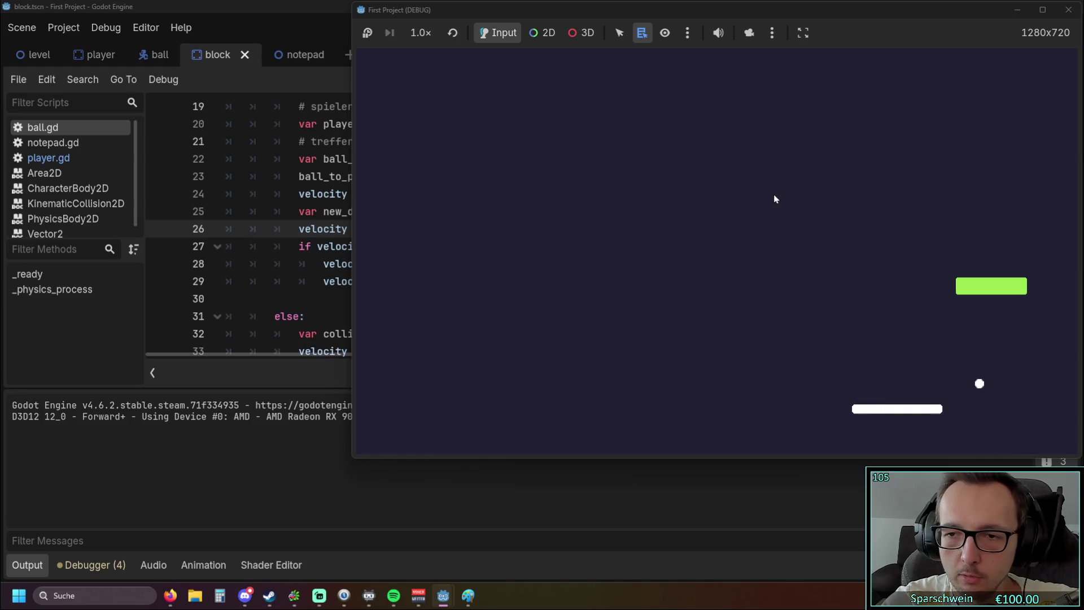
key("Left")
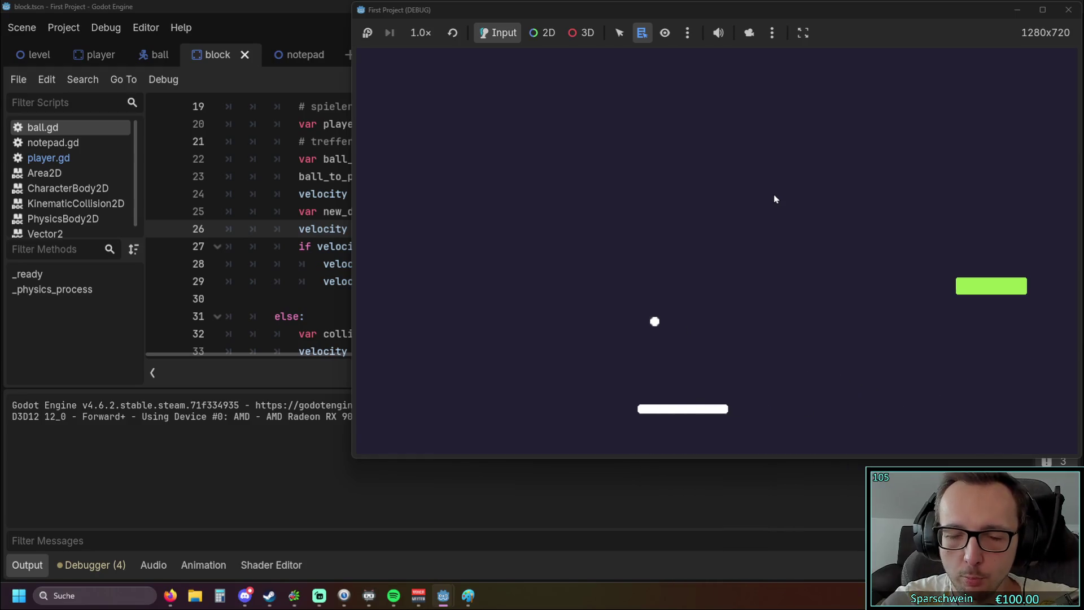
key("Right")
key("Right")
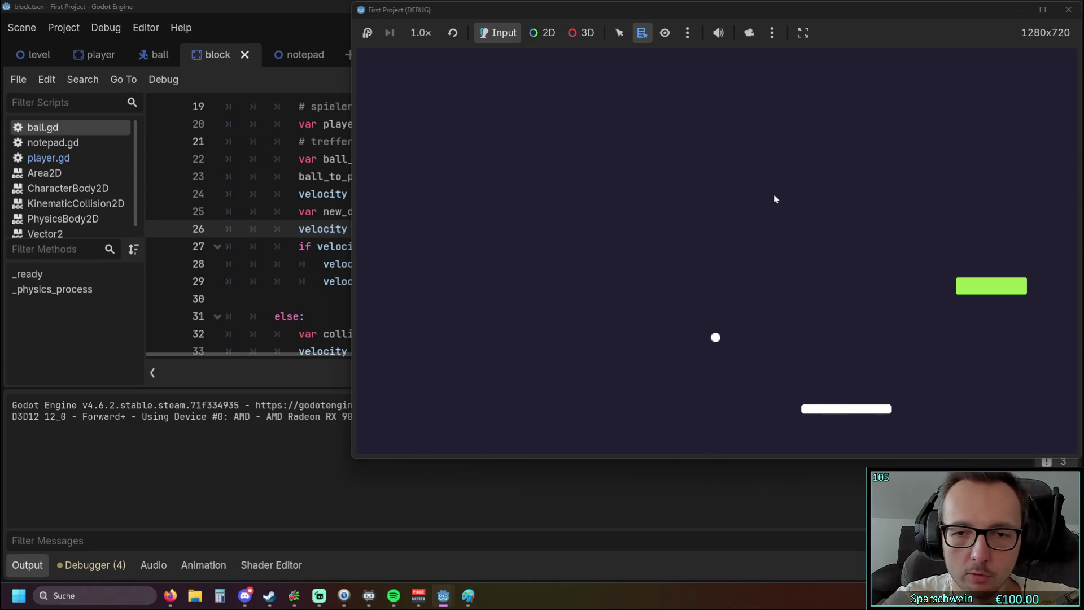
key("Right")
key("Right")
key("Left")
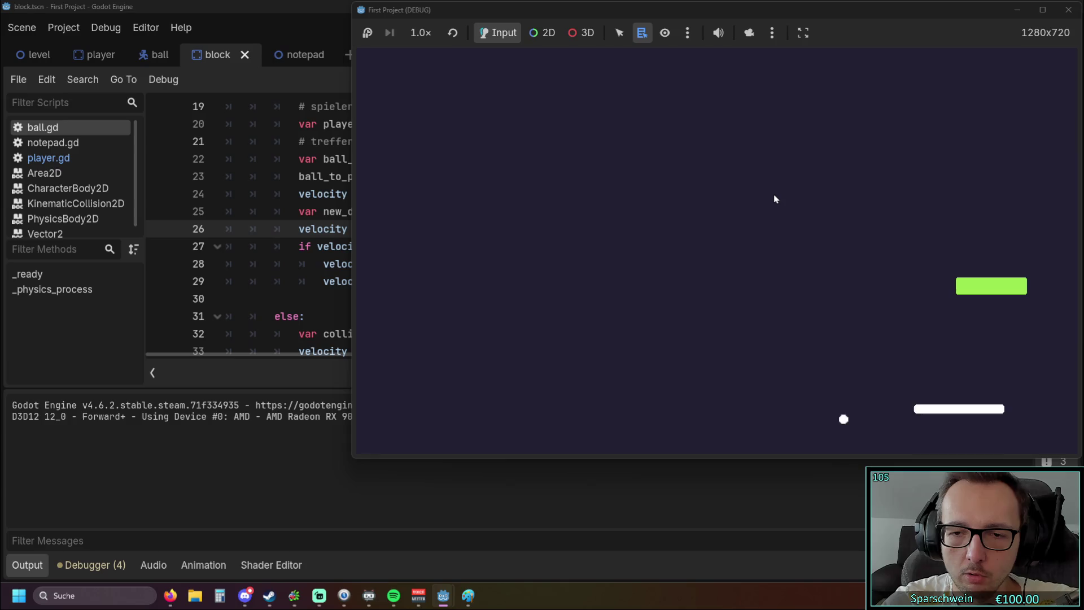
key("Left")
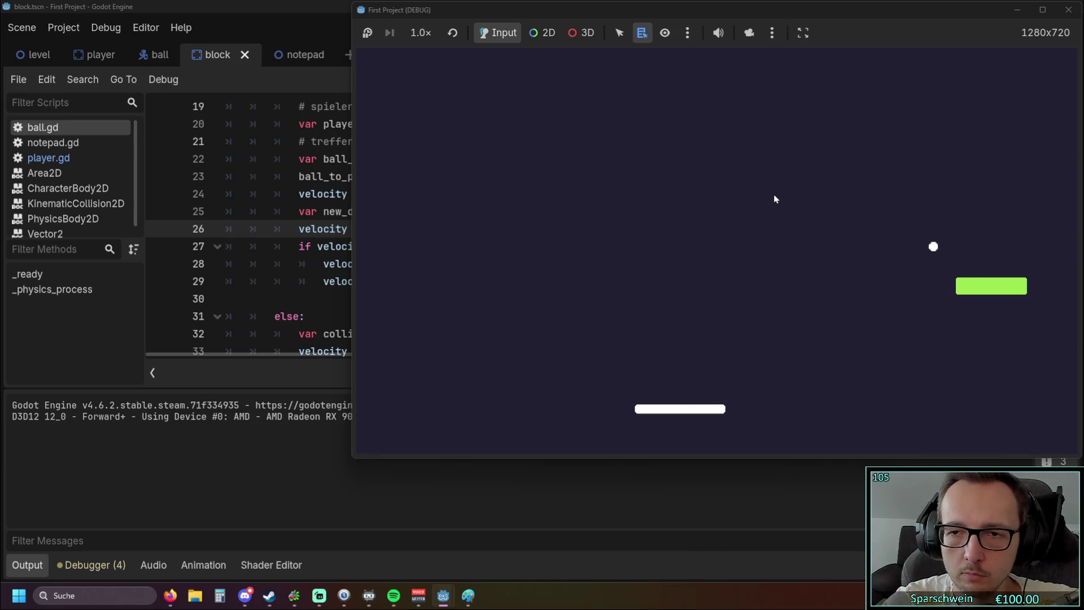
key("Left")
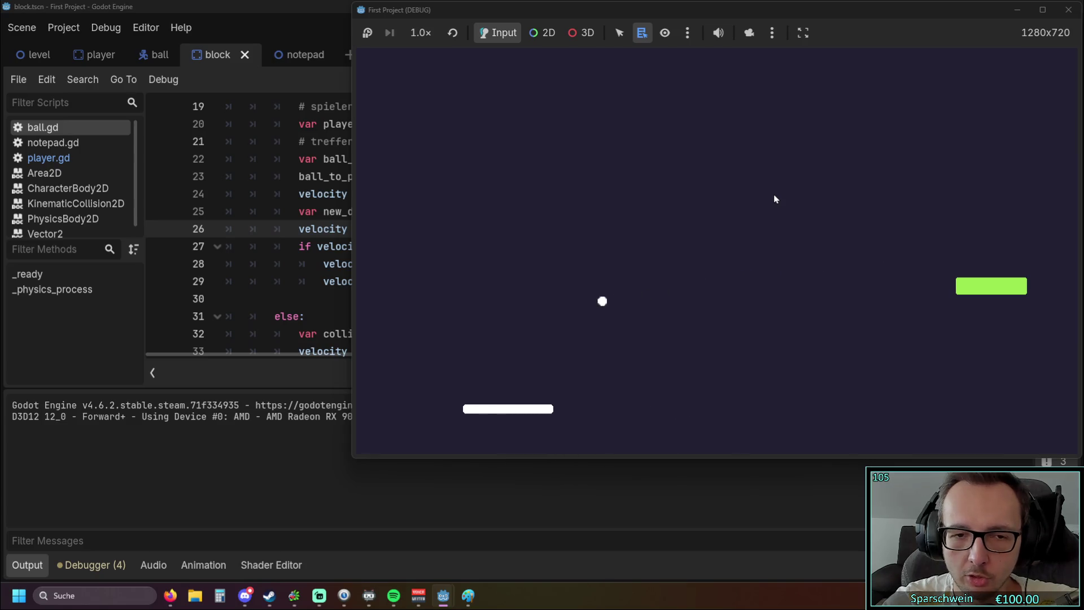
key("Right")
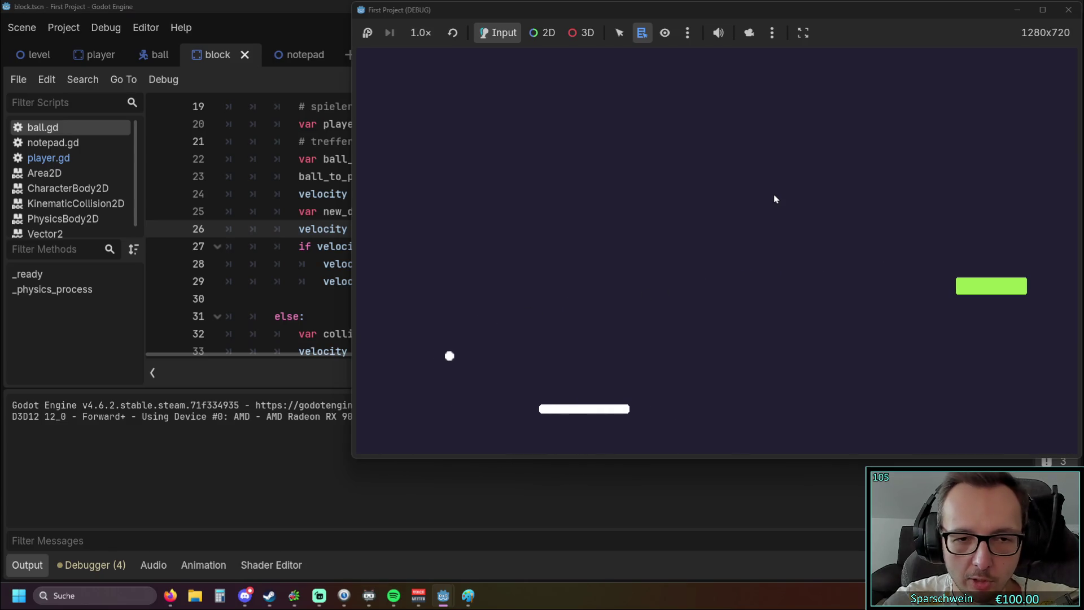
key("Right")
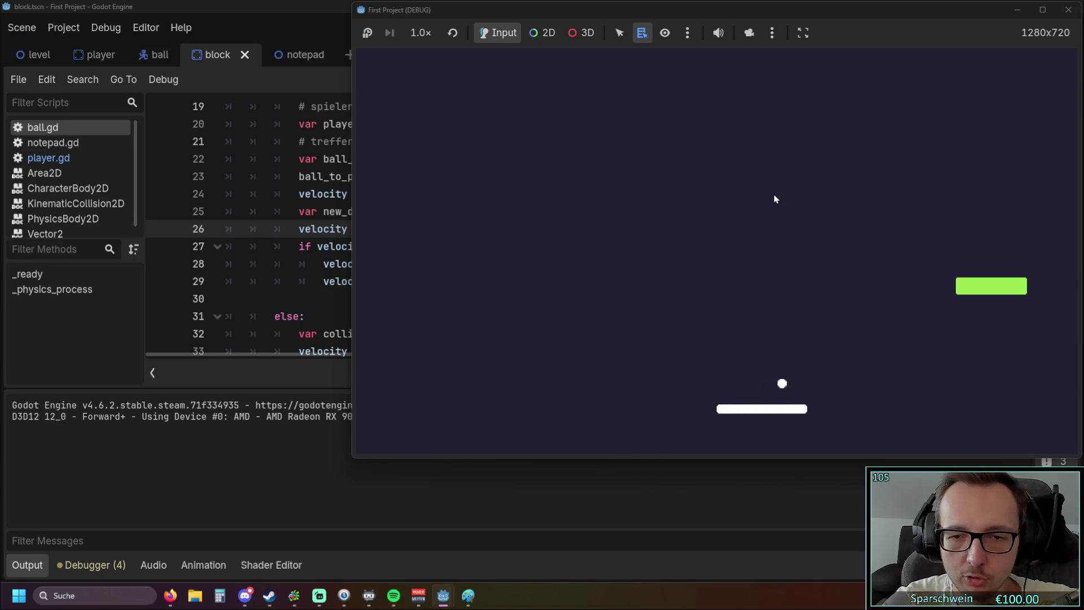
key("Left")
key("Right")
key("Right")
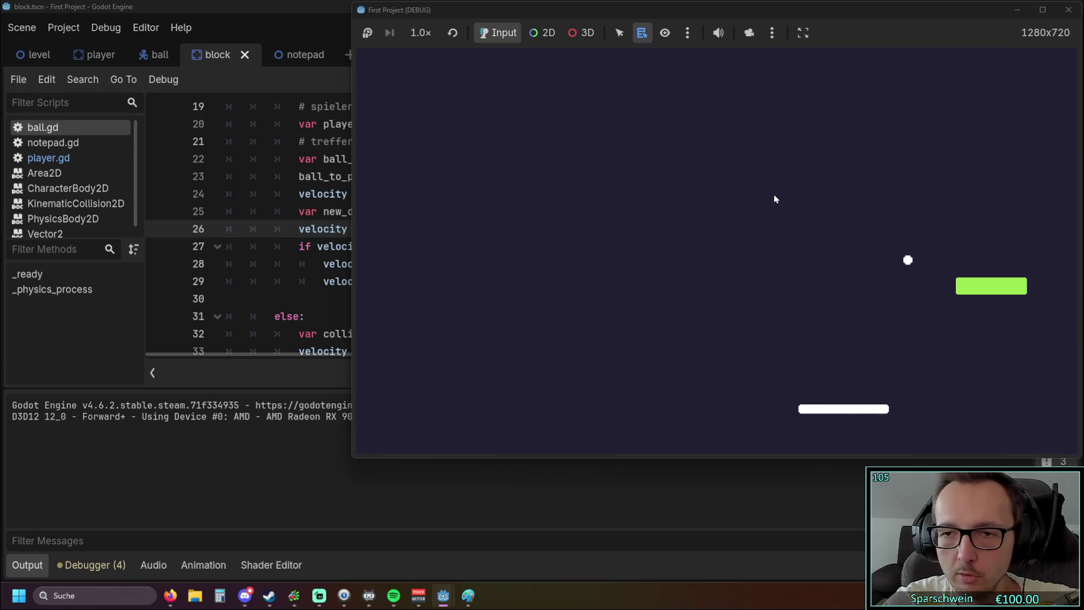
key("Left")
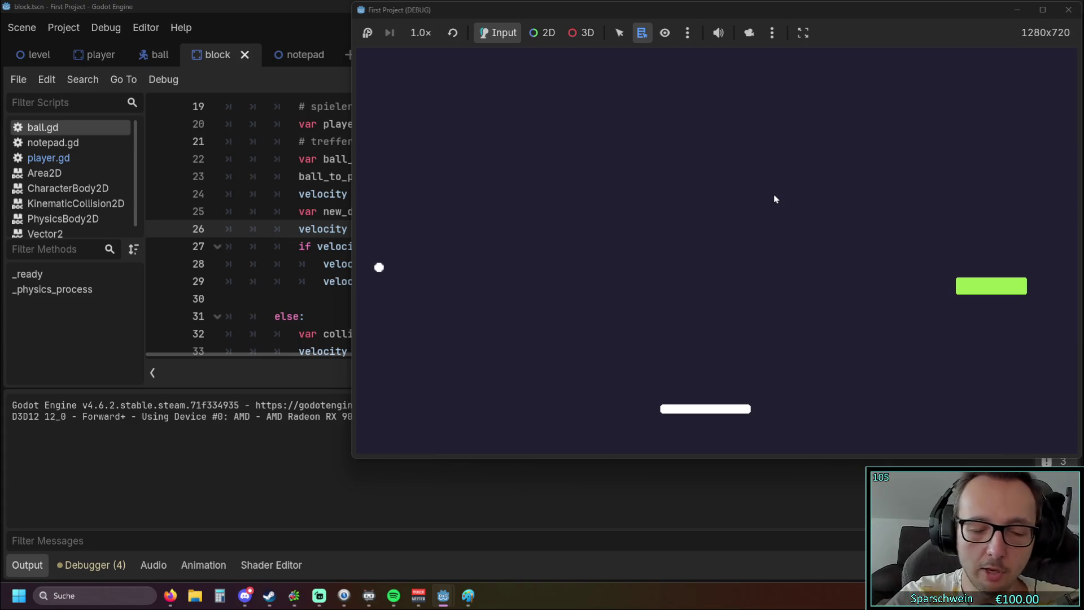
key("Right")
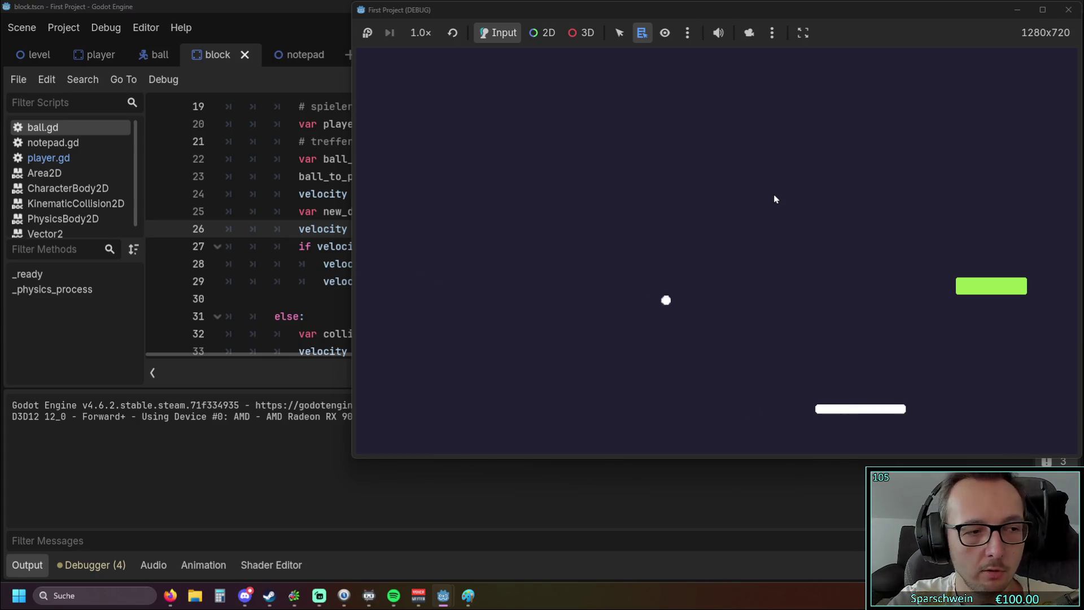
key("Right")
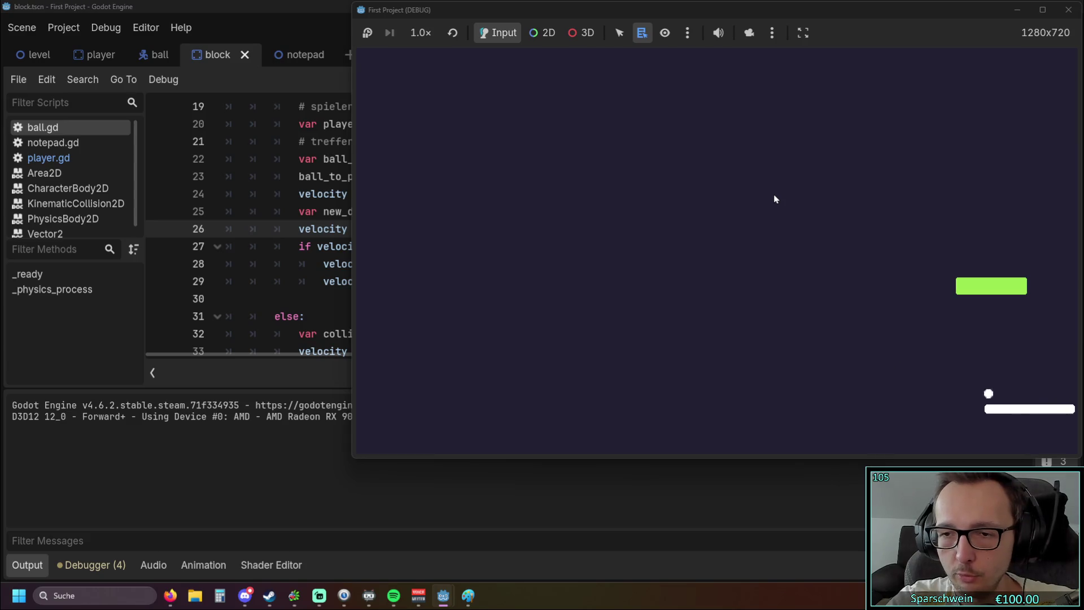
key("Left")
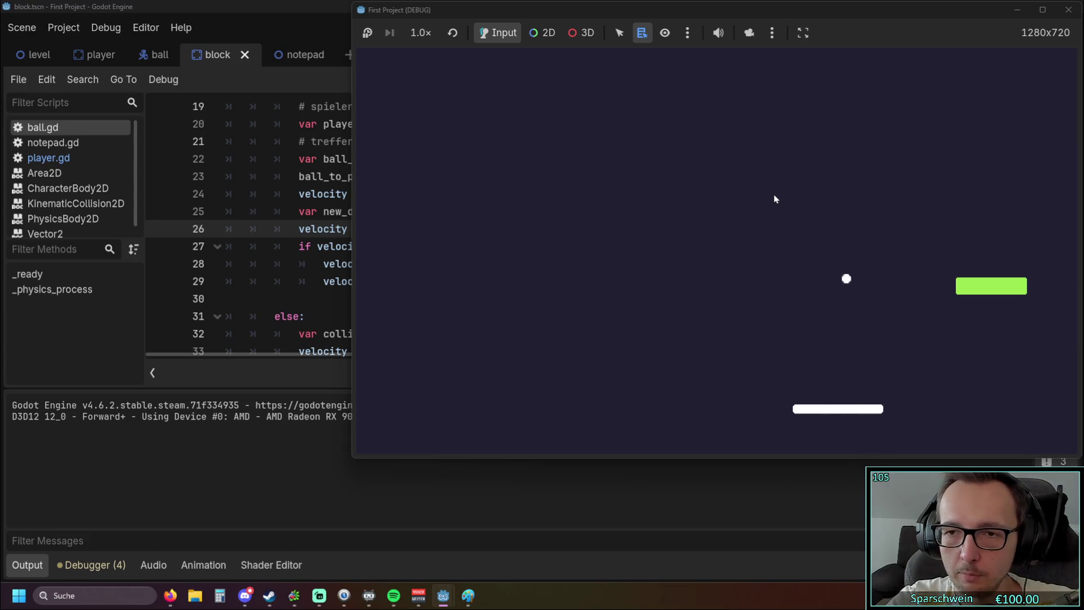
key("Left")
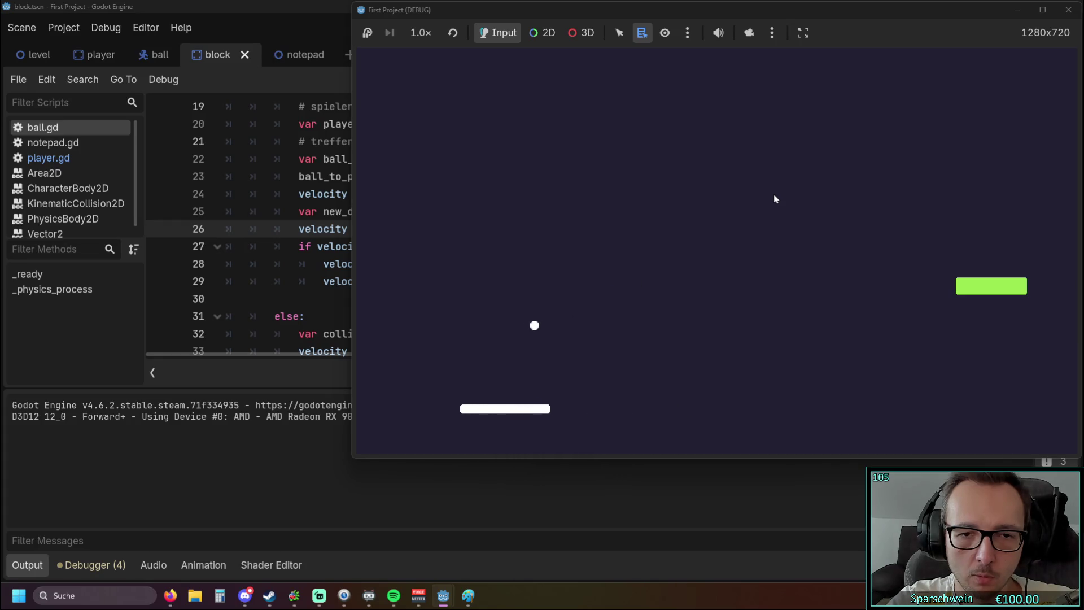
key("Left")
key("Right")
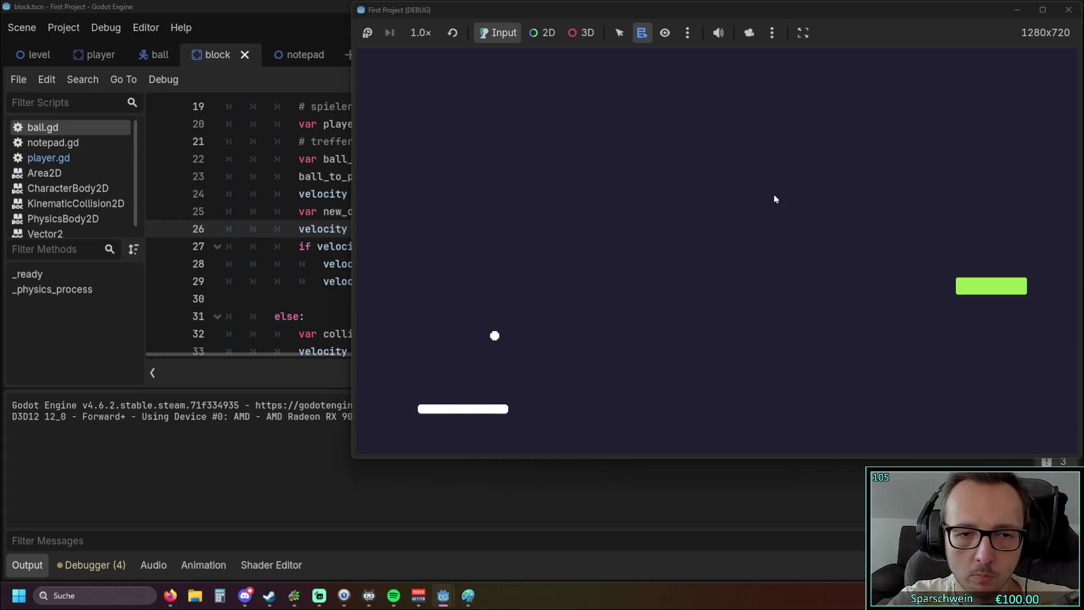
key("Right")
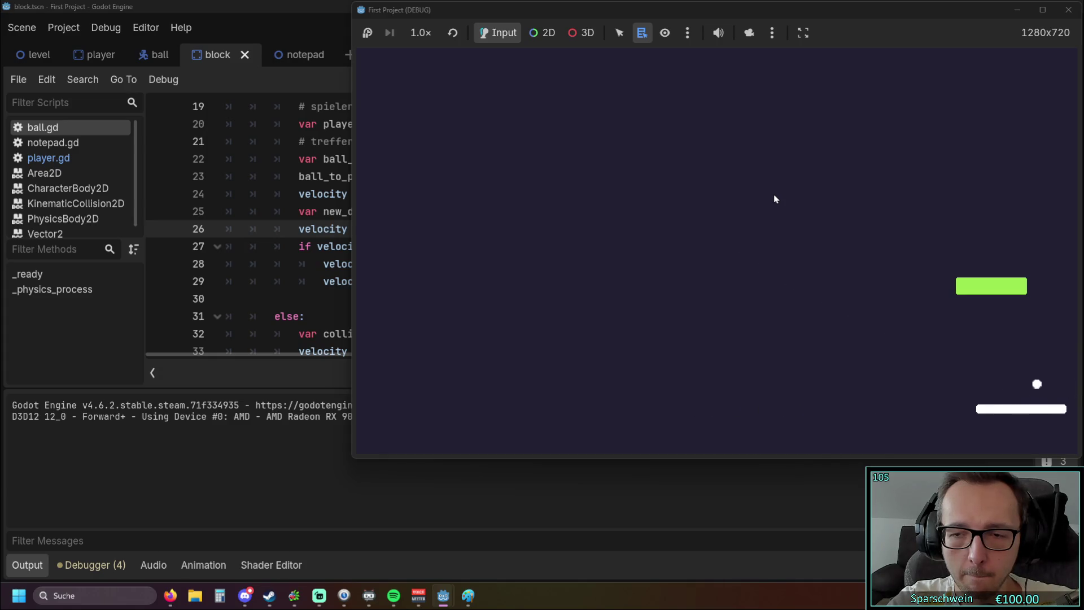
key("Left")
key("Left")
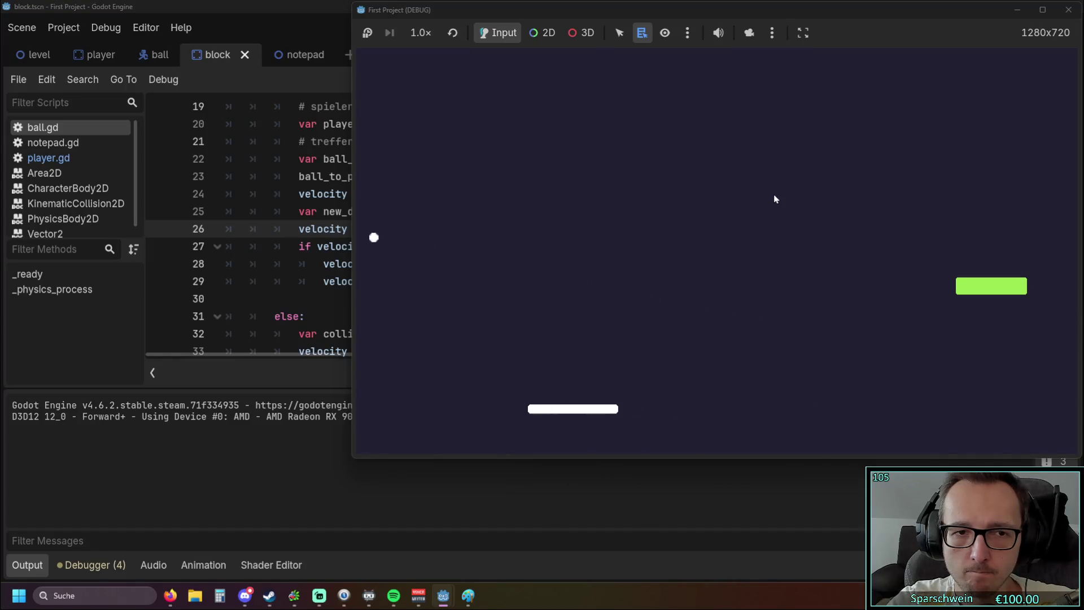
key("Right")
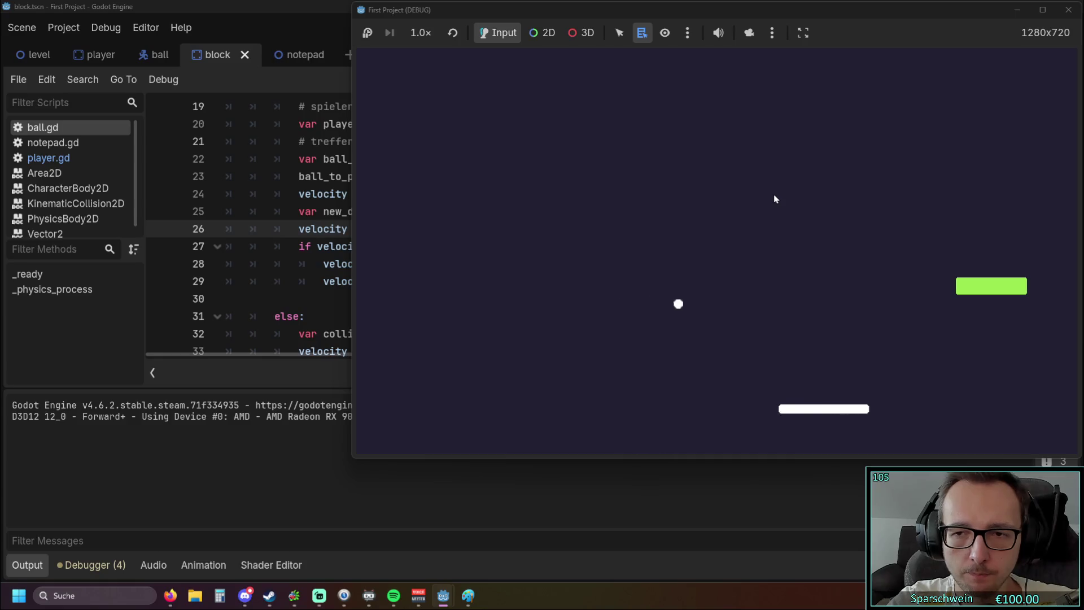
key("Right")
key("Left")
key("Left")
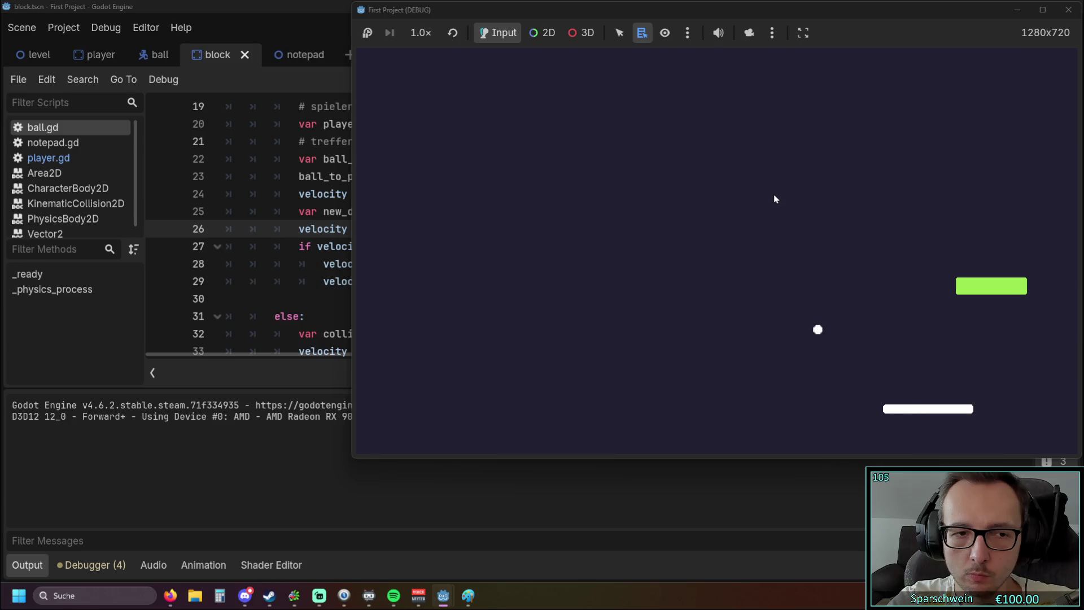
key("Left")
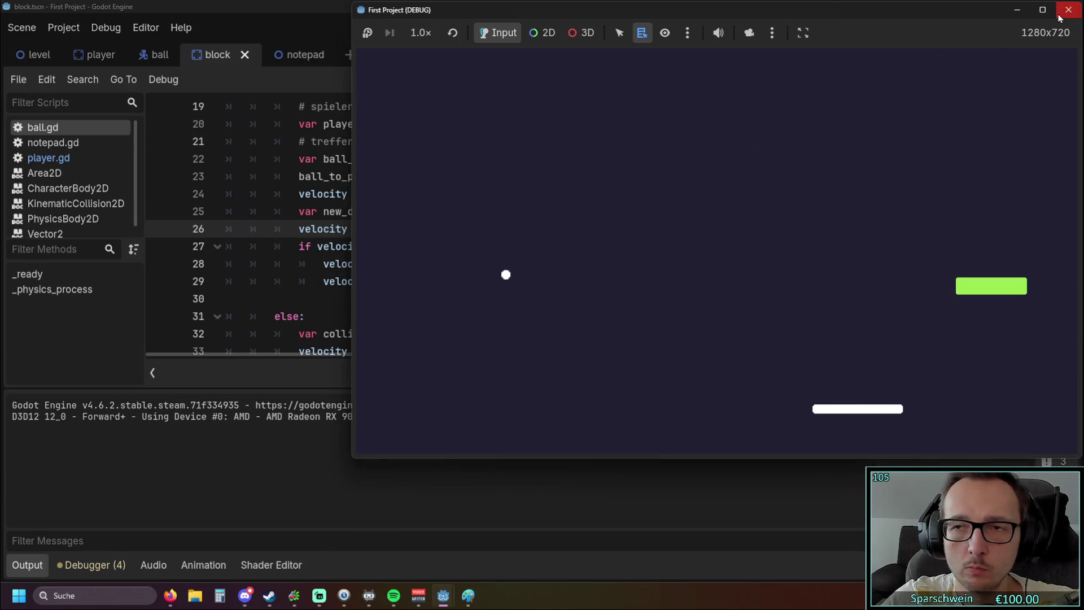
left_click(1059, 17)
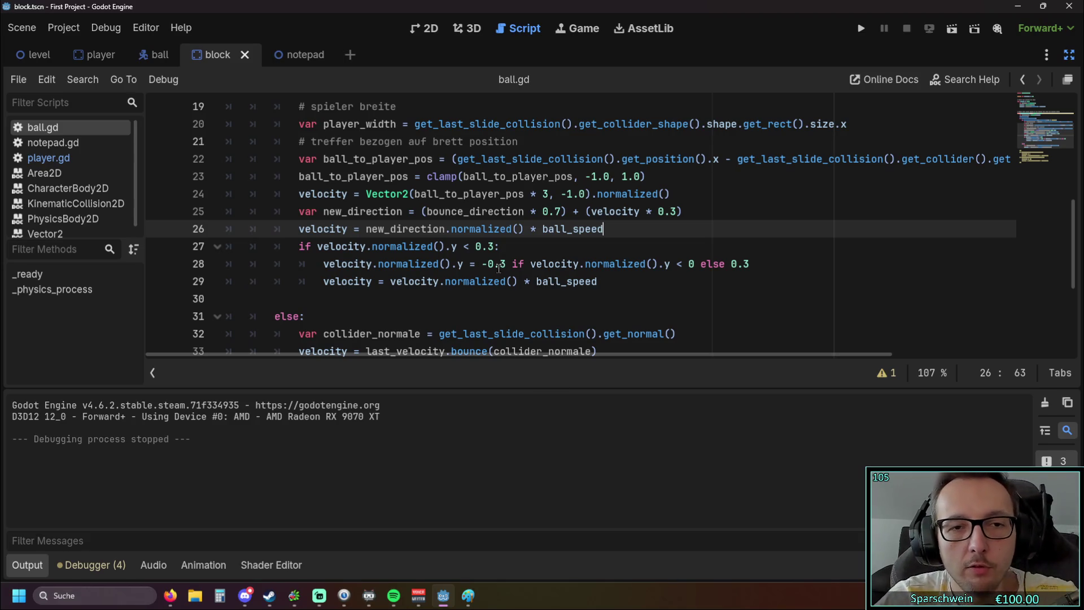
On line 25, set the reflected-direction weight to 0 and the velocity weight to 1.
scroll(575, 256, "up", 1)
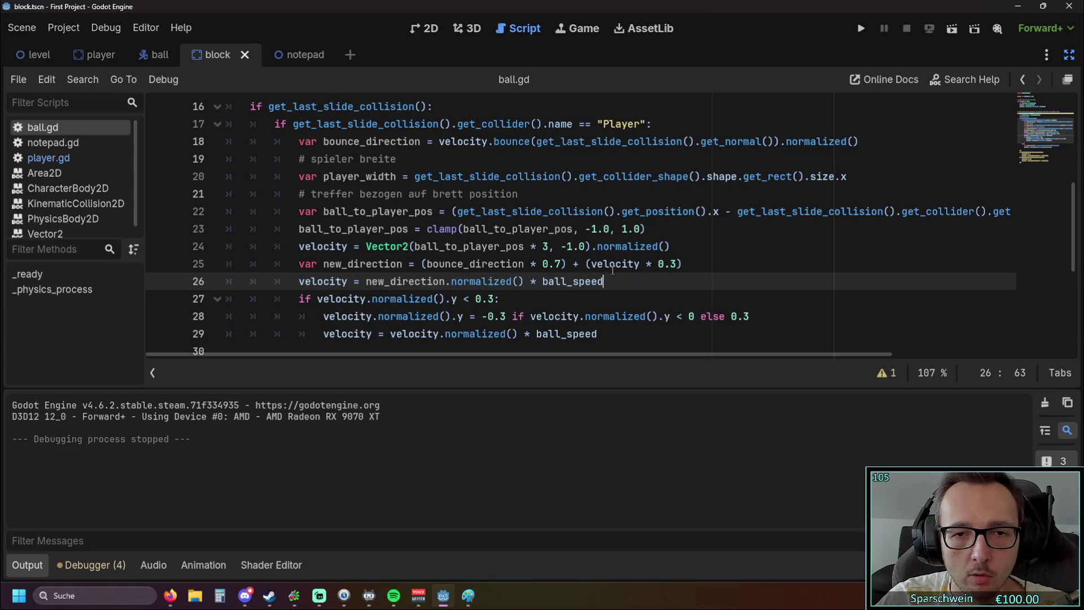
left_click_drag(659, 265, 678, 263)
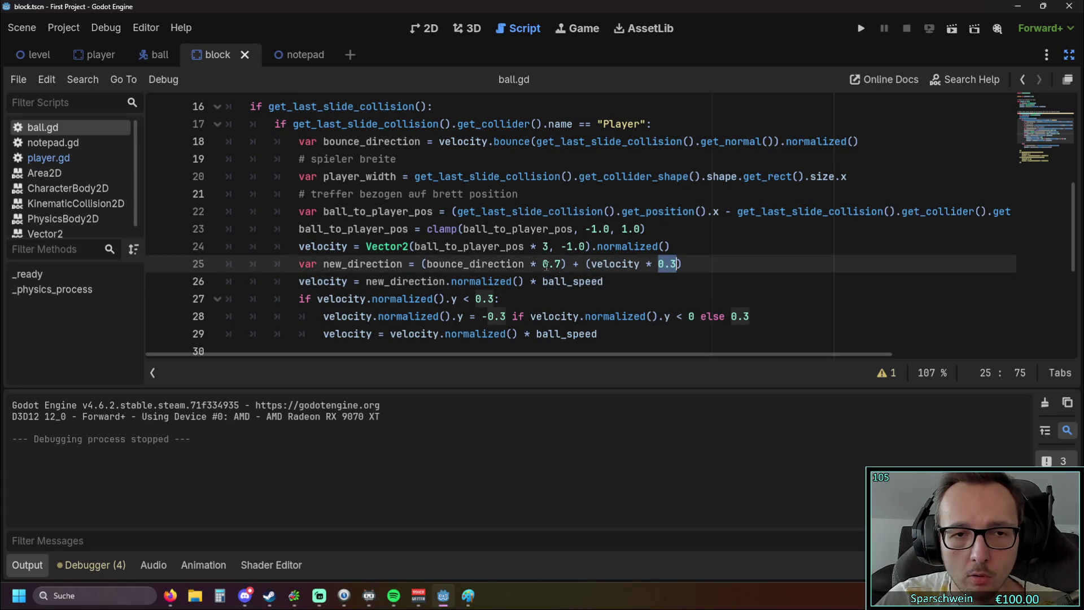
type("1")
left_click_drag(542, 264, 563, 264)
type("0")
left_click(630, 287)
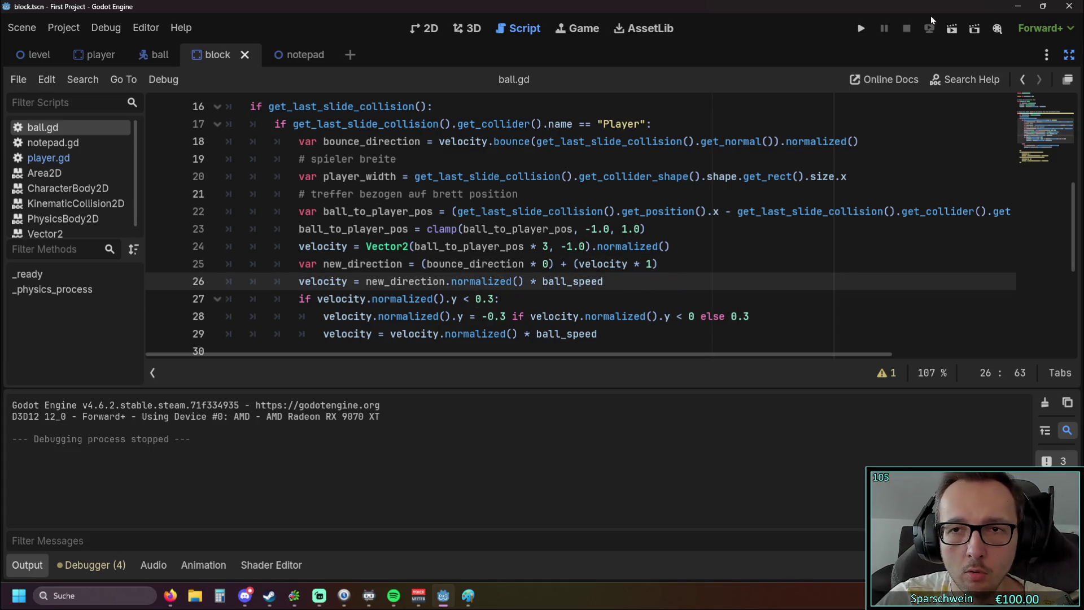
Run the game to test the new bounce, then return to the ball.gd script.
left_click(853, 27)
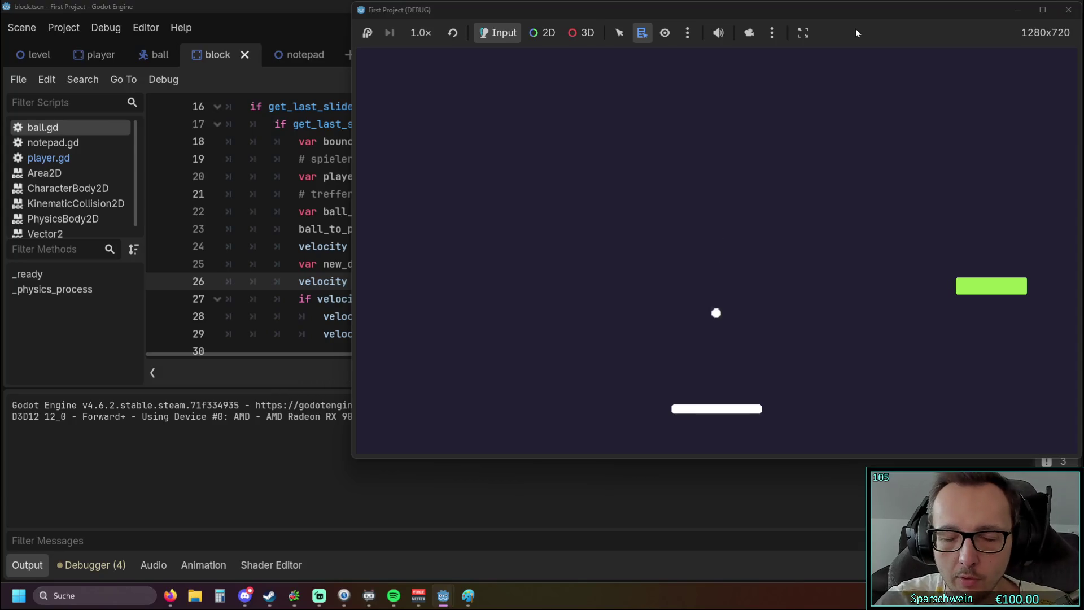
key("Left")
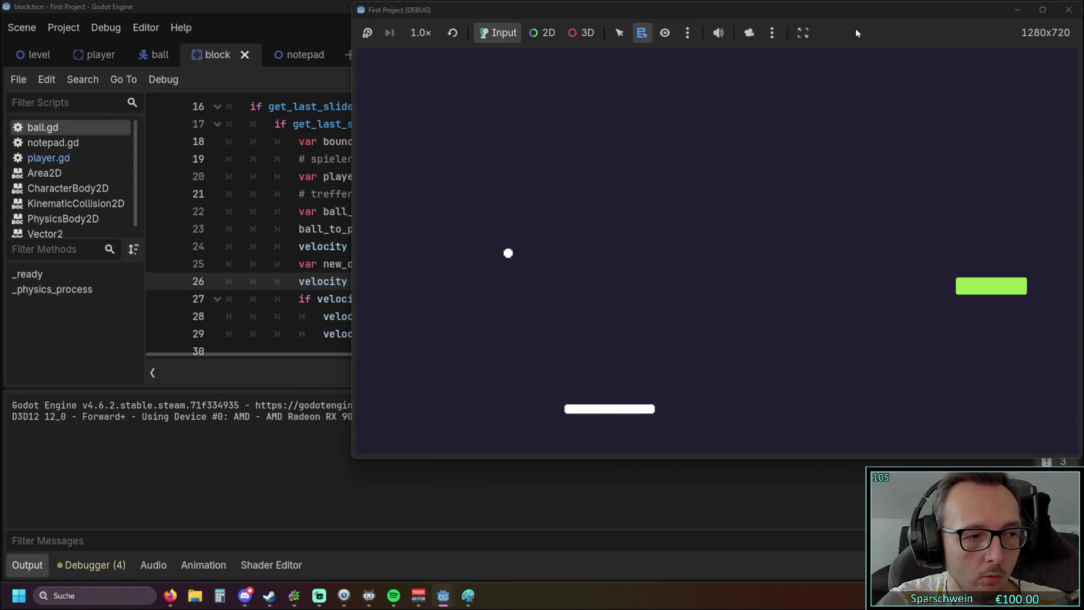
key("Left")
key("Right")
key("Right")
key("Right")
key("Left")
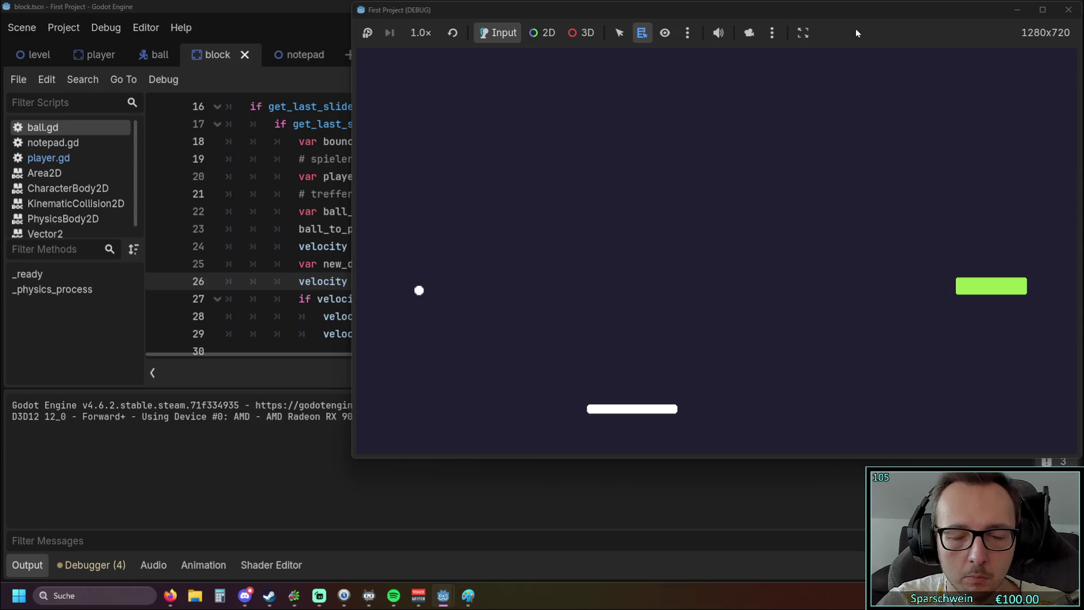
key("Right")
key("Left")
key("Right")
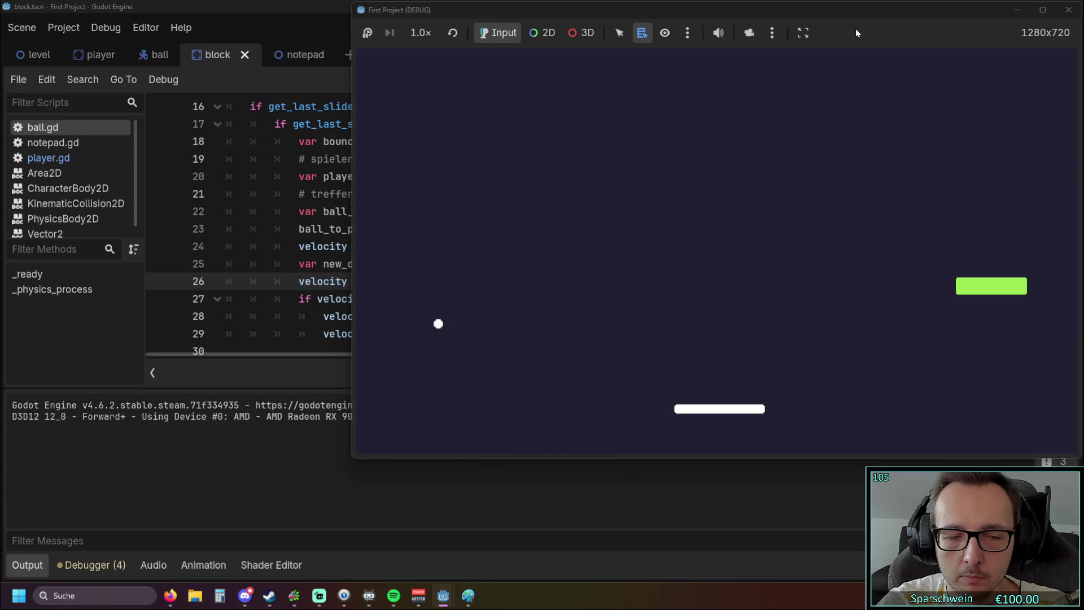
key("Right")
key("Right")
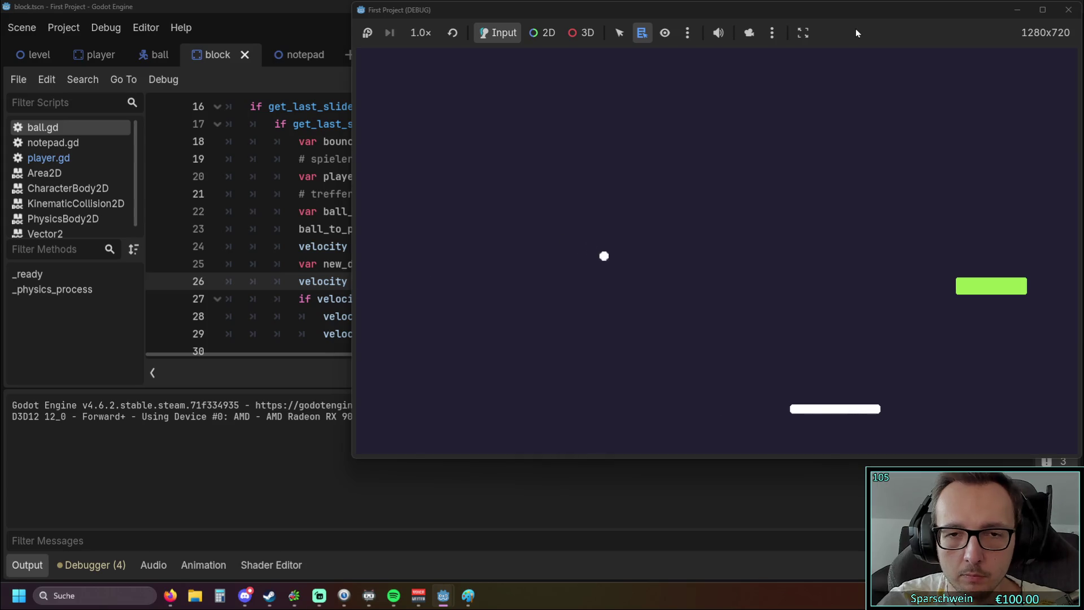
left_click(277, 225)
scroll(276, 224, "down", 2)
left_click(600, 230)
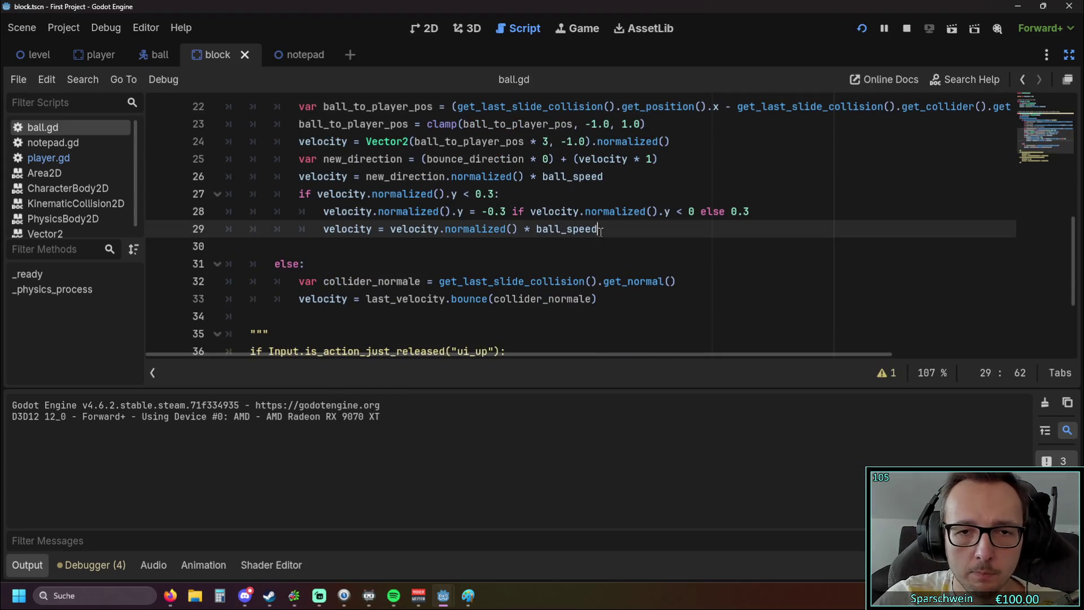
Add print(velocity.normalized().y) on a new line 27 before the flat-bounce check.
scroll(609, 237, "up", 1)
left_click(617, 229)
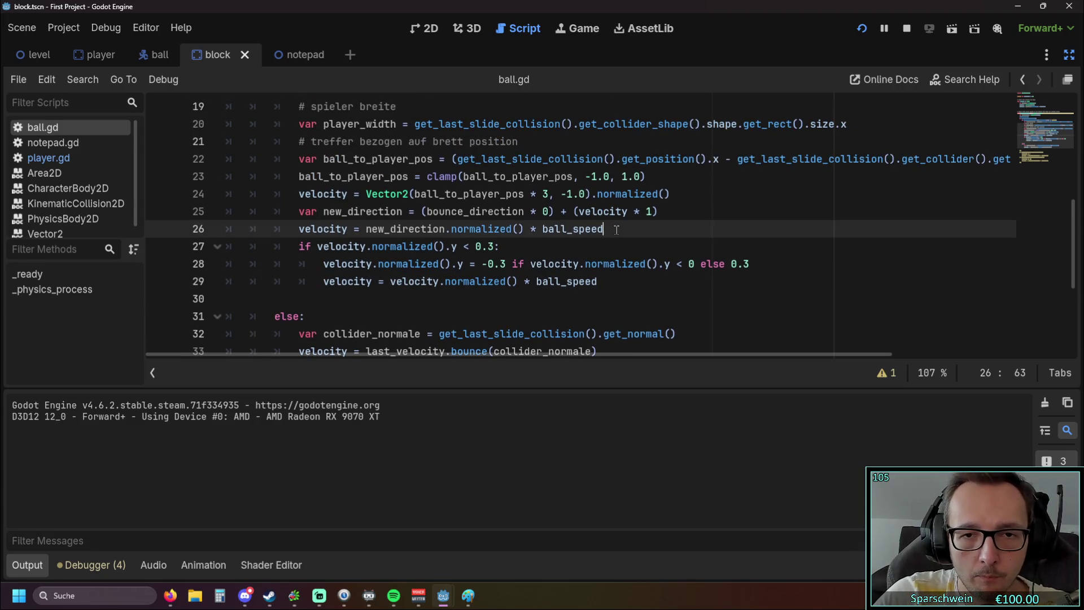
key("Return")
type("print")
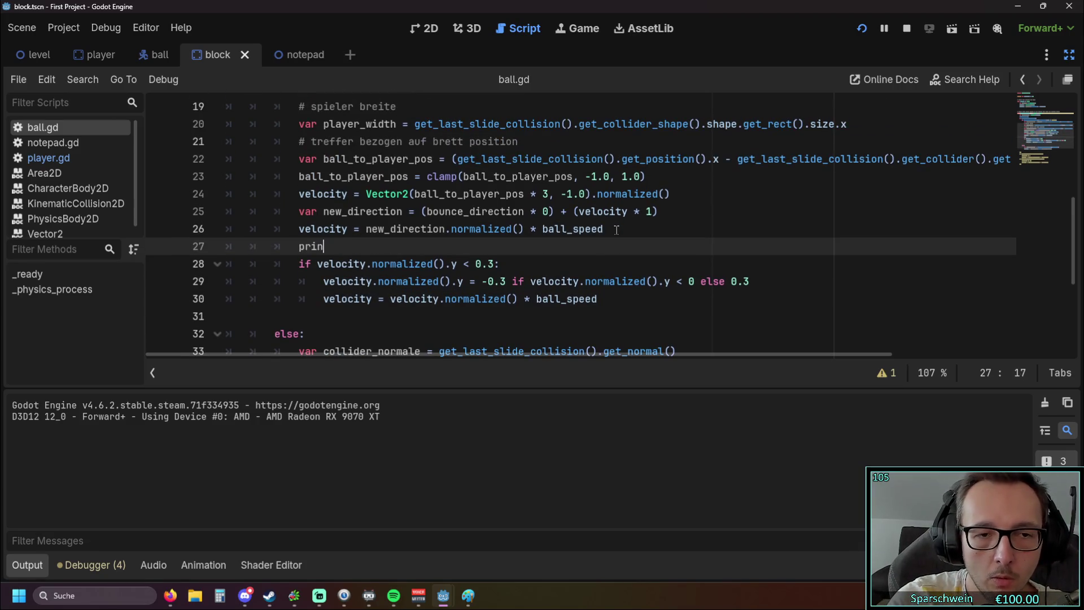
left_click_drag(317, 263, 457, 264)
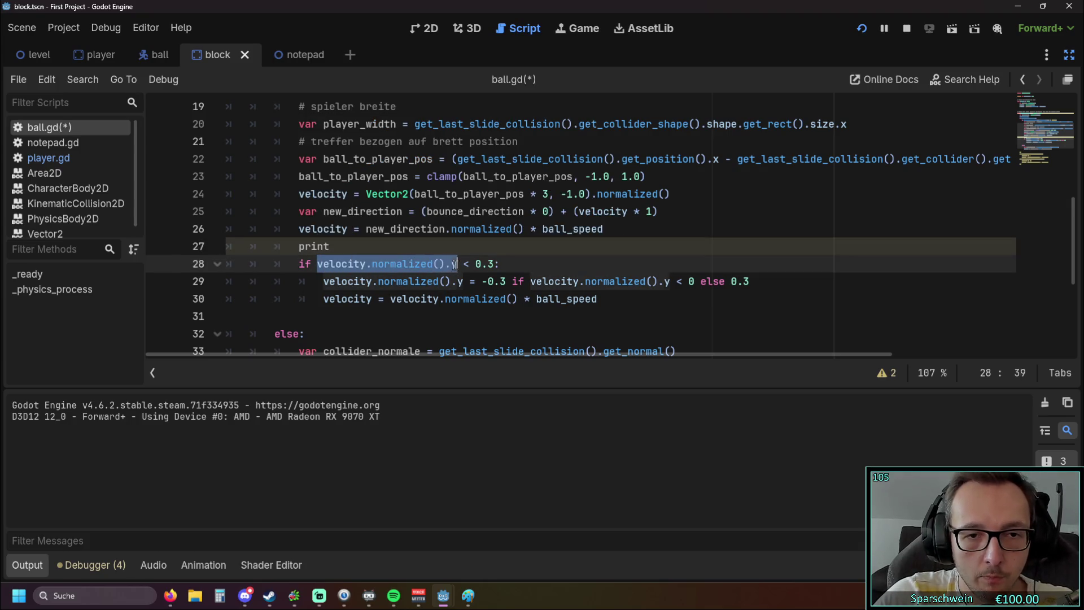
key("ctrl+c")
left_click(333, 248)
type("(")
key("ctrl+v")
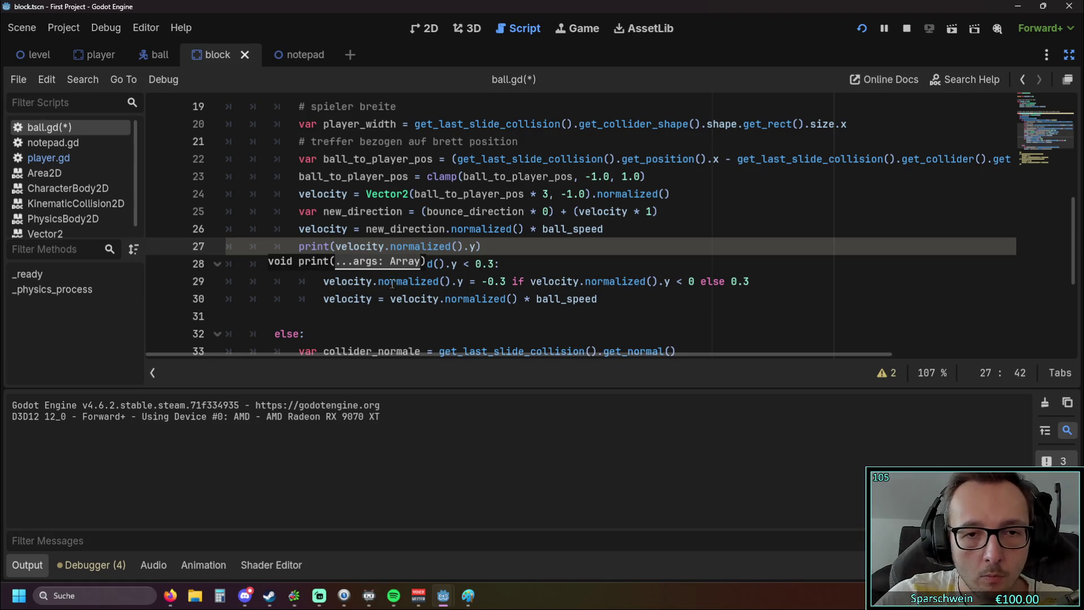
Copy the same print statement into the if-block as line 31.
left_click(604, 306)
key("Return")
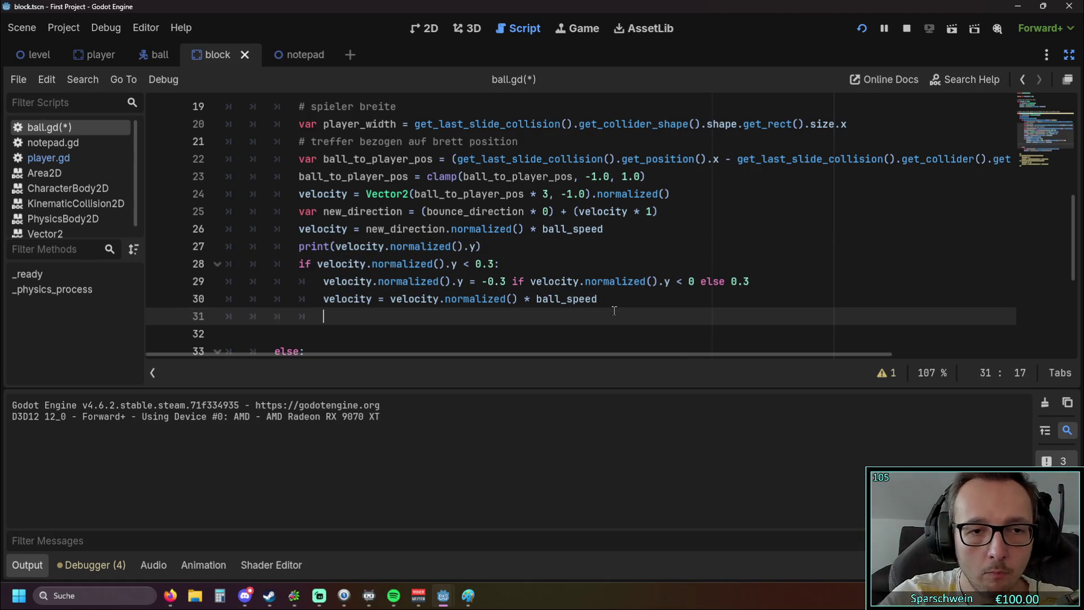
mouse_move(481, 246)
left_mouse_down()
mouse_move(274, 247)
mouse_move(298, 247)
left_mouse_up()
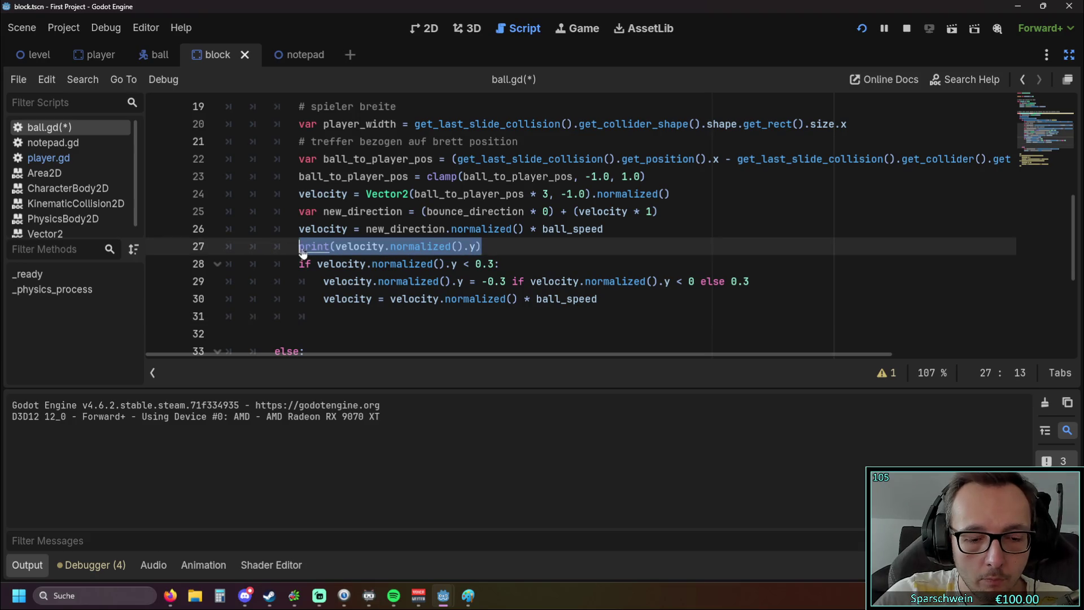
key("ctrl+c")
left_click(325, 316)
key("ctrl+v")
key("Down")
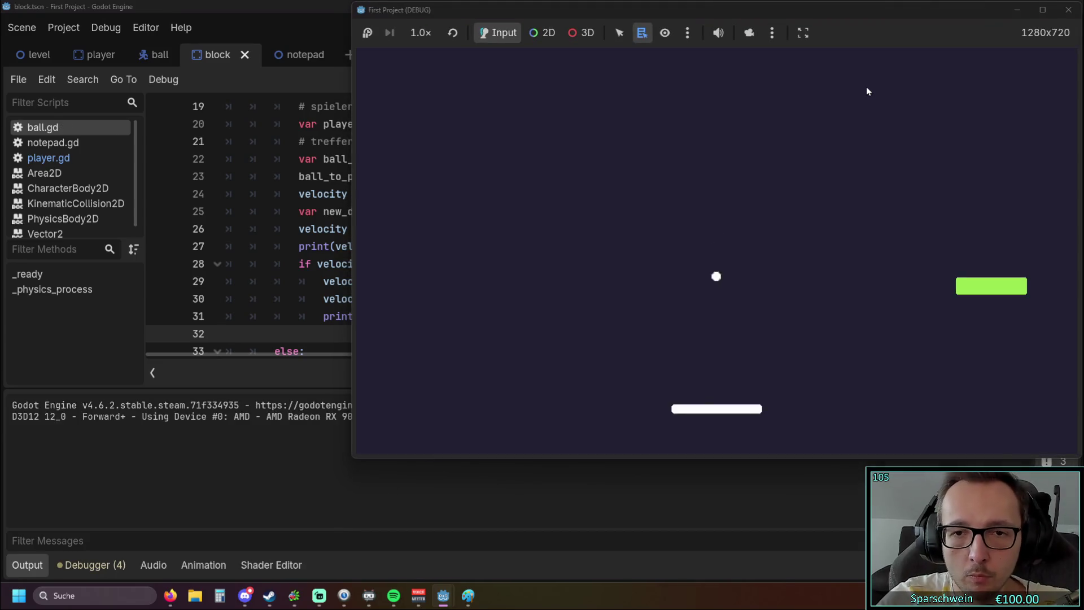
Play-test paddle bounces with the arrow keys, then stop the game.
key("Left")
key("Left")
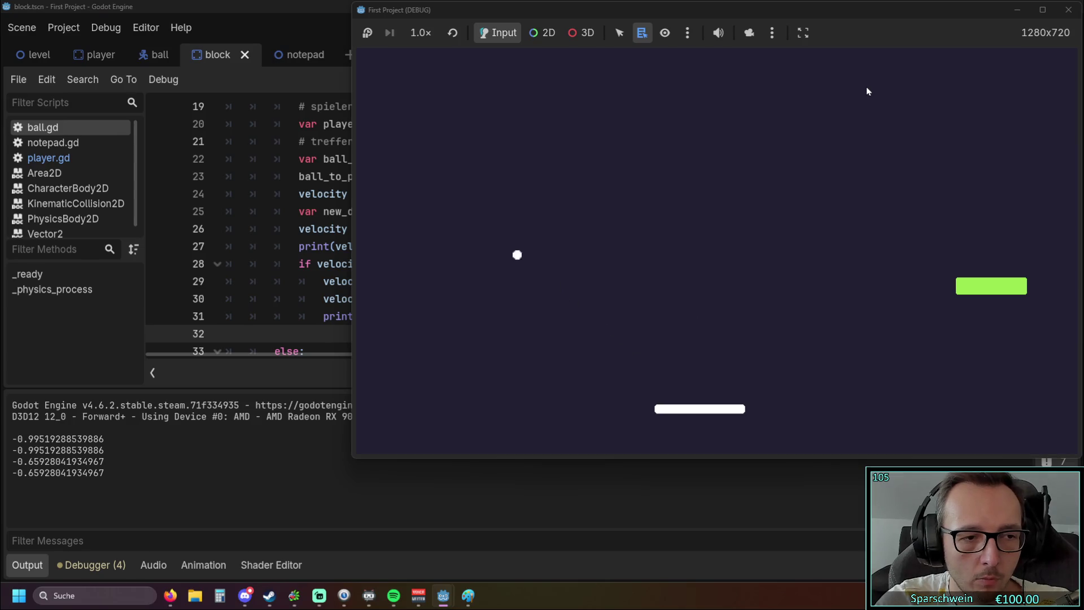
key("Left")
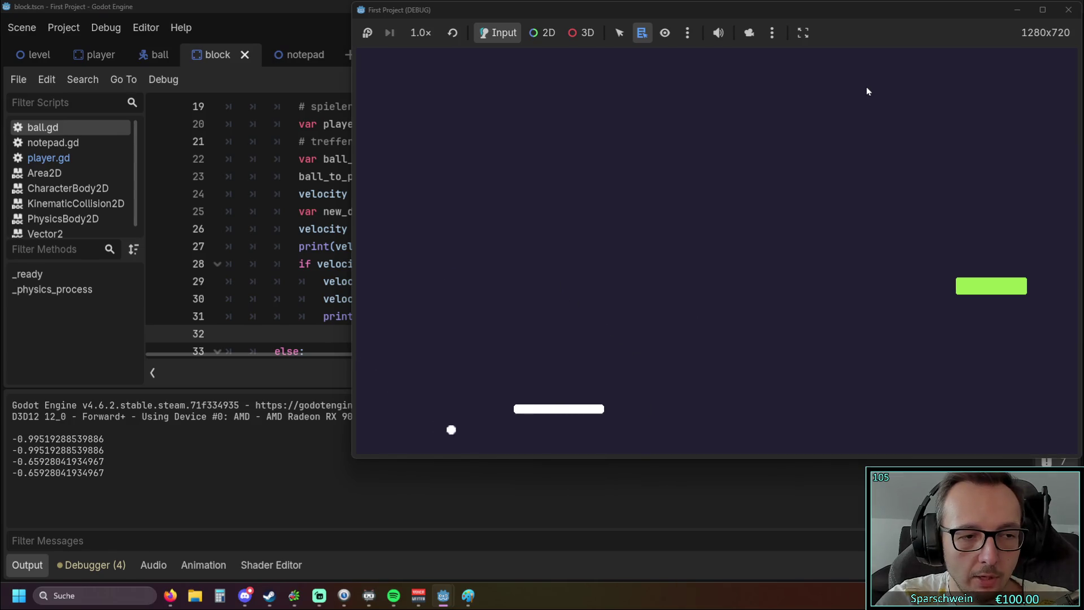
key("Right")
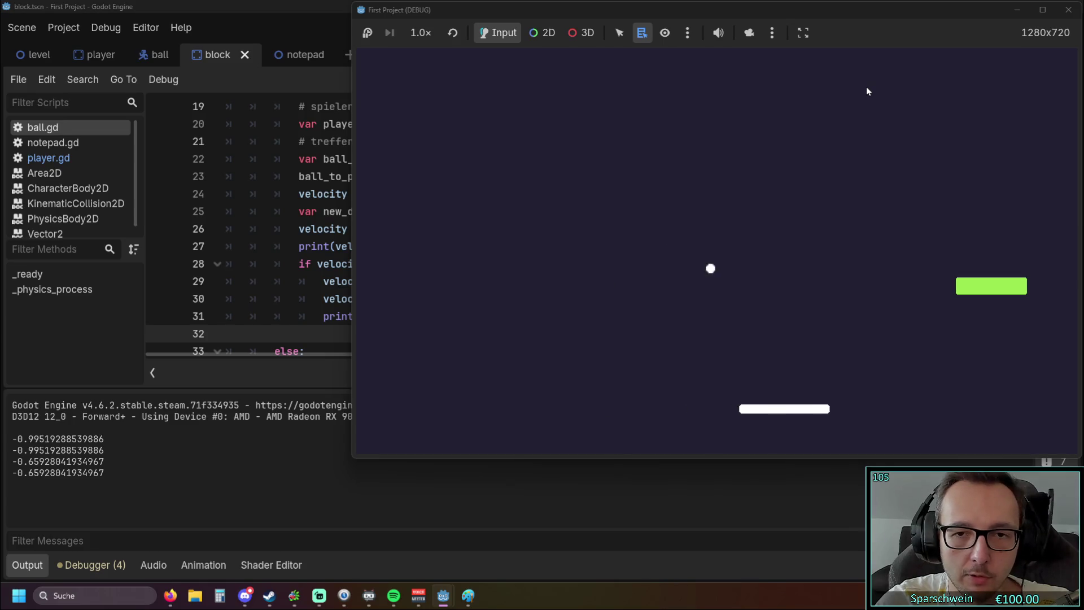
key("Left")
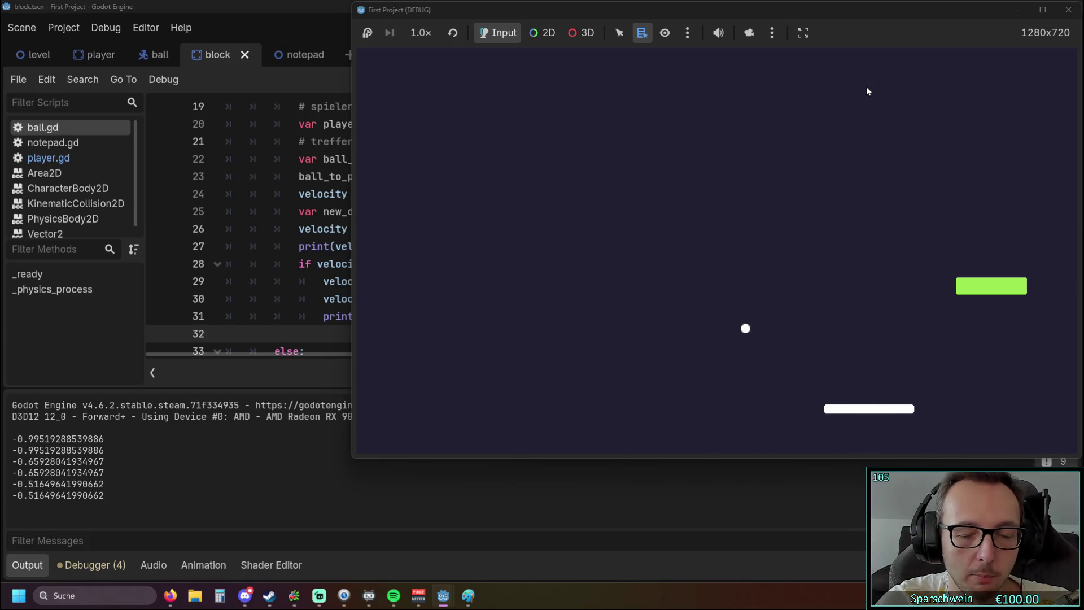
key("Left")
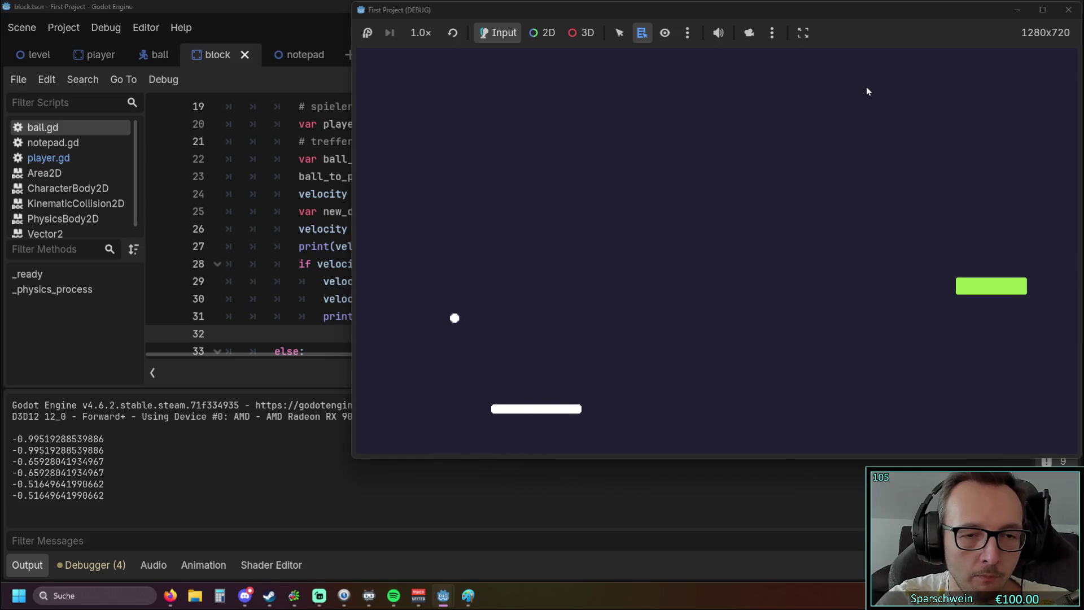
key("Right")
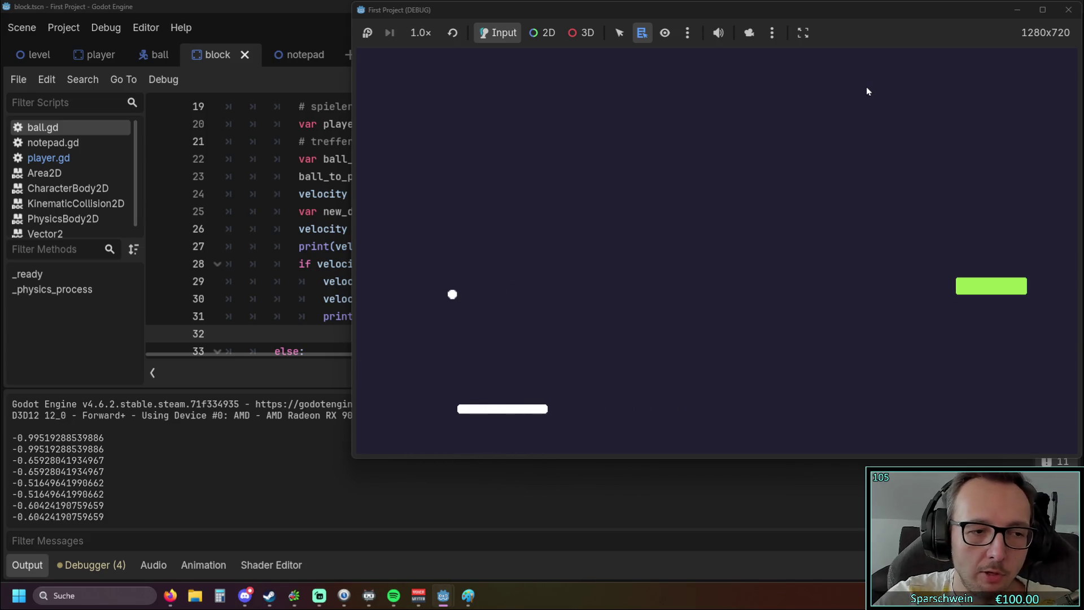
left_click(1068, 9)
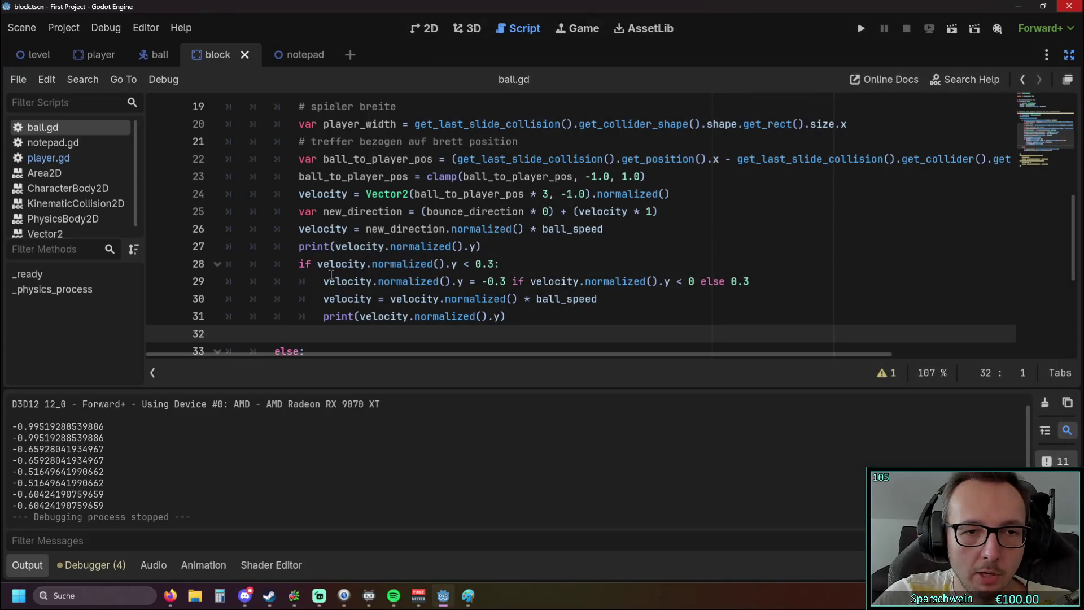
Make line 28 check y < -0.3 and remove the plus before 0.3 on line 29.
left_click(320, 264)
type("-")
key("Down")
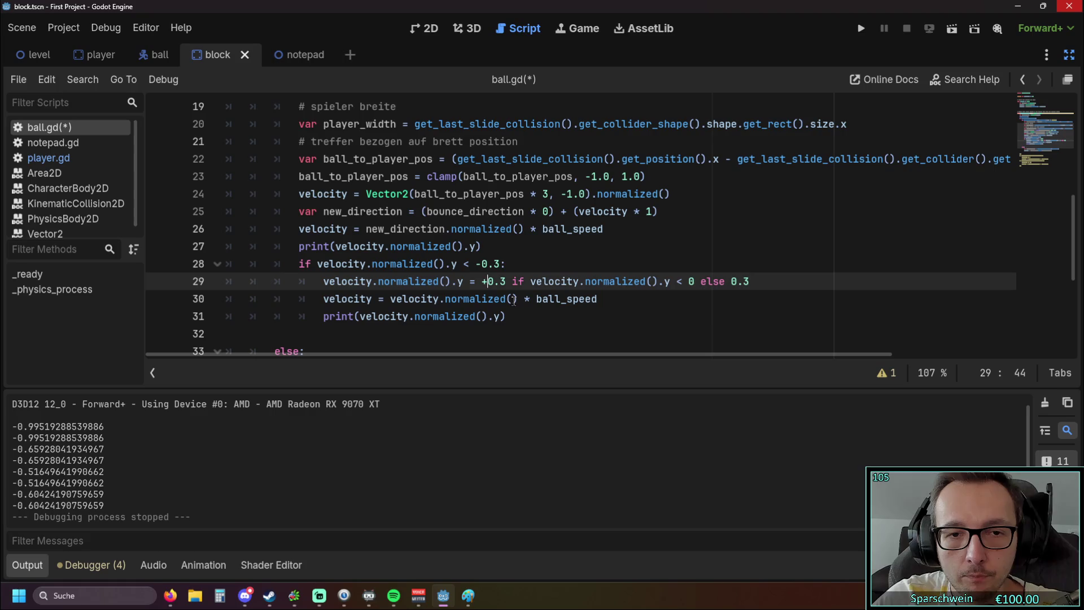
key("BackSpace")
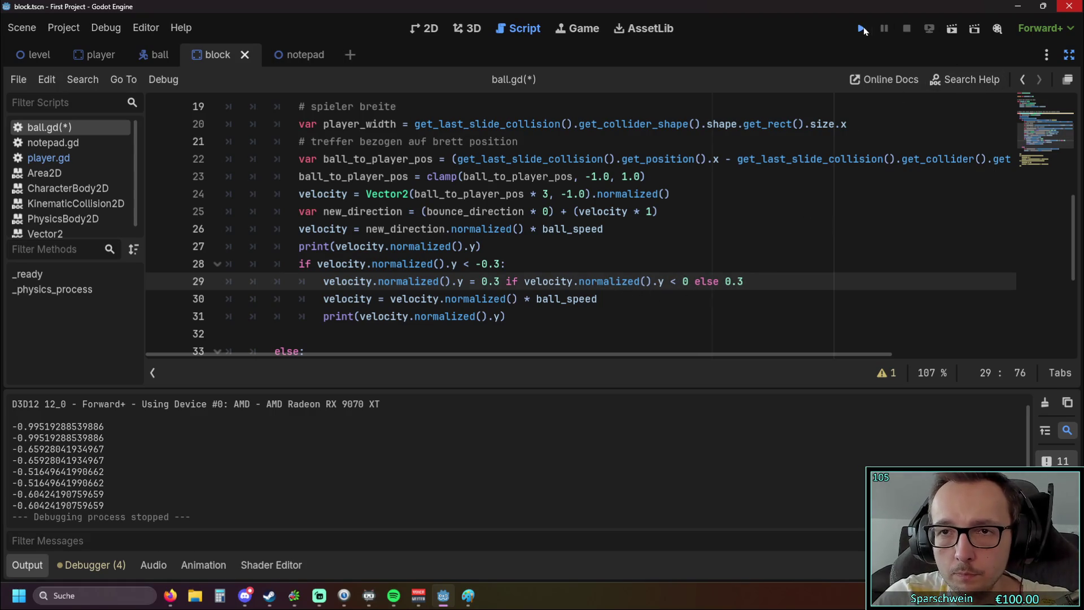
Save and run the game briefly, stop it, and return to the -0.3 value.
left_click(862, 28)
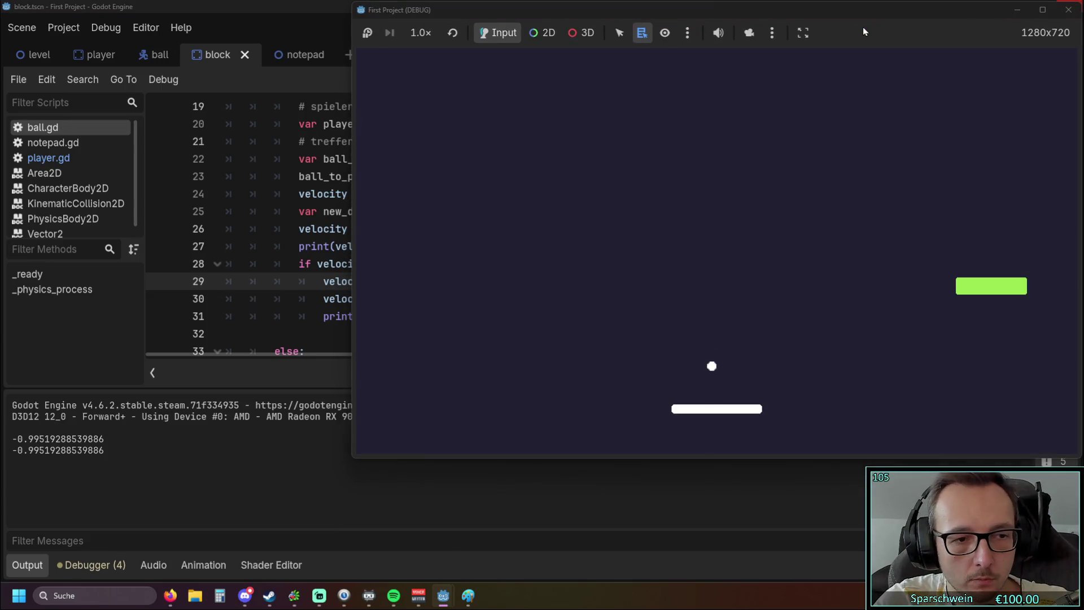
left_click(1069, 10)
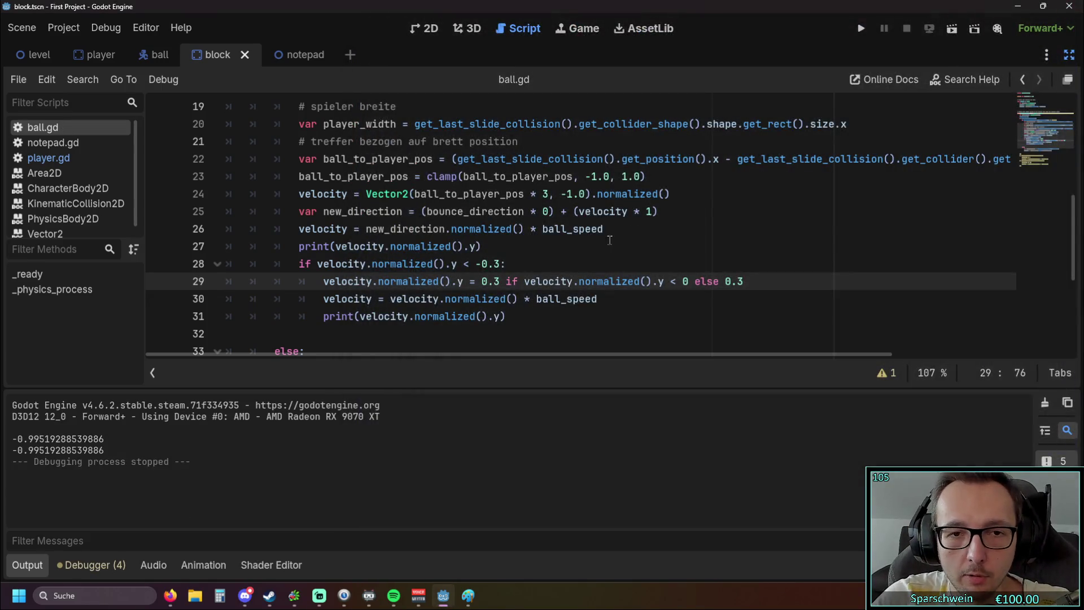
left_click(482, 265)
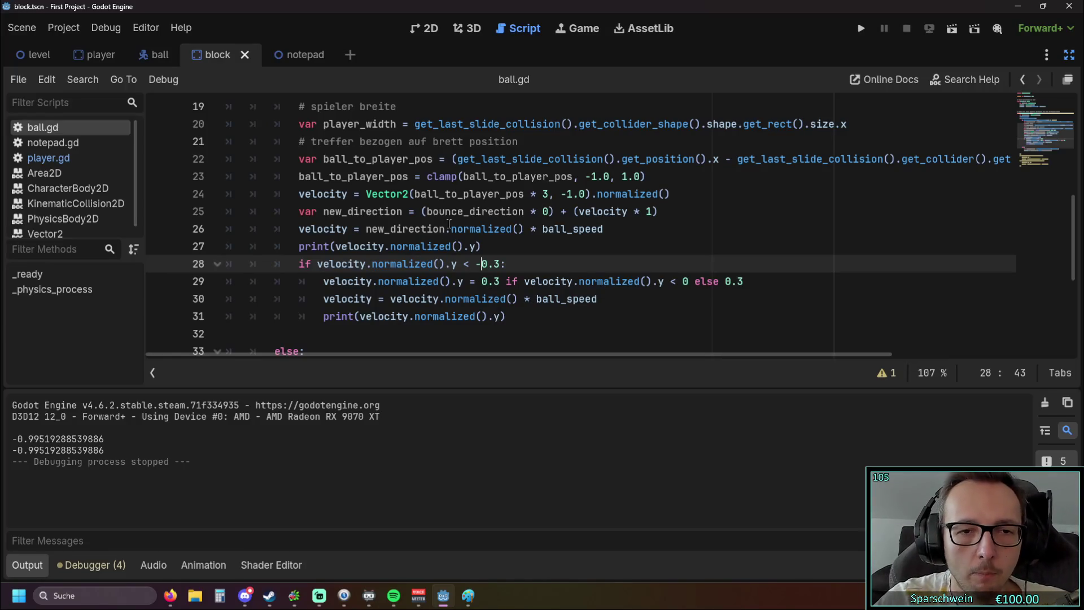
Replace '<' with '>' on line 28 so the check reads y > -0.3.
left_click(471, 263)
key("BackSpace")
type(">")
left_click(481, 263)
key("BackSpace")
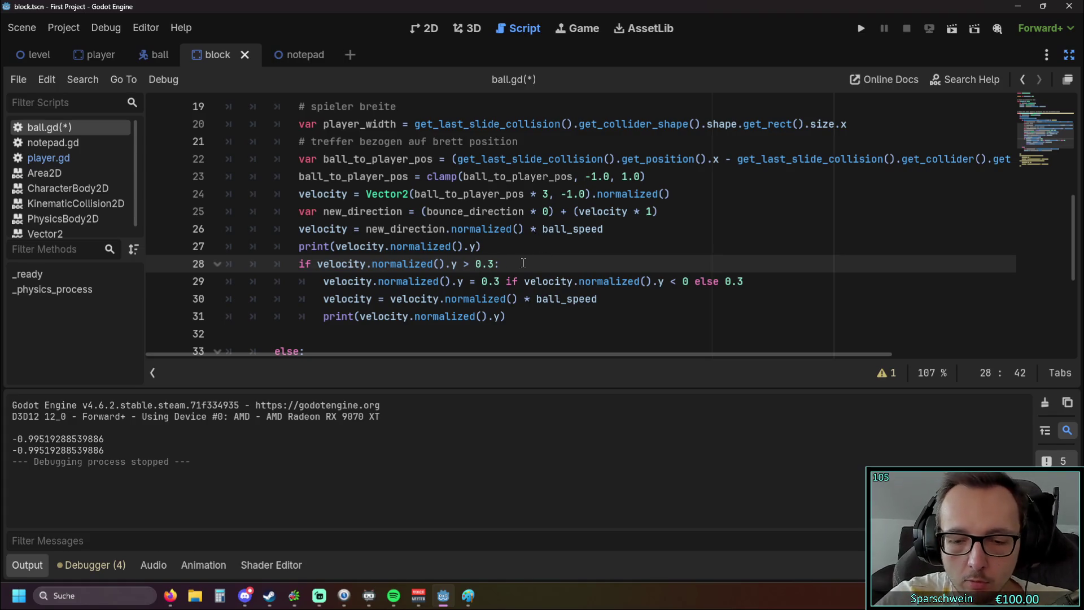
type("-")
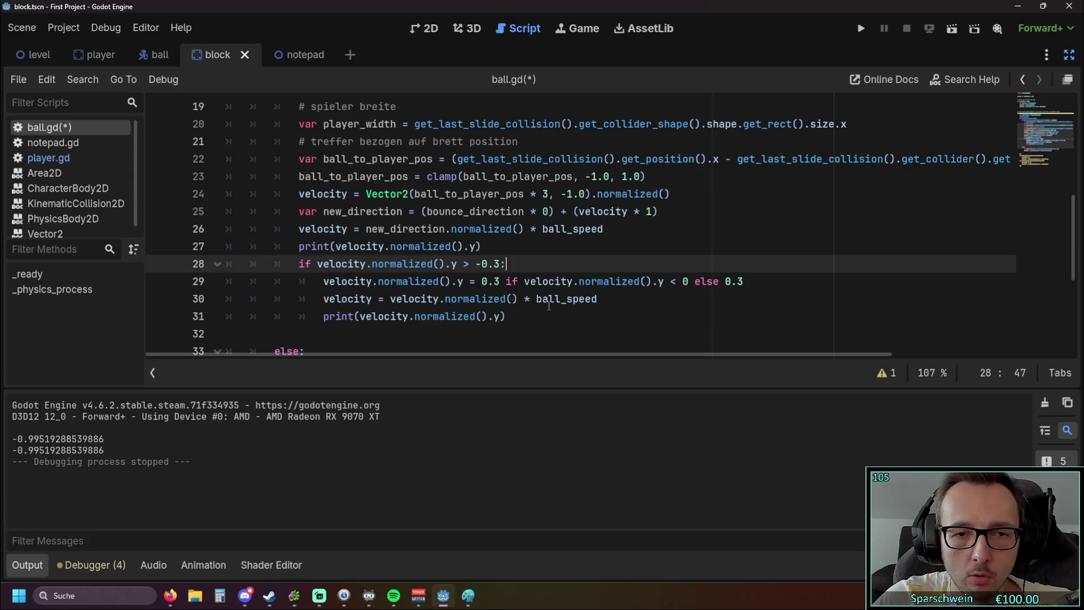
Save and run the game, test one bounce, stop it, and return to line 28.
left_click(551, 316)
left_click(857, 31)
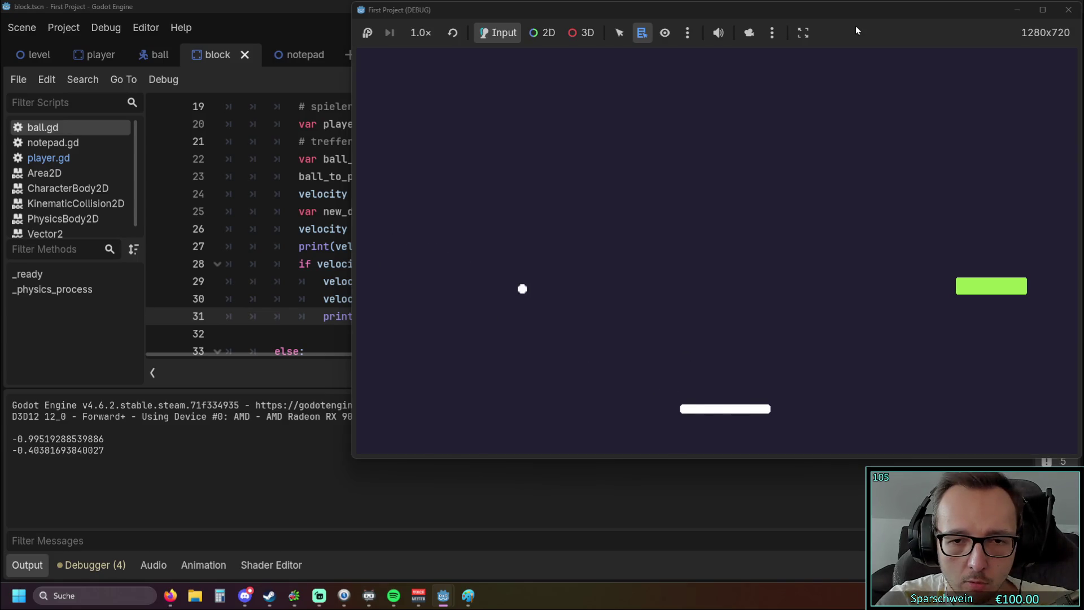
key("Right")
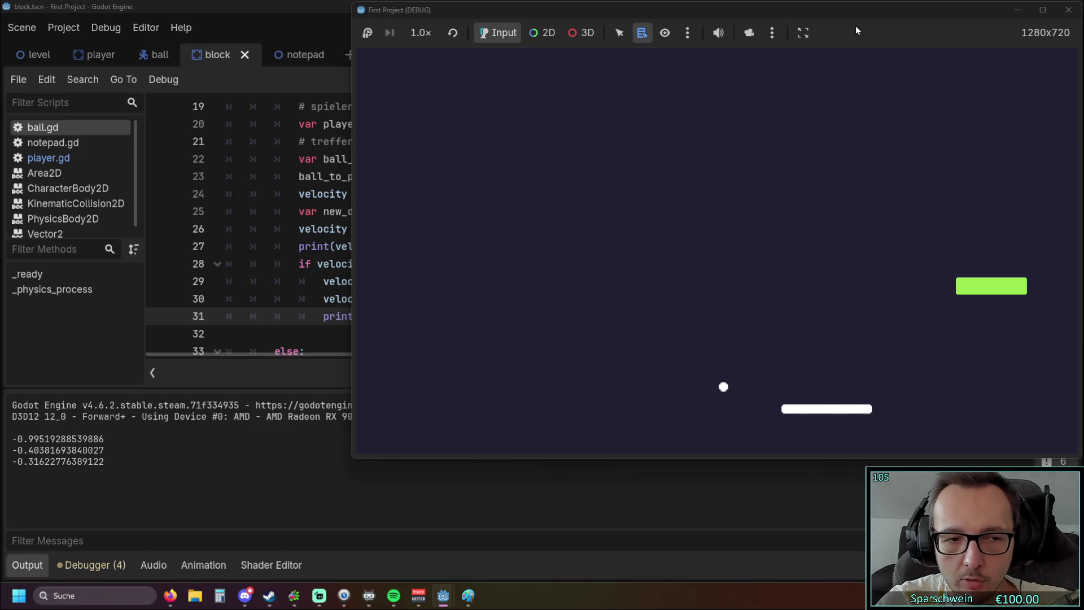
left_click(1068, 10)
left_click(497, 264)
Change -0.3 to -0.4 on line 28 and both 0.3 values on line 29 to 0.4.
key("BackSpace")
type("4")
left_click(499, 281)
key("BackSpace")
type("4")
left_click(741, 281)
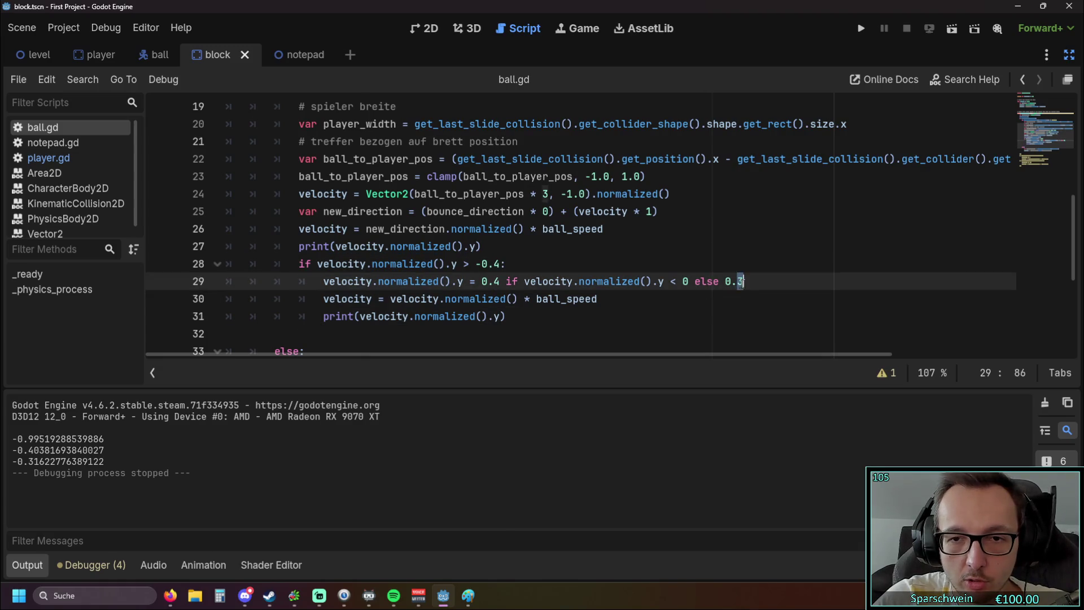
key("BackSpace")
type("4")
key("Down")
key("Down")
Run the game with the 0.4 limits, stop it, and return to line 29.
left_click(862, 30)
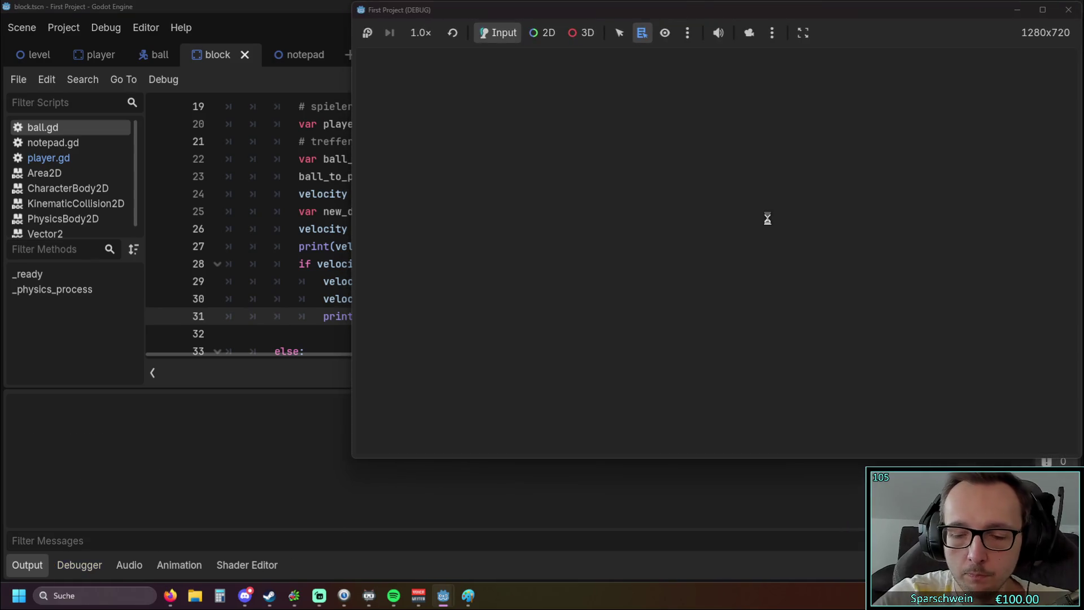
key("Right")
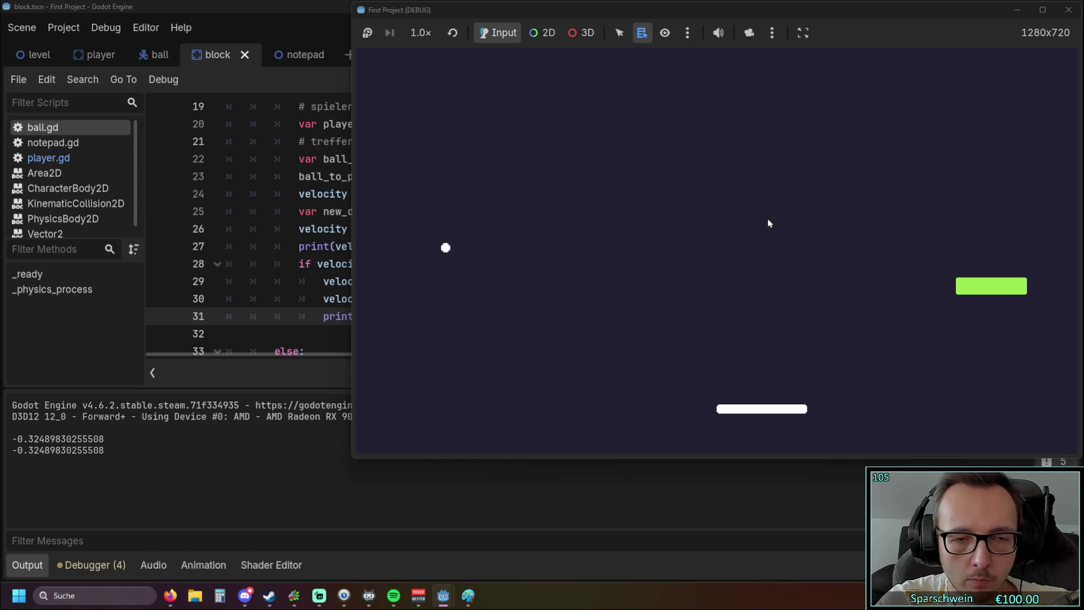
key("Right")
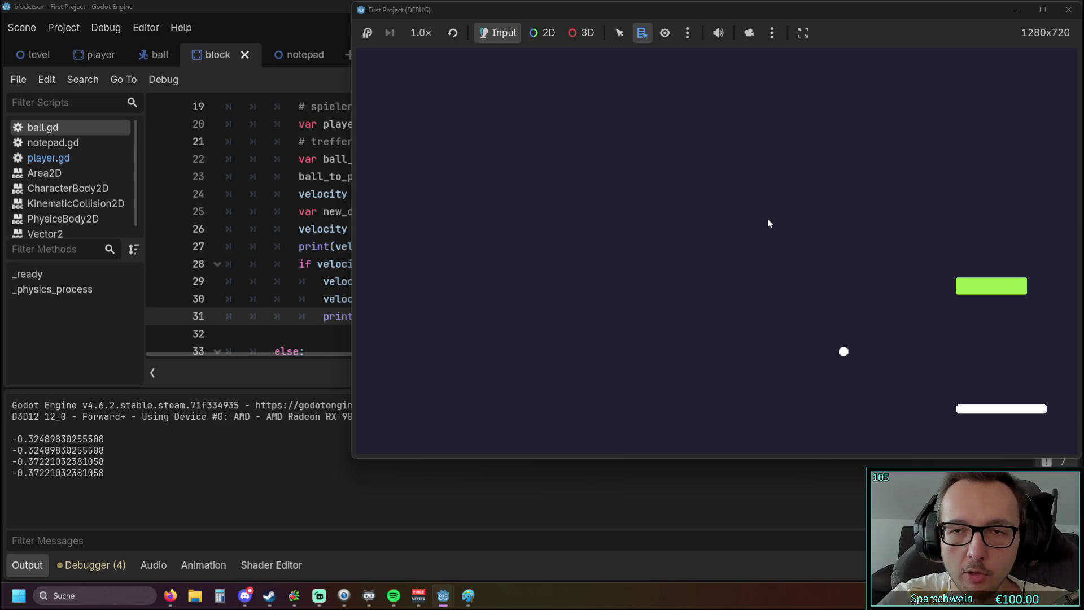
left_click(1068, 9)
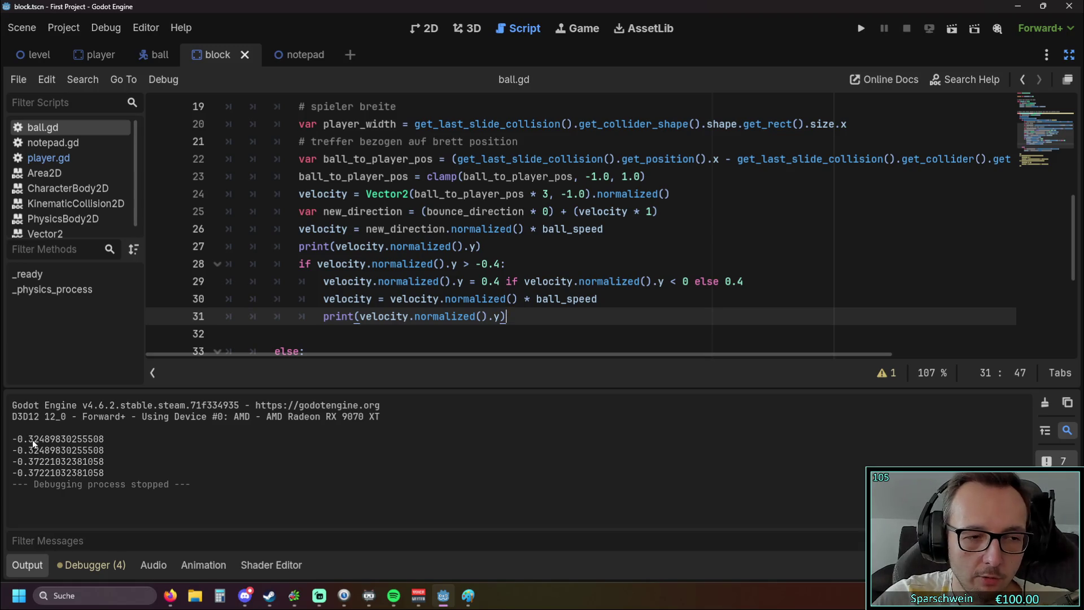
left_click(430, 264)
left_click(541, 278)
key("Left")
key("Left")
key("Left")
left_click(470, 281)
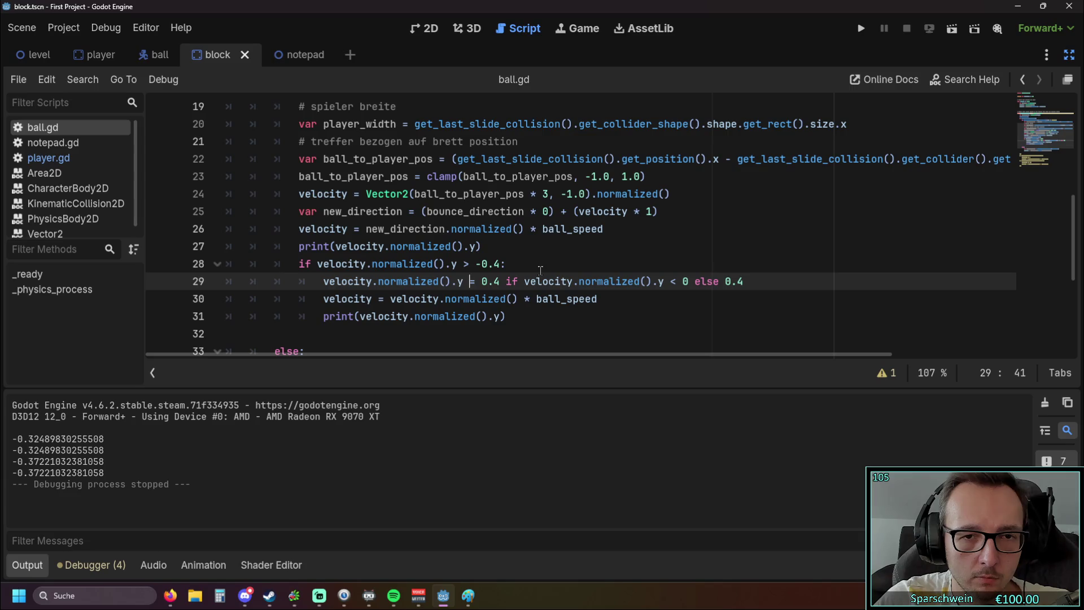
mouse_move(538, 277)
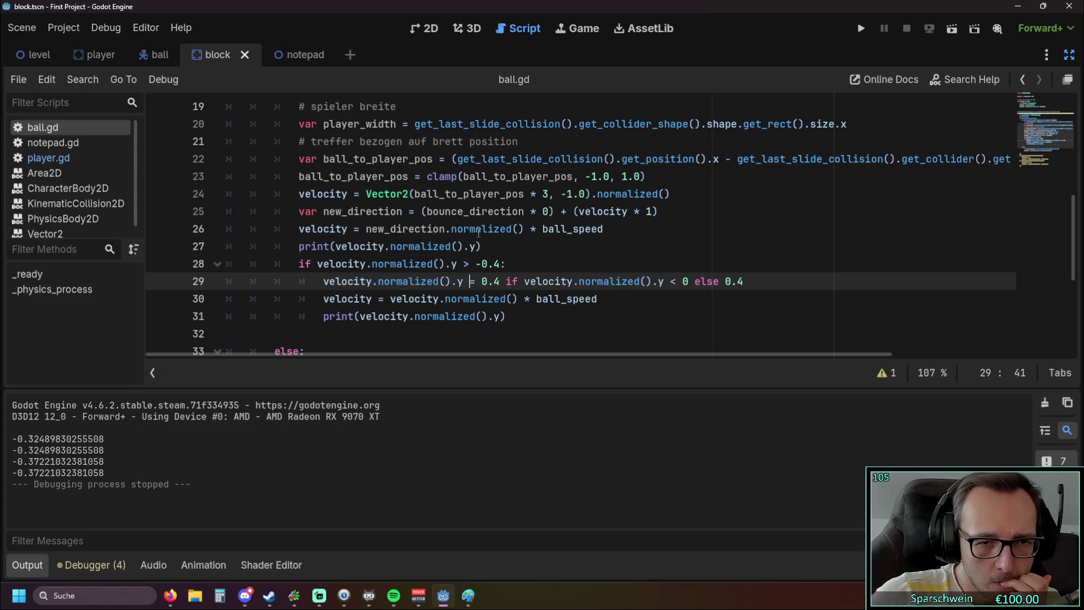
left_click(861, 29)
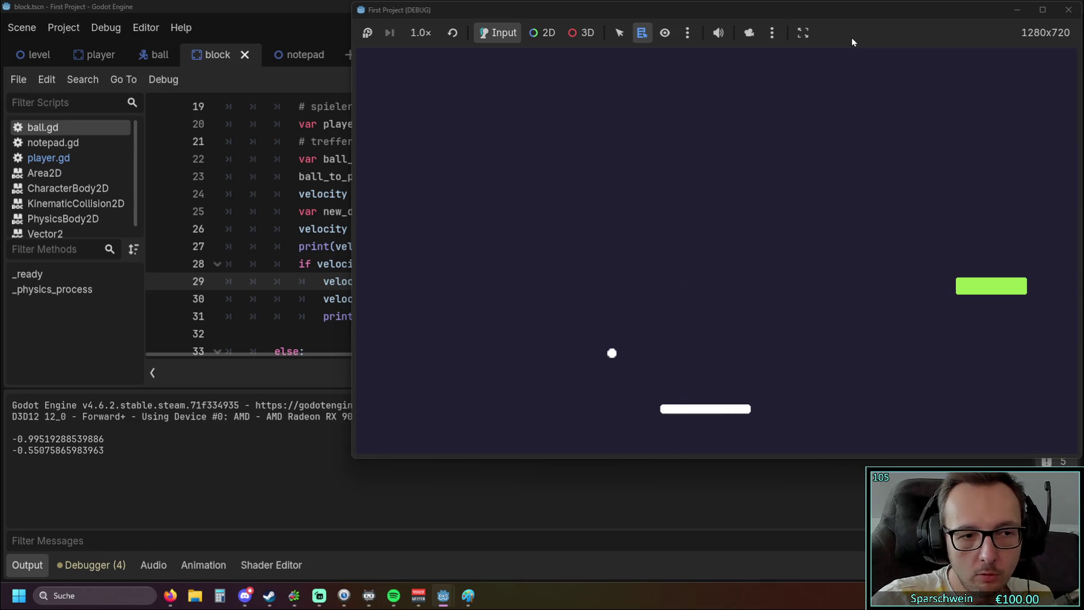
key("Left")
key("Left")
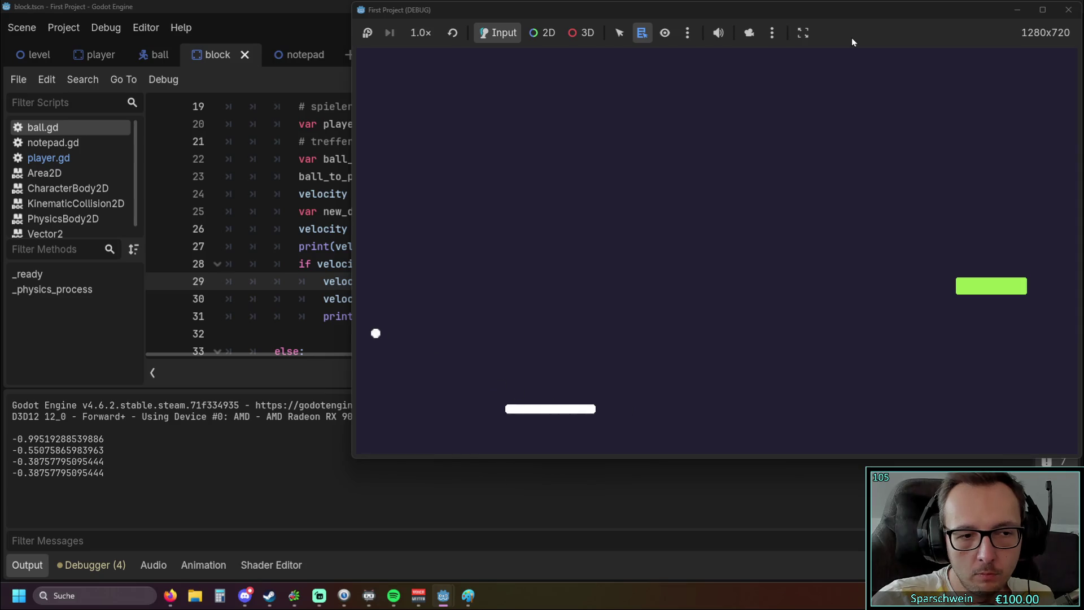
key("Right")
key("Right")
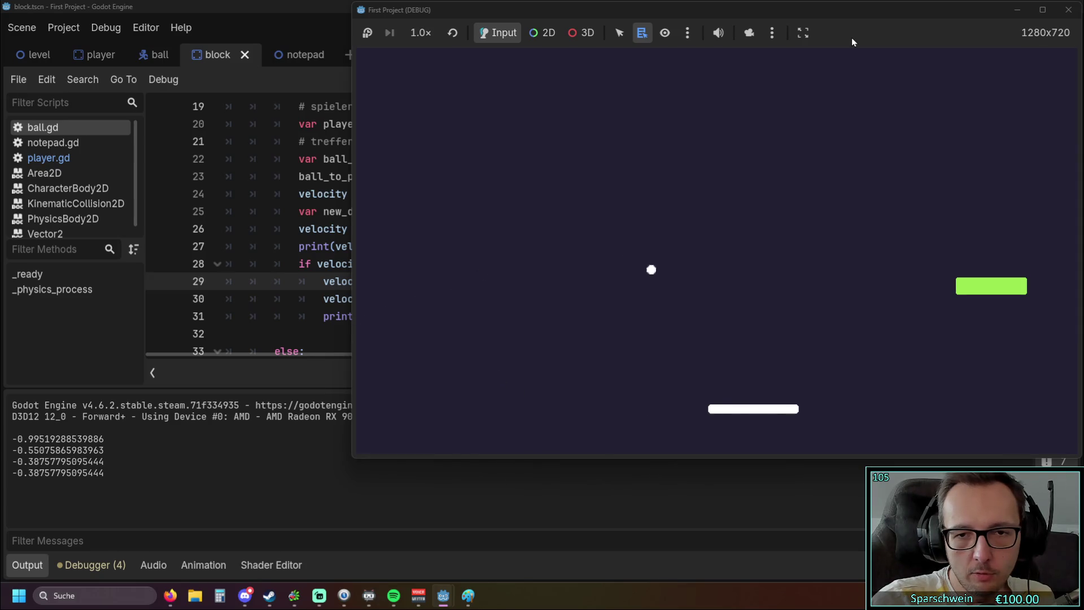
key("Right")
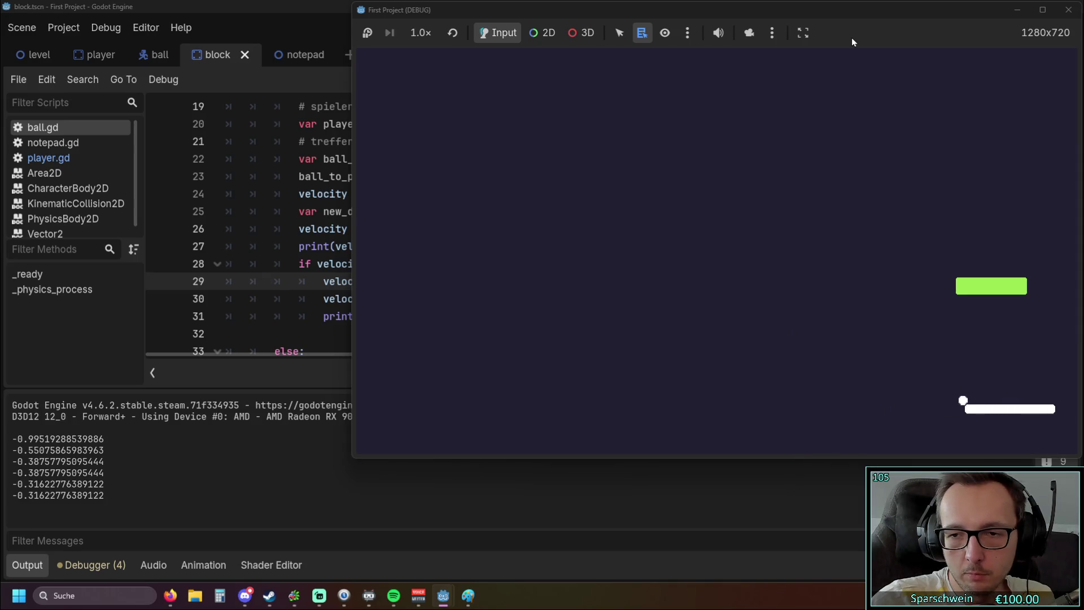
key("Left")
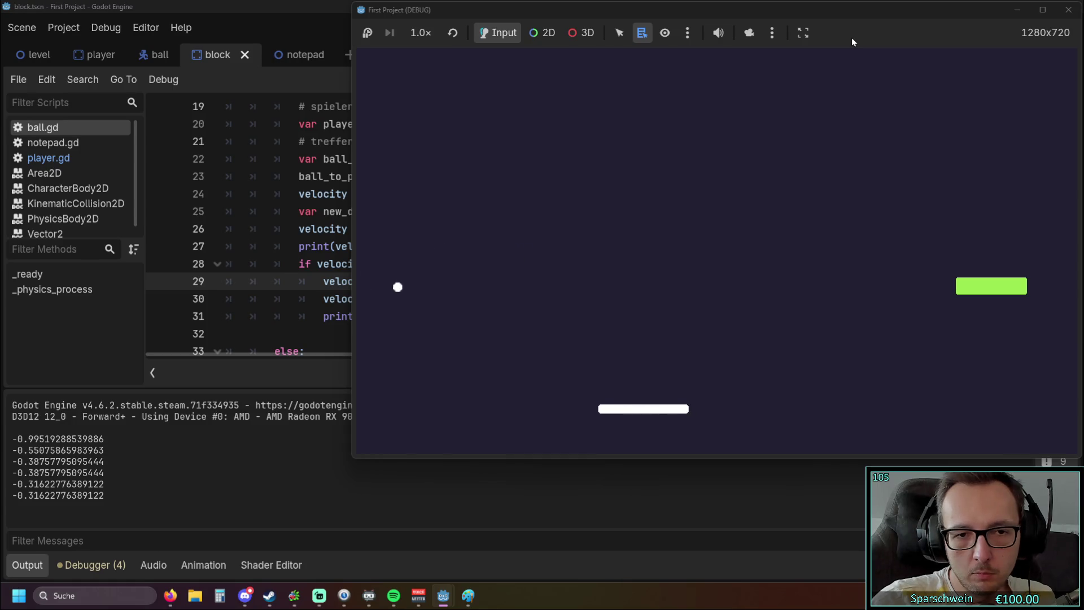
key("Right")
key("Right")
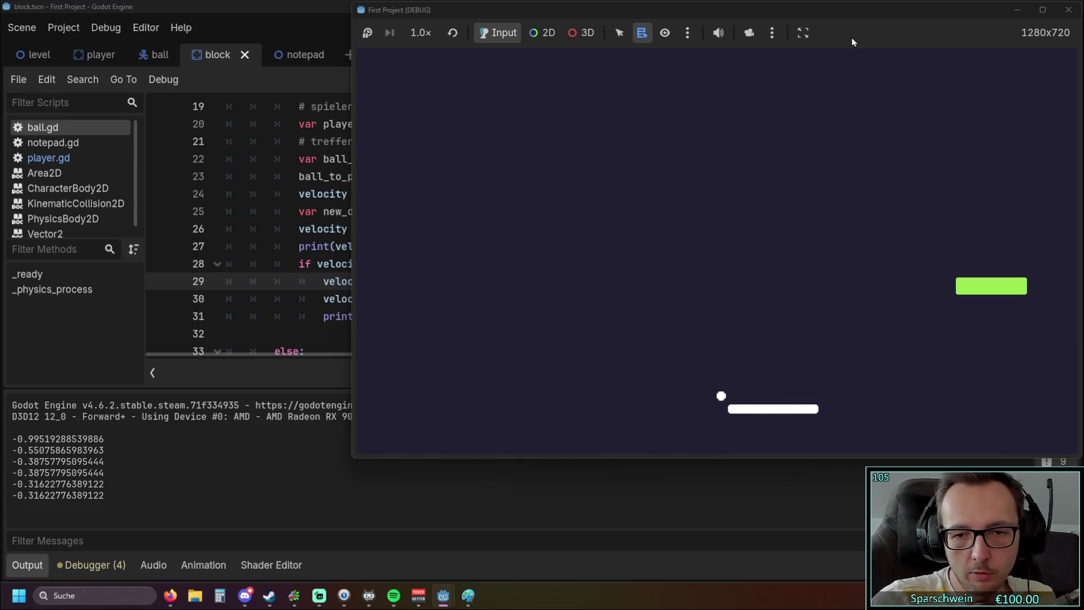
left_click(1068, 10)
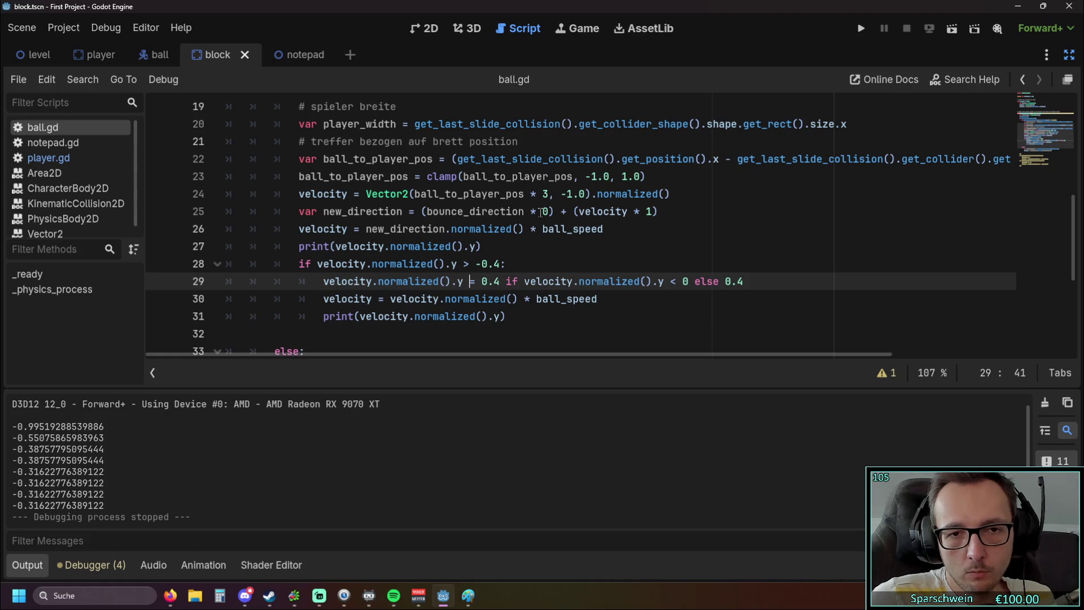
Change the blend weights to 0.7 on bounce_direction and 0.3 on velocity.
double_click(542, 212)
type("0.7")
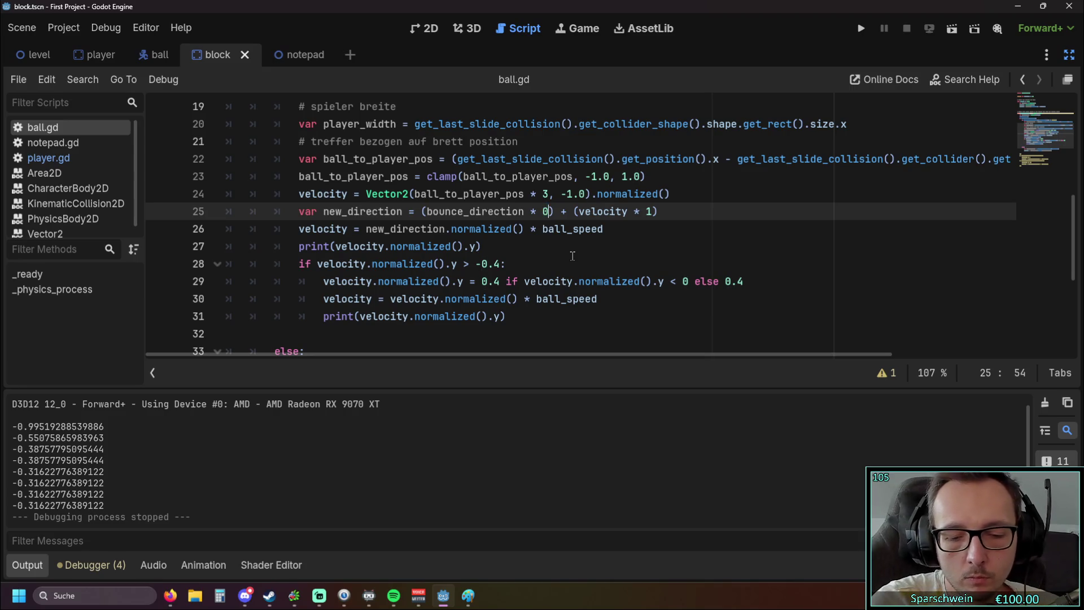
double_click(664, 211)
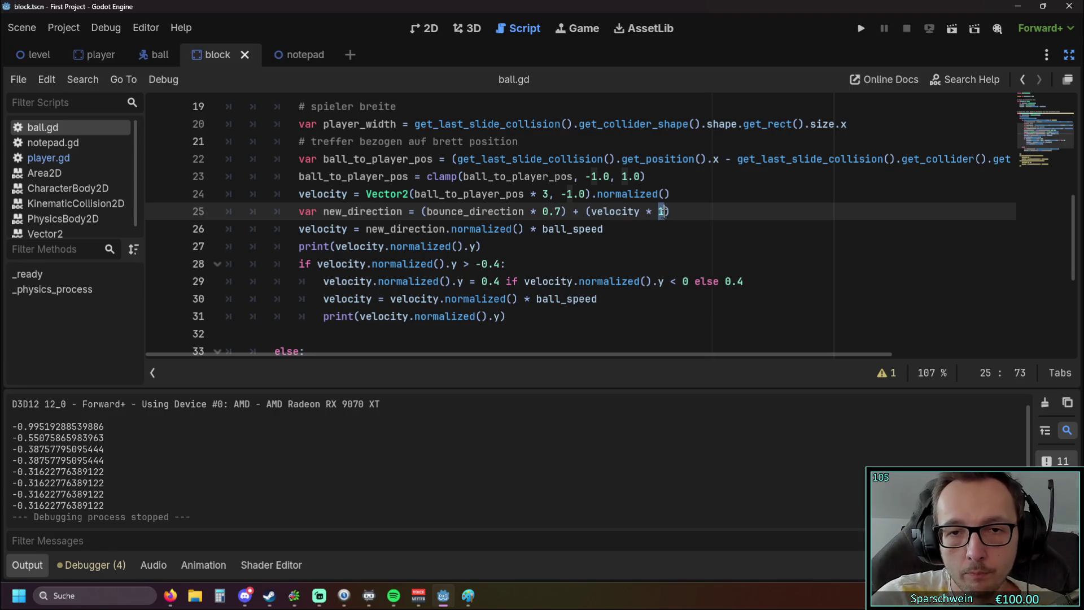
type("0.3")
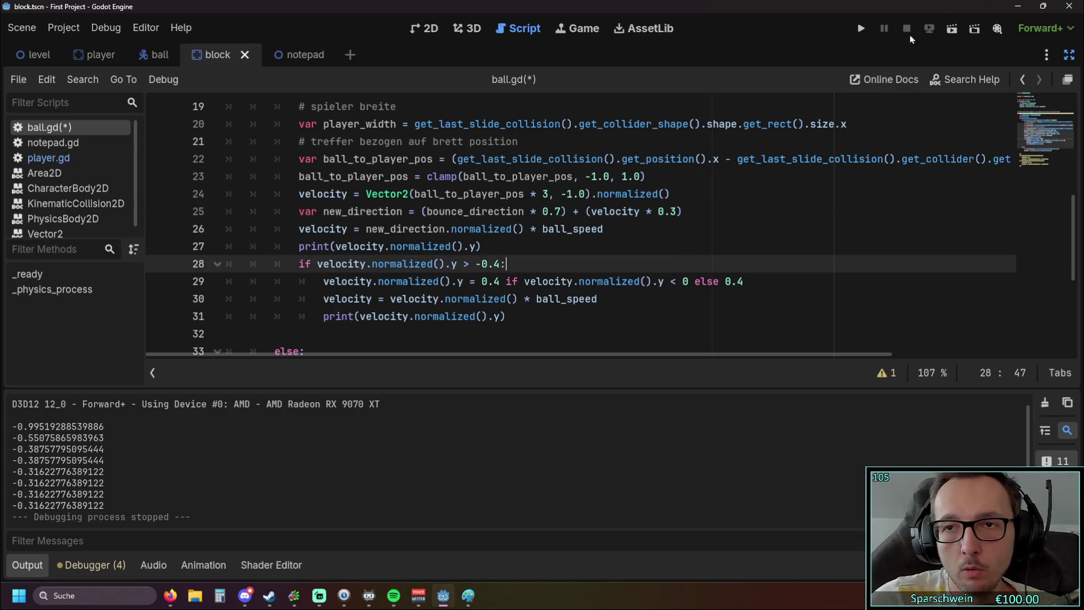
Save and run the game, bounce the ball off the paddle a few times, then stop it.
left_click(861, 28)
key("Right")
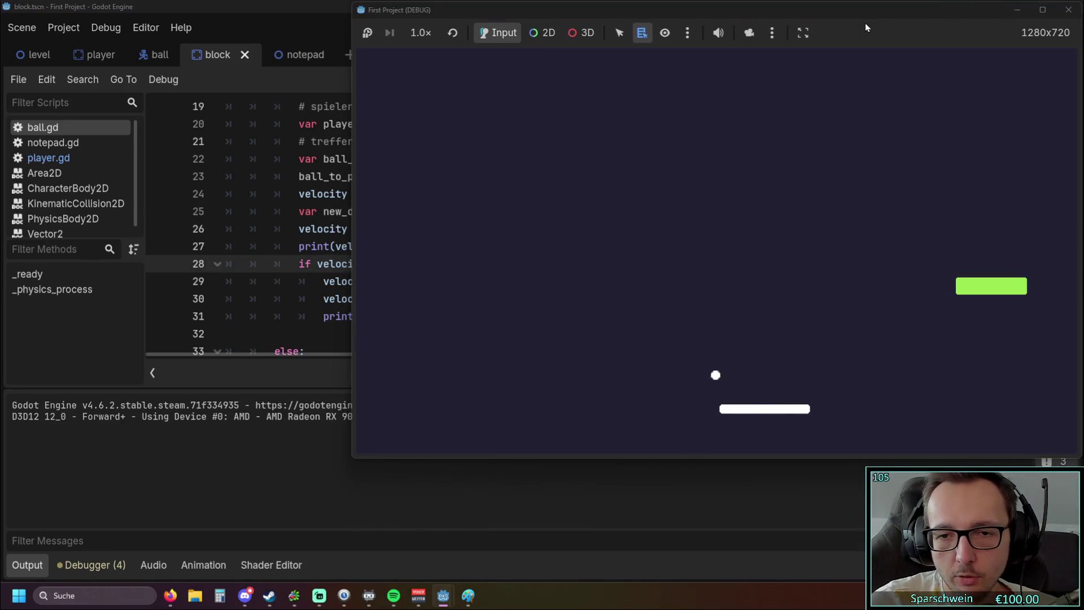
key("Left")
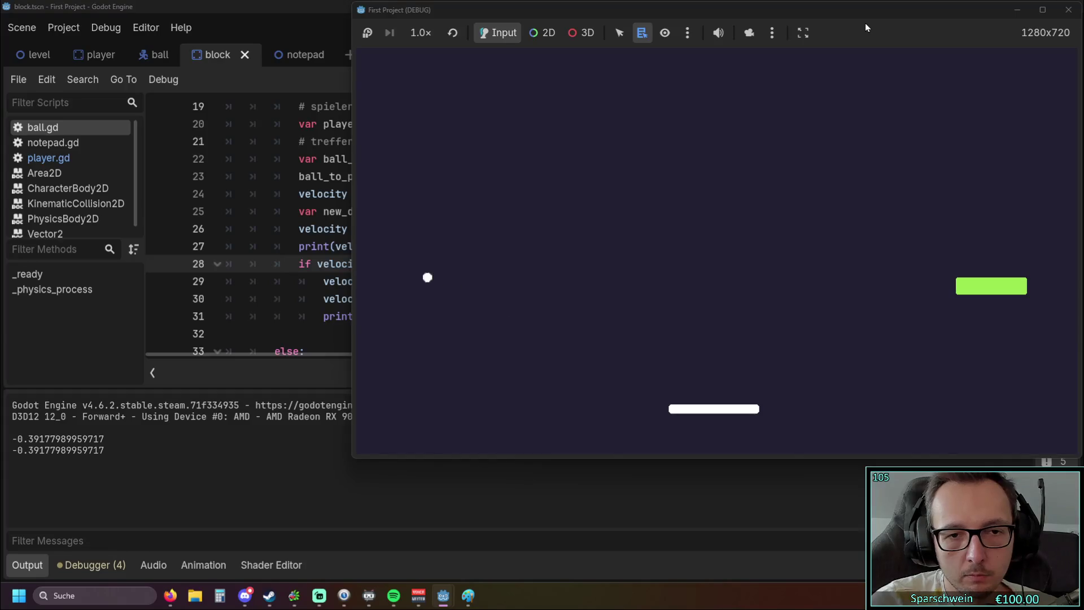
key("Right")
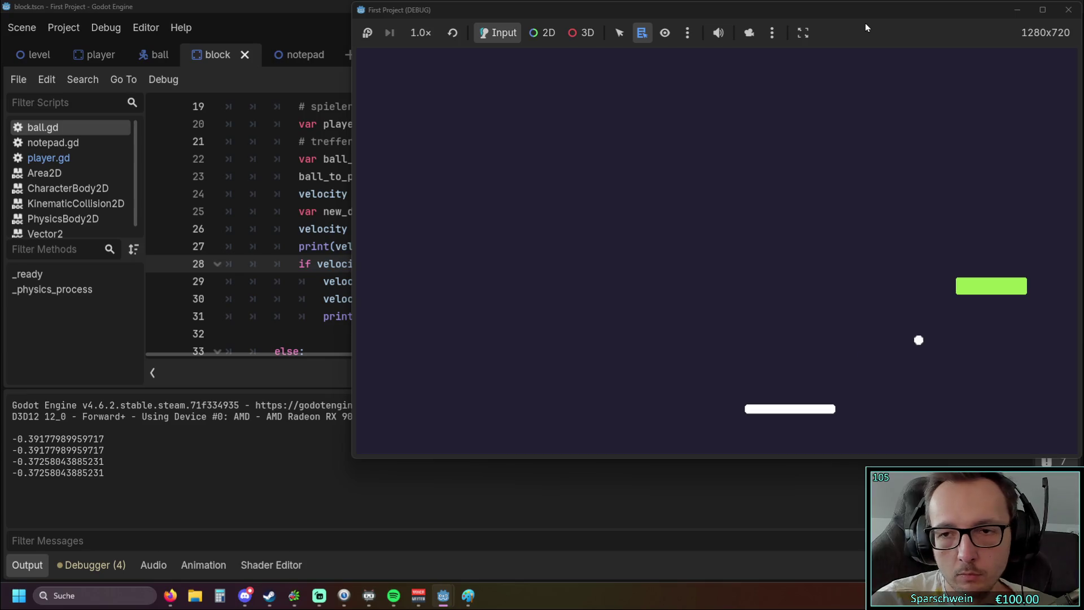
key("Right")
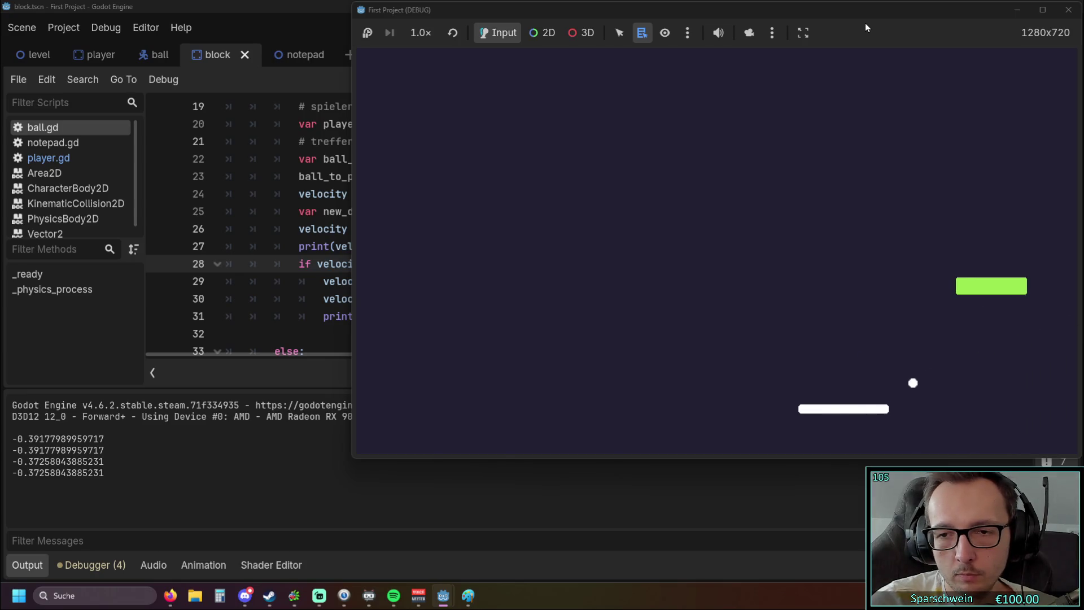
key("Left")
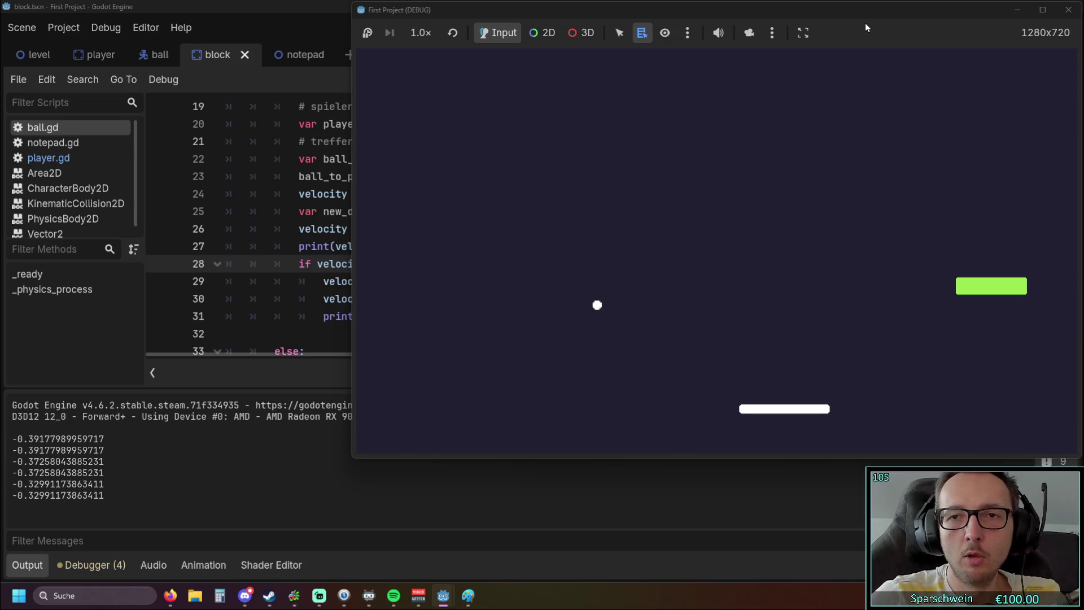
key("F8")
left_click(565, 282)
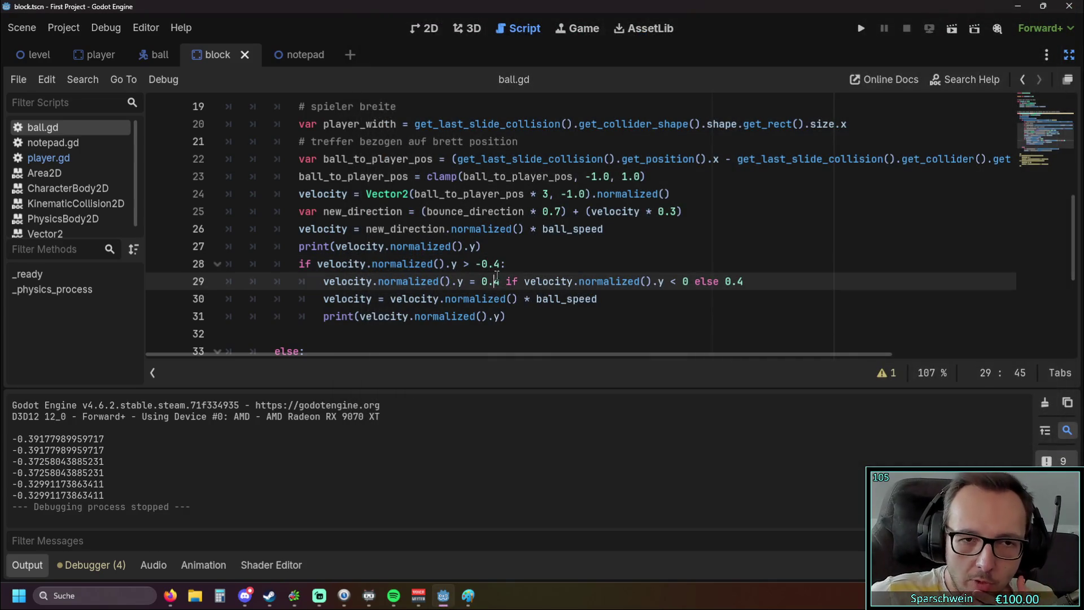
In the minimum-speed check, make line 29 assign -0.4 instead of 0.4.
left_click(508, 317)
left_click(300, 264, "shift")
left_click(596, 266)
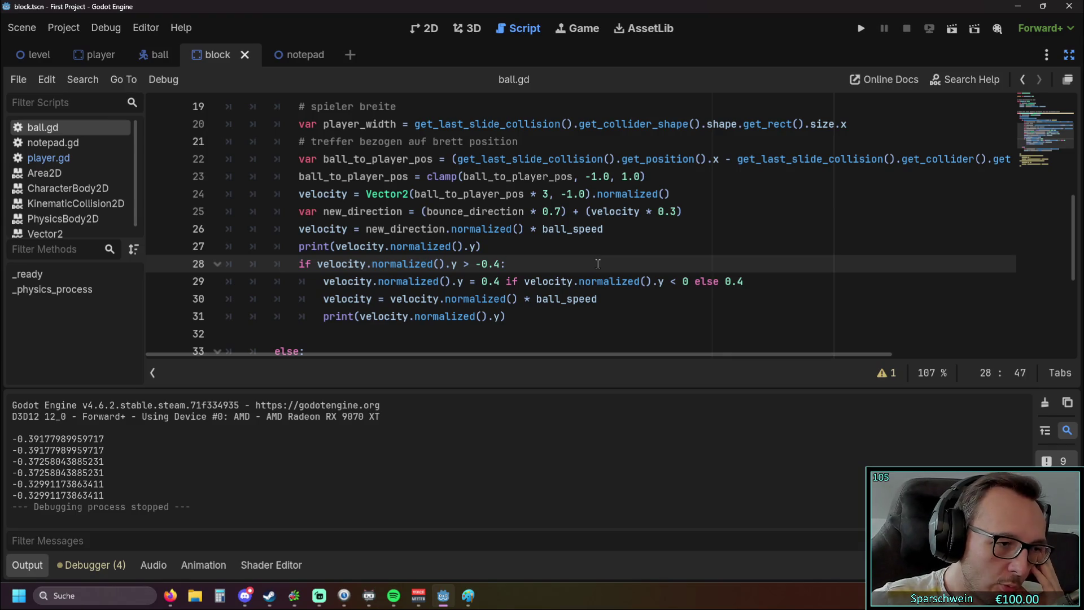
scroll(544, 229, "up", 1)
scroll(497, 271, "down", 1)
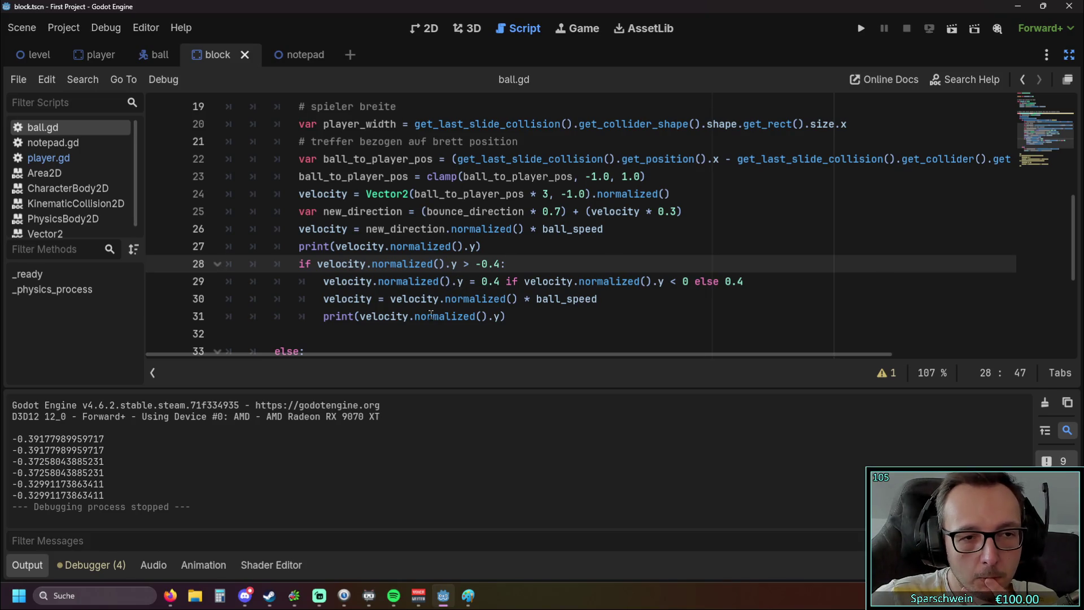
mouse_move(434, 311)
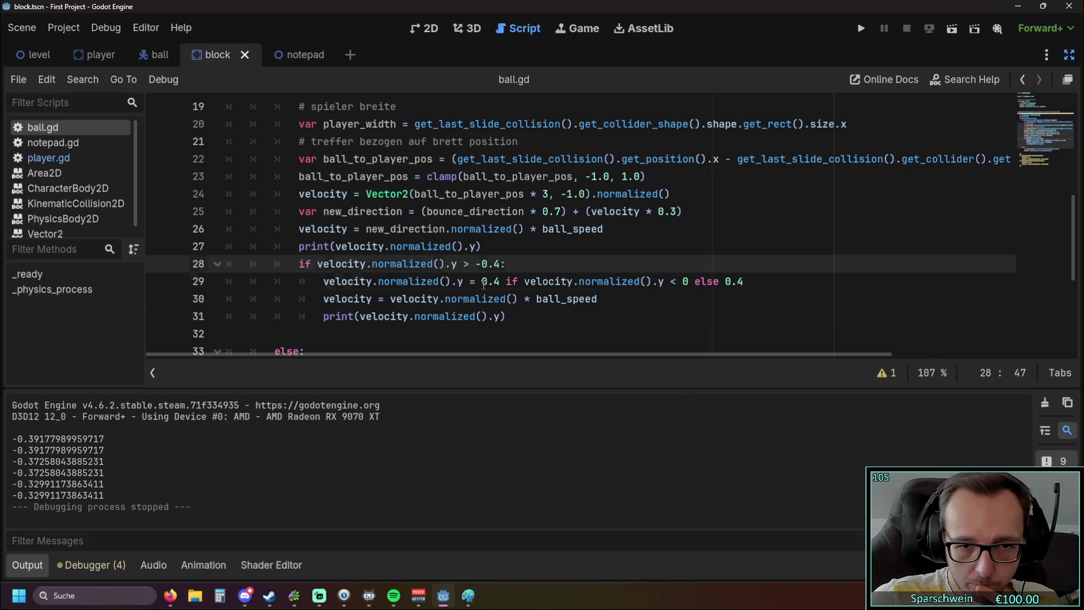
left_click(481, 281)
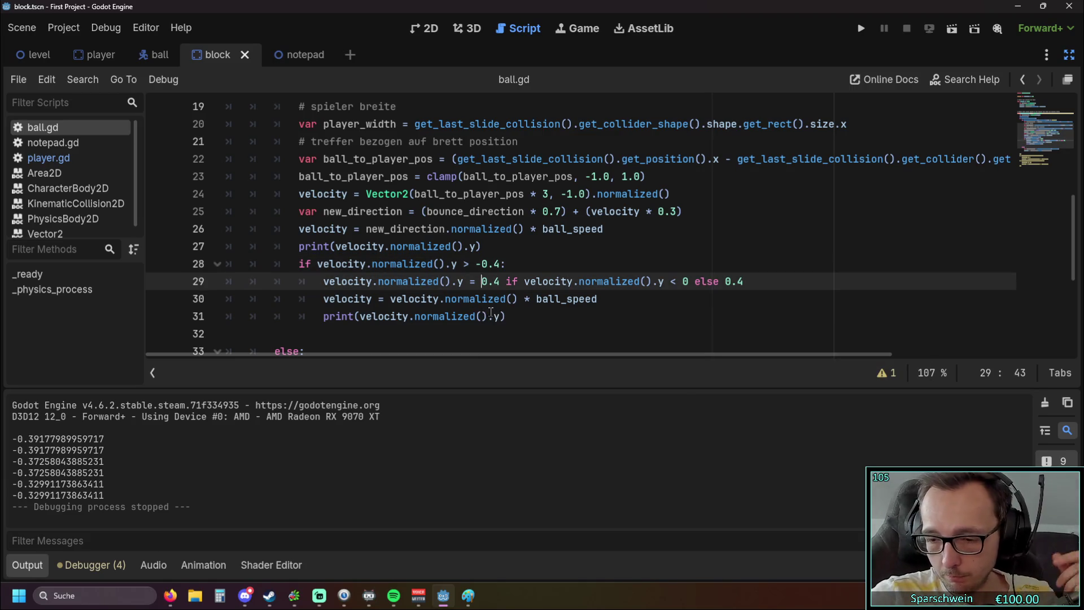
type("-")
Run the game, bounce the ball off the paddle with the arrow keys, then close it.
left_click(564, 313)
left_click(862, 29)
key("Right")
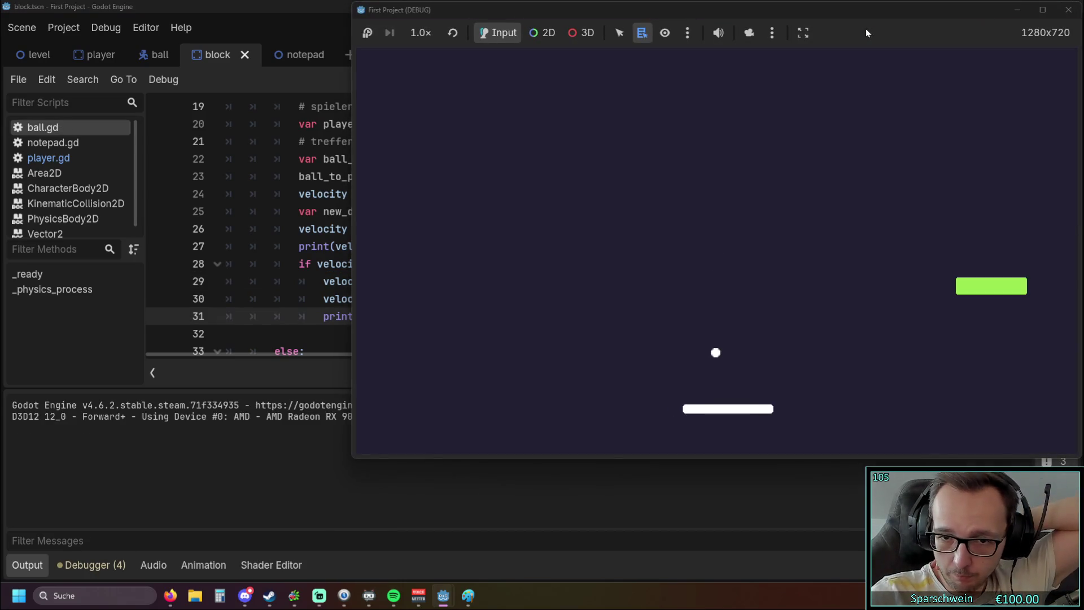
key("Left")
key("Left")
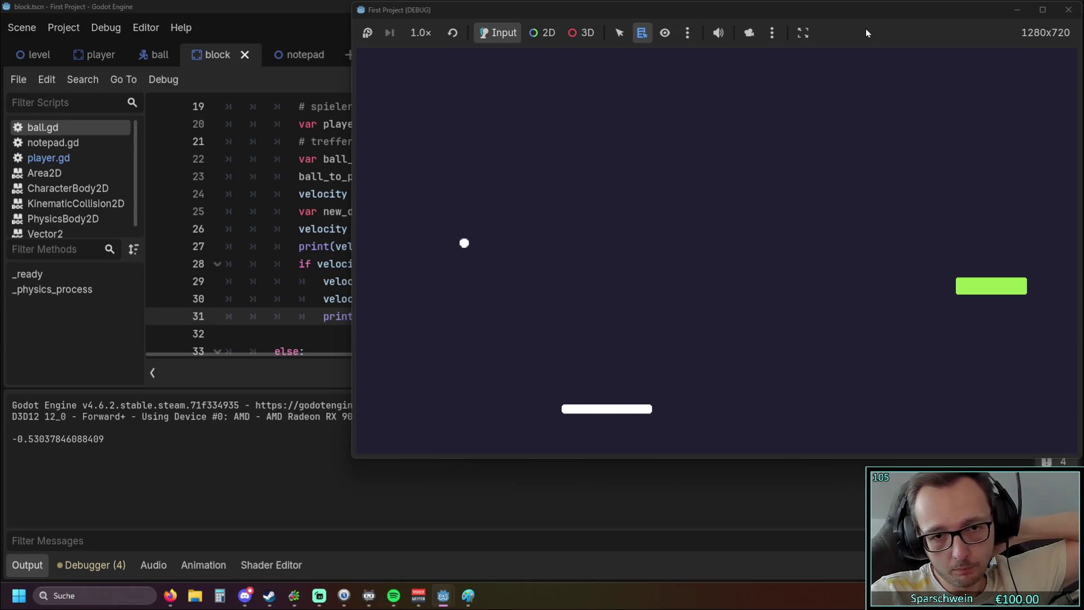
key("Left")
key("Right")
key("Left")
key("Right")
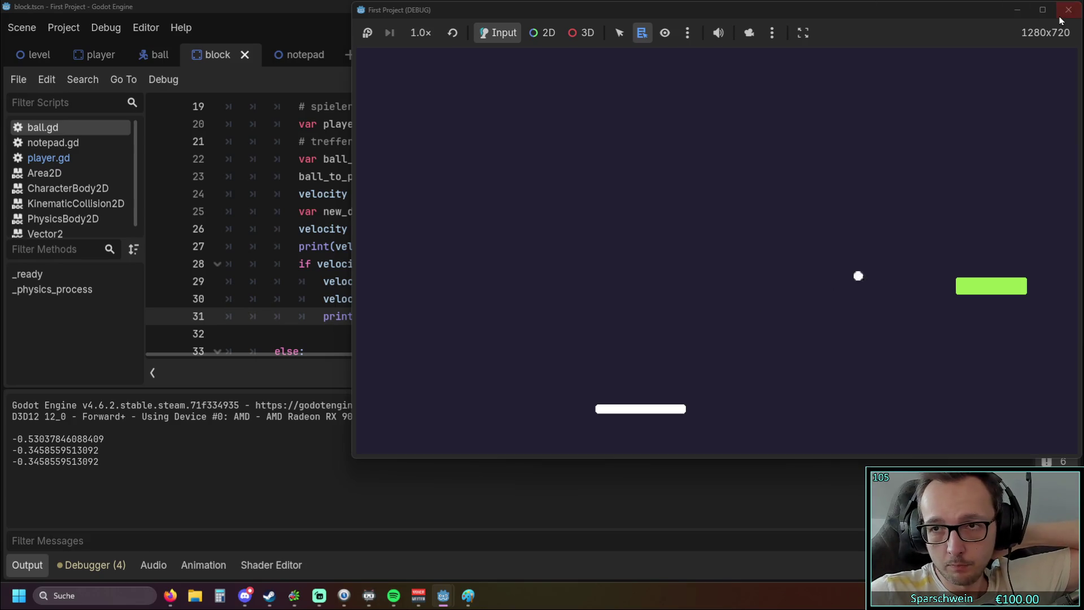
left_click(1068, 9)
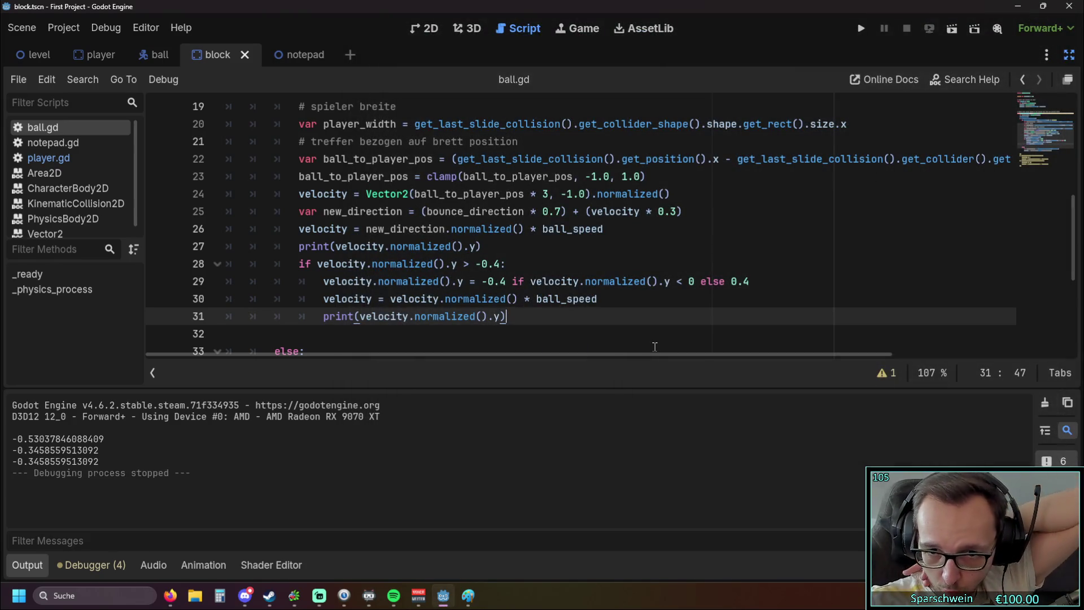
left_click(688, 281)
left_click_drag(677, 282, 684, 283)
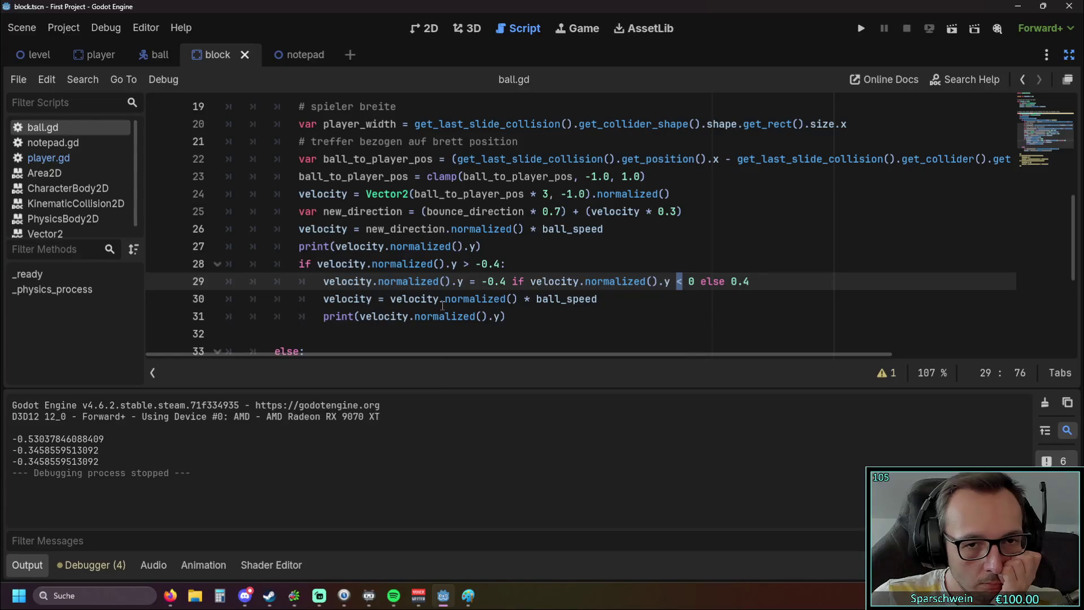
mouse_move(473, 315)
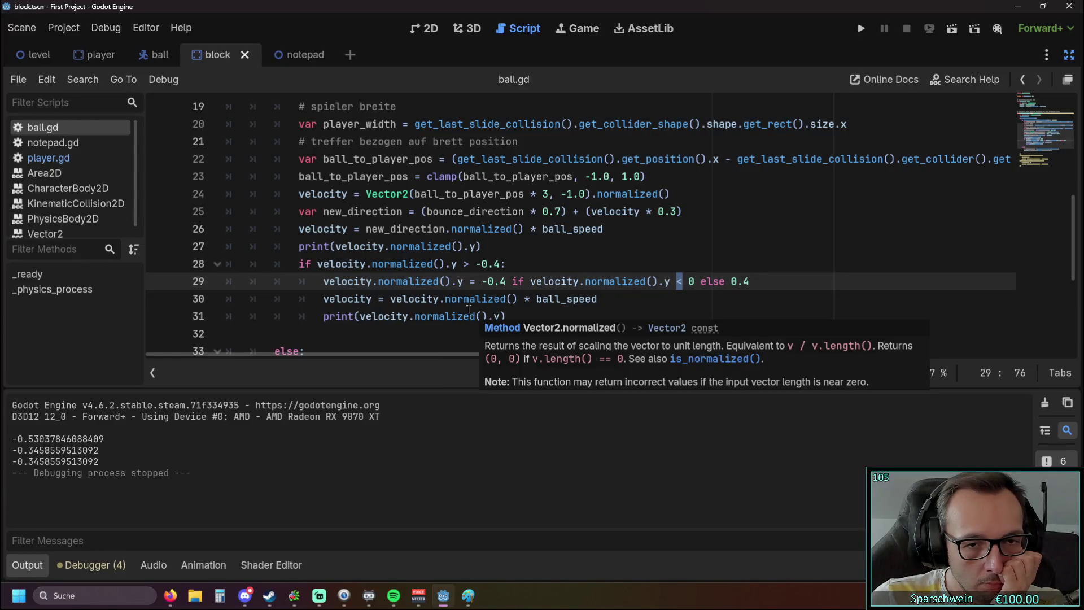
mouse_move(489, 298)
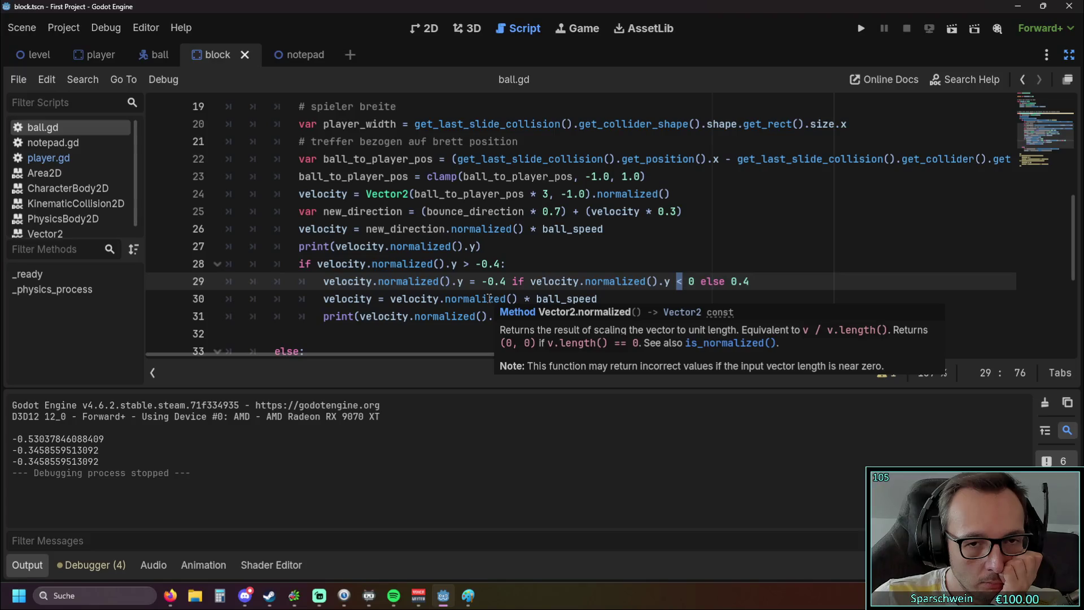
left_click(601, 261)
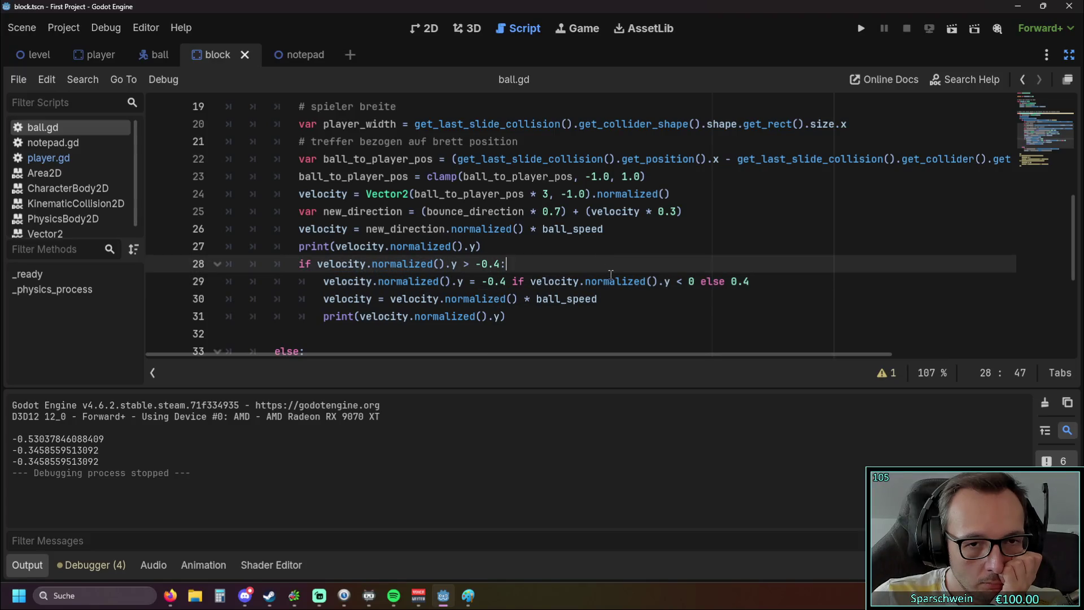
left_click(483, 281)
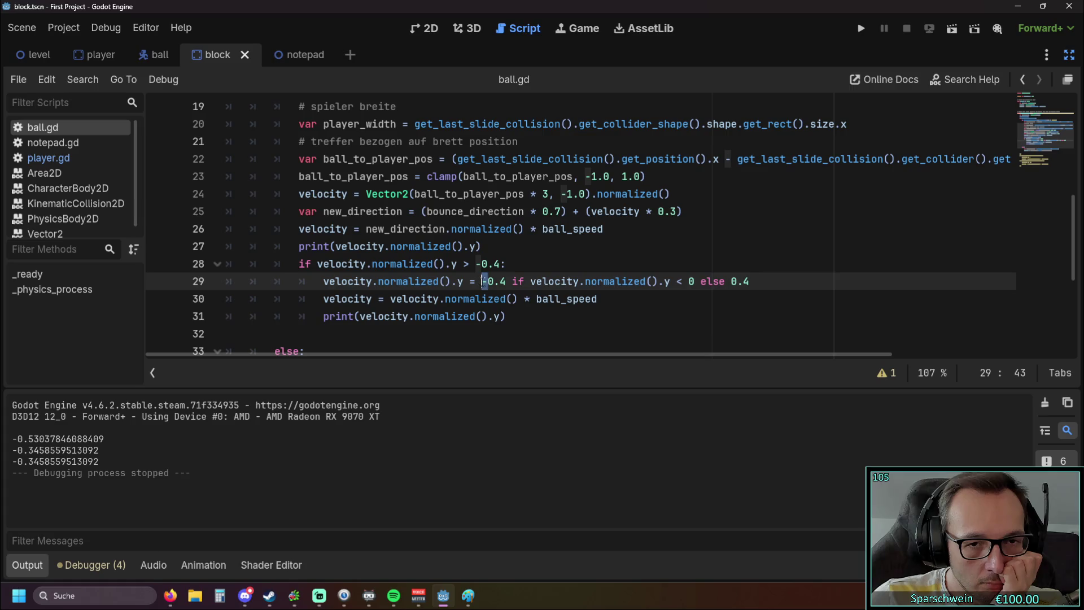
left_click(487, 313)
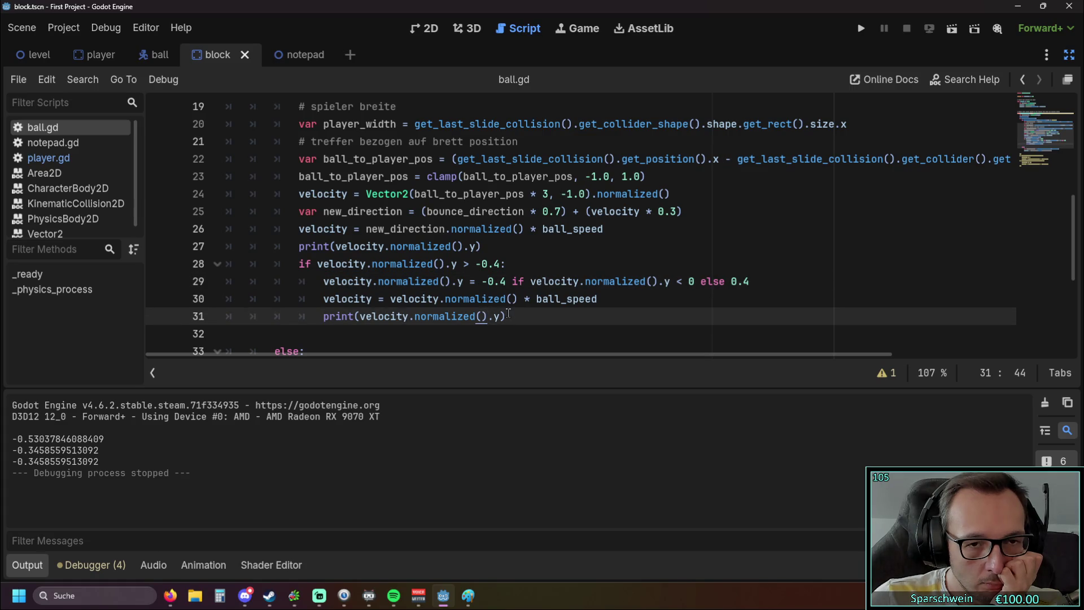
left_click(530, 281)
left_click_drag(530, 281, 645, 281)
left_click(679, 306)
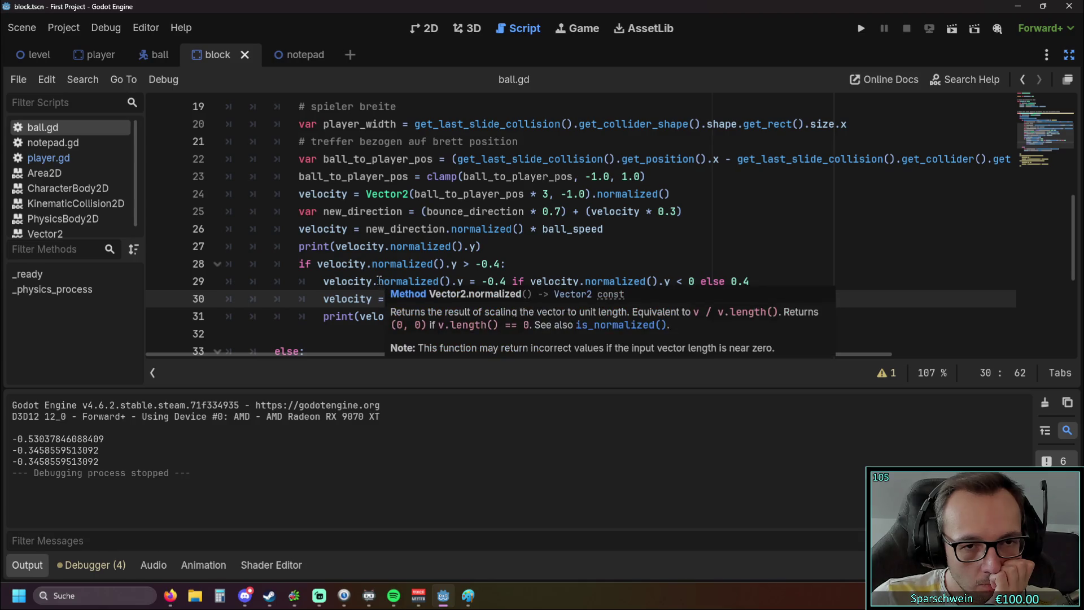
left_click_drag(379, 281, 443, 281)
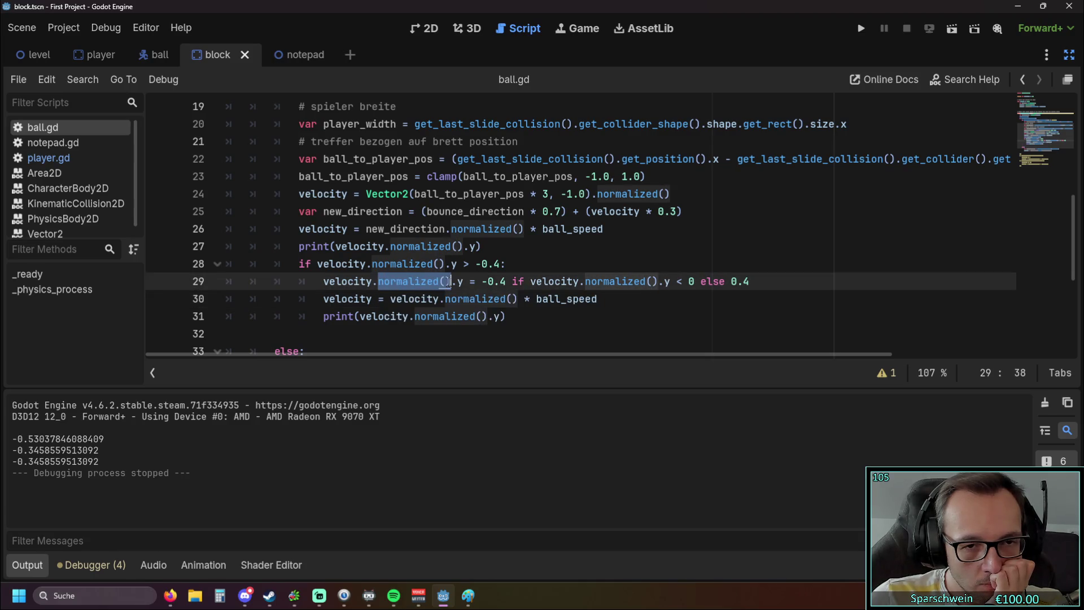
left_click(375, 312)
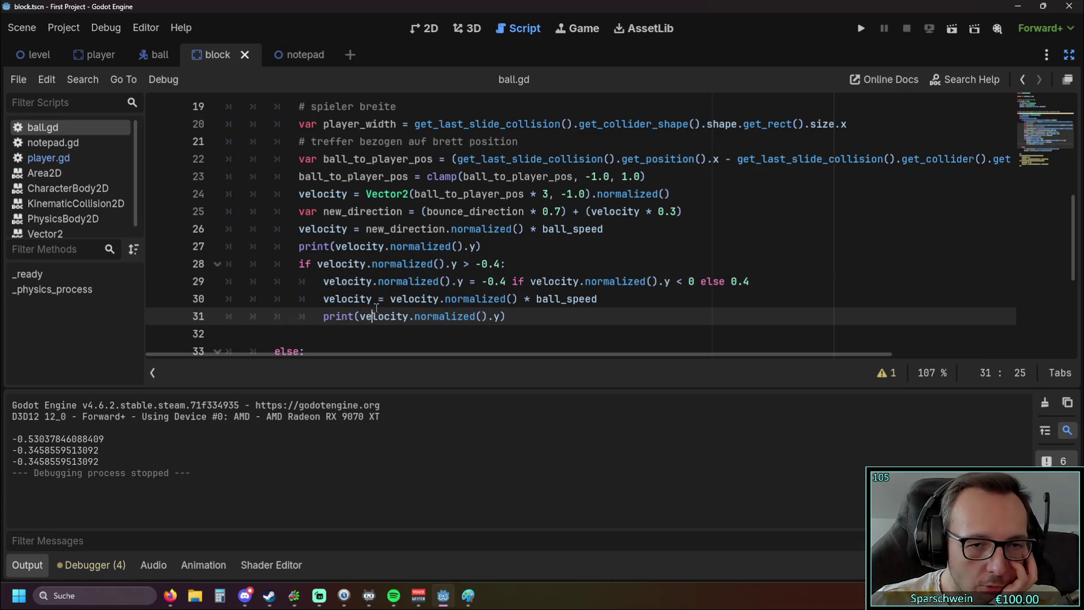
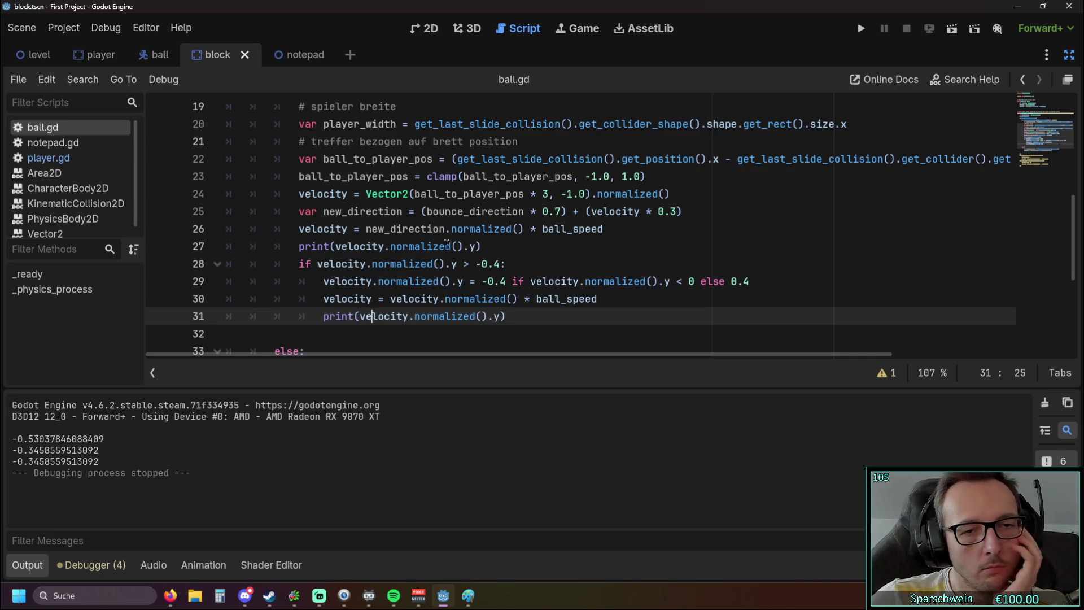
Delete '.normalized()' on line 29 so it assigns -0.4 directly to velocity.y.
mouse_move(620, 196)
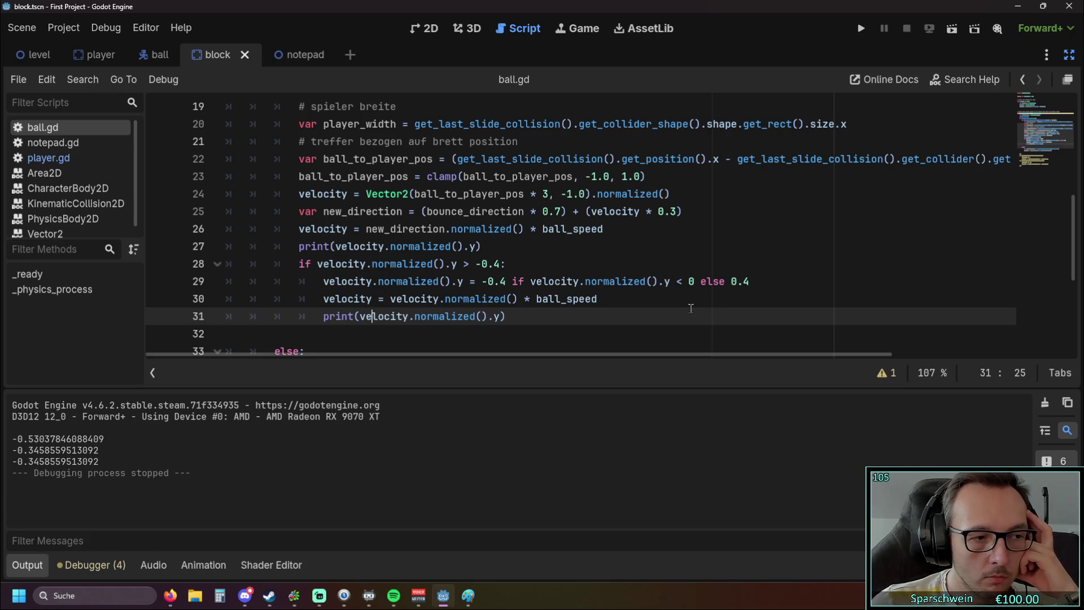
left_click(520, 298)
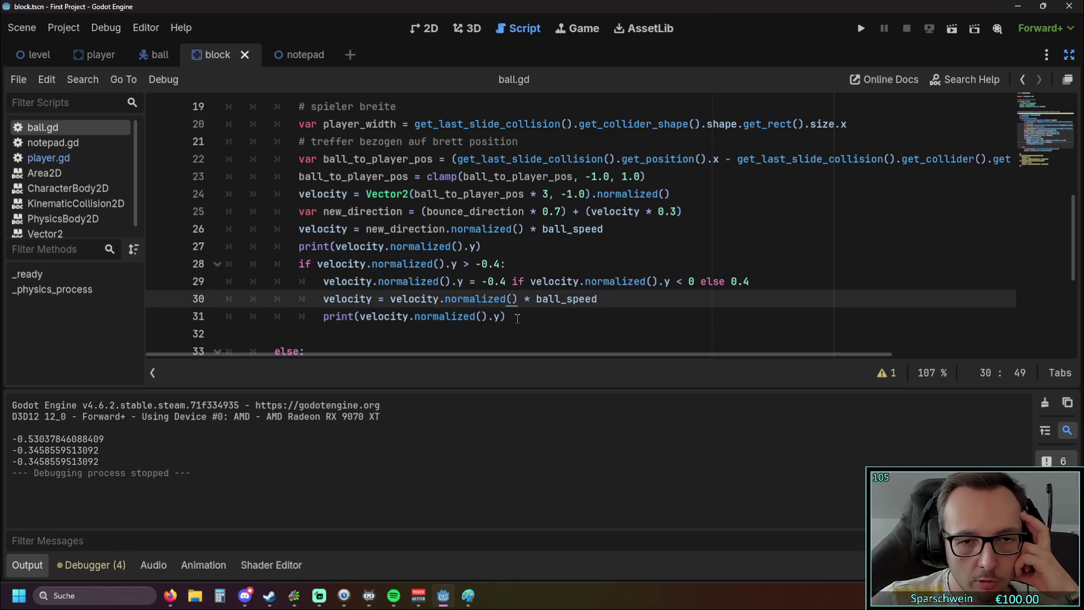
mouse_move(366, 301)
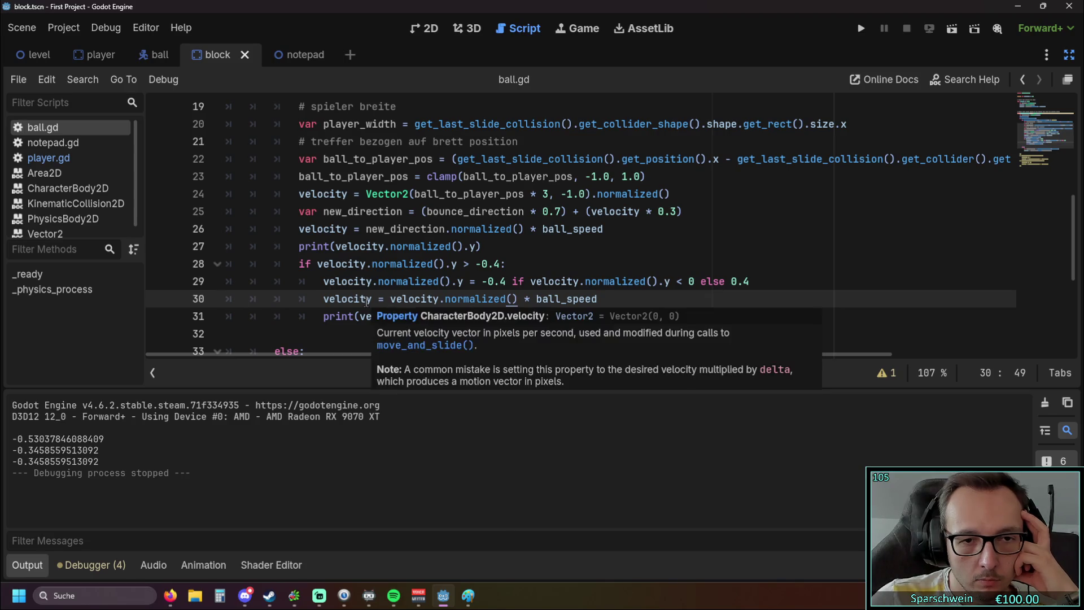
mouse_move(432, 271)
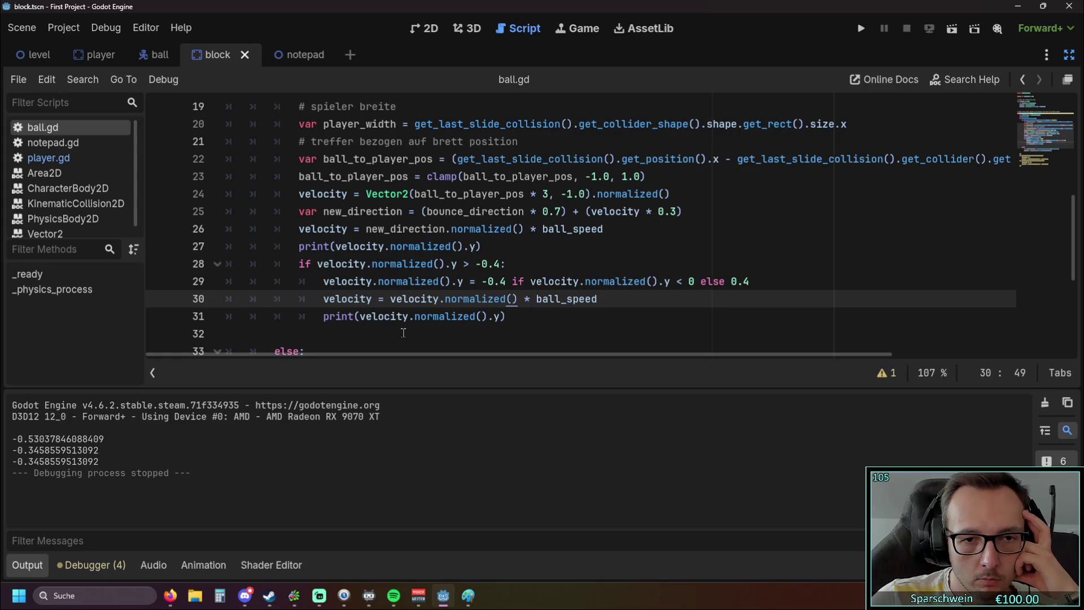
left_click_drag(326, 281, 458, 281)
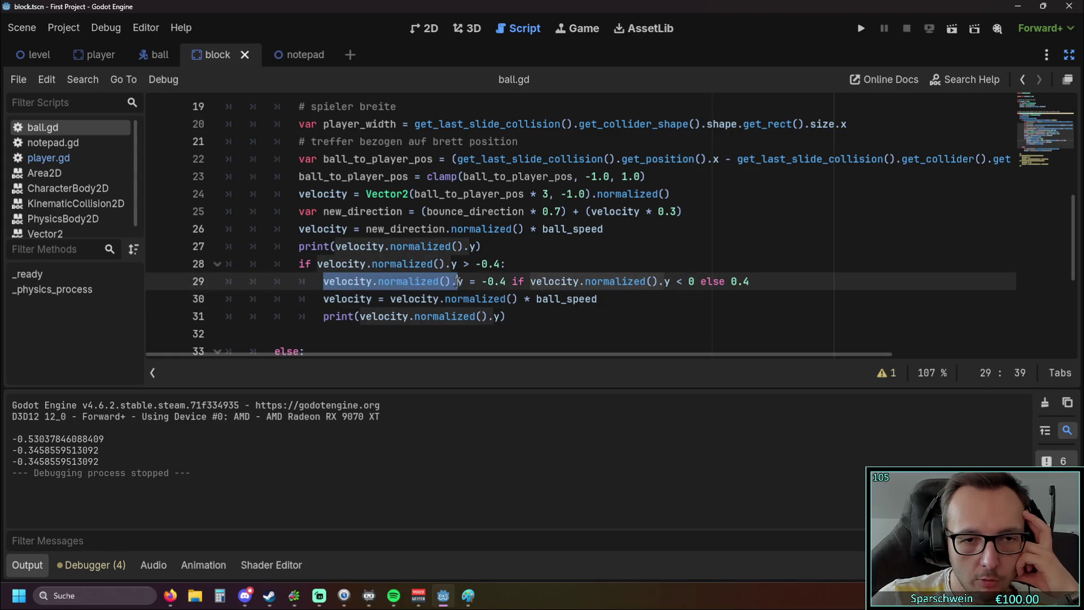
left_click(510, 338)
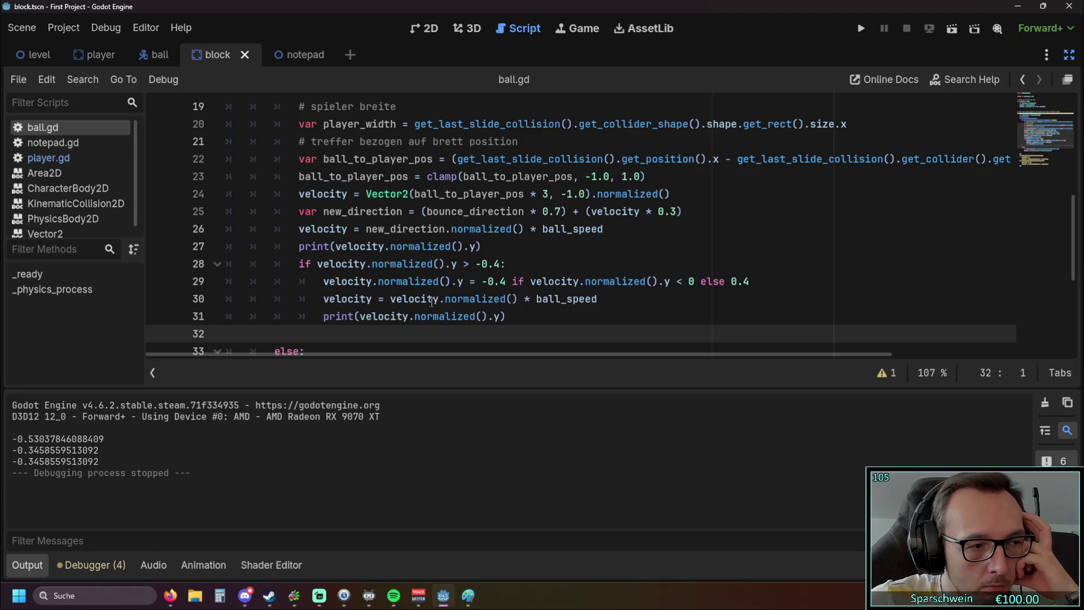
mouse_move(431, 309)
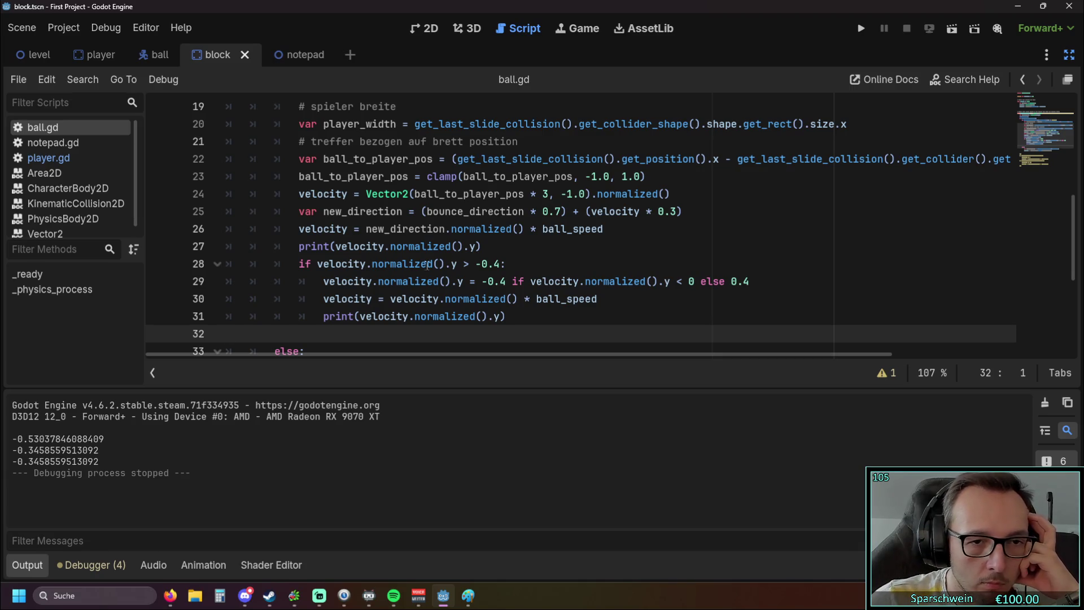
left_click_drag(377, 281, 451, 281)
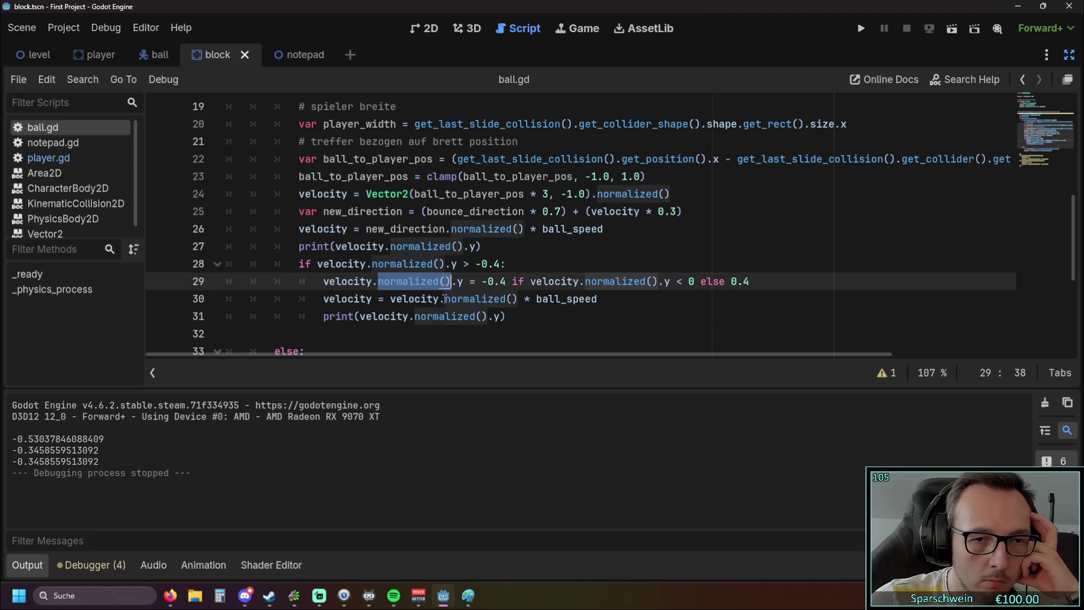
key("BackSpace")
key("BackSpace")
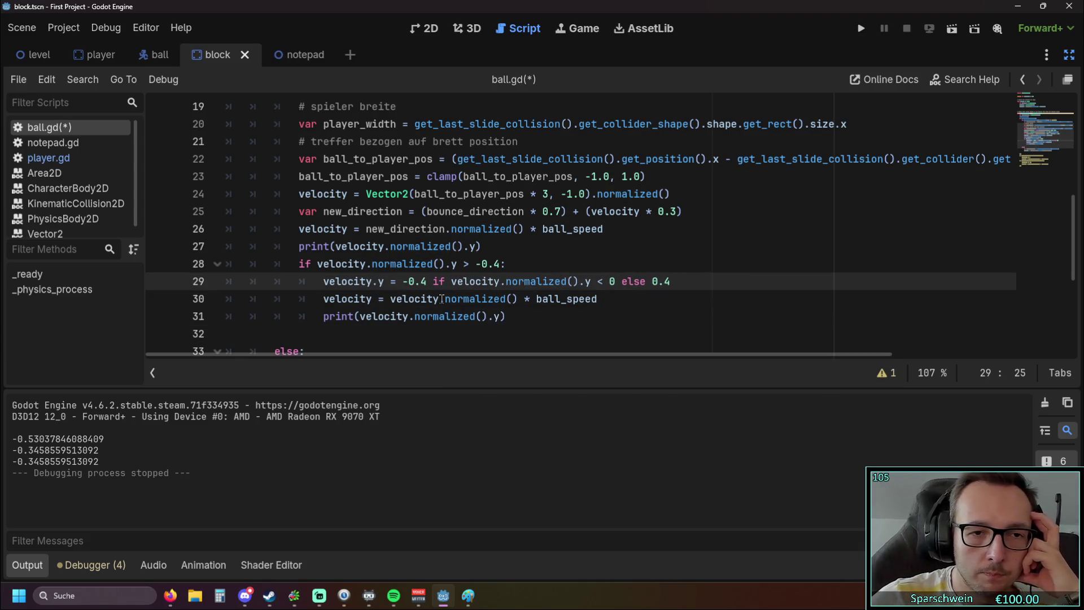
left_click(670, 241)
Run the game twice, move the paddle to test the bounce, and stop it.
left_click(867, 30)
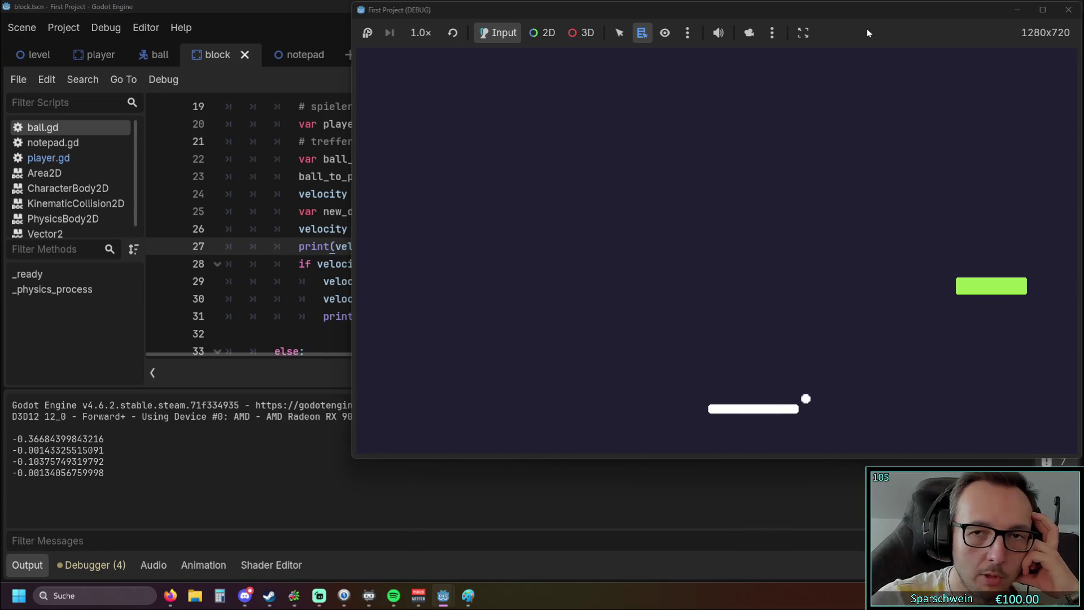
left_click(1069, 10)
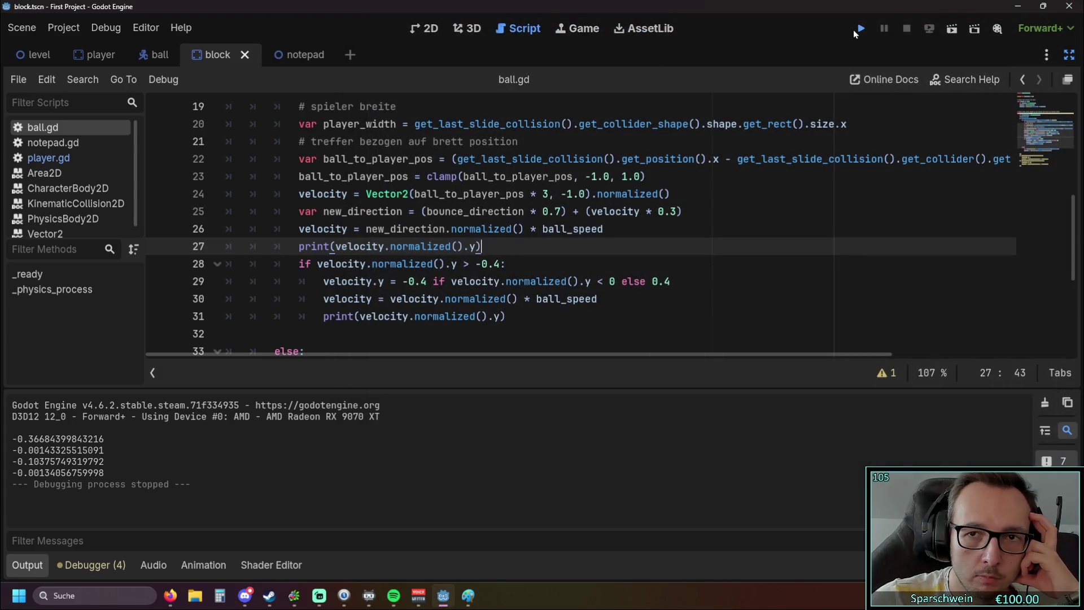
left_click(857, 31)
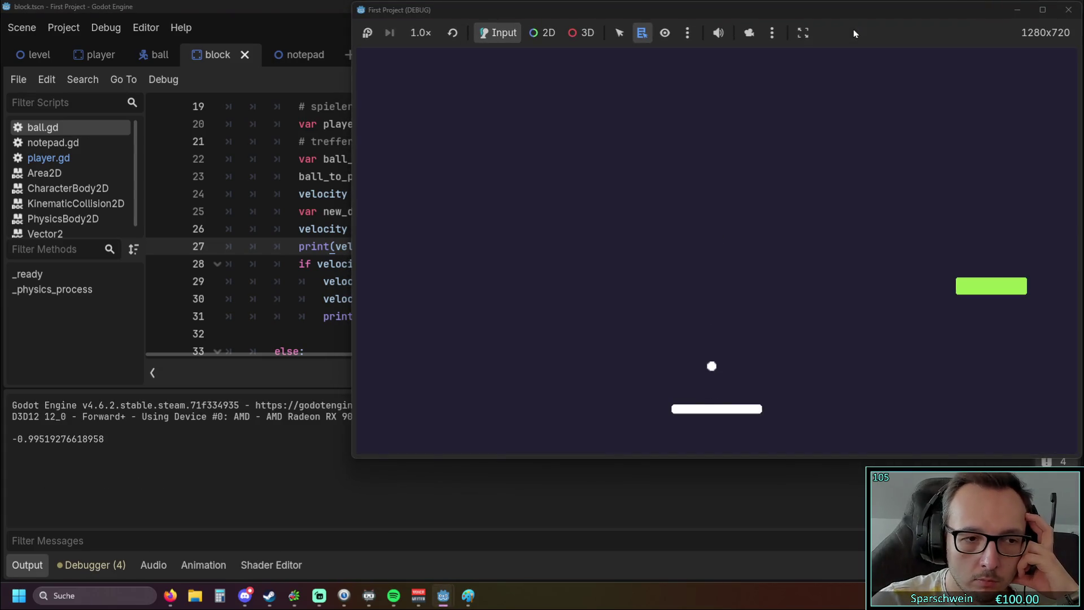
key("Left")
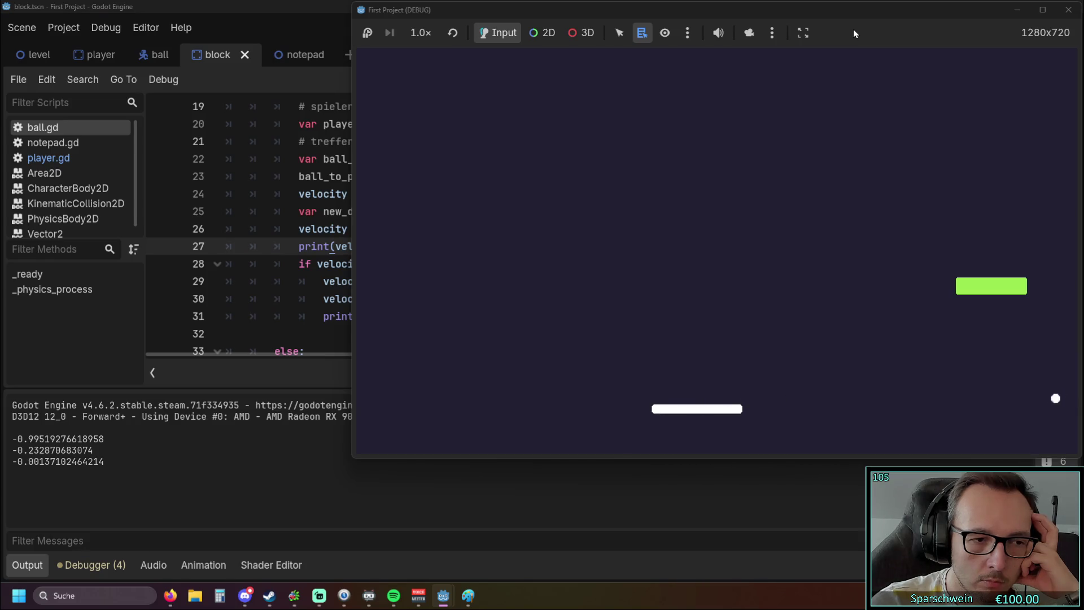
left_click(1068, 10)
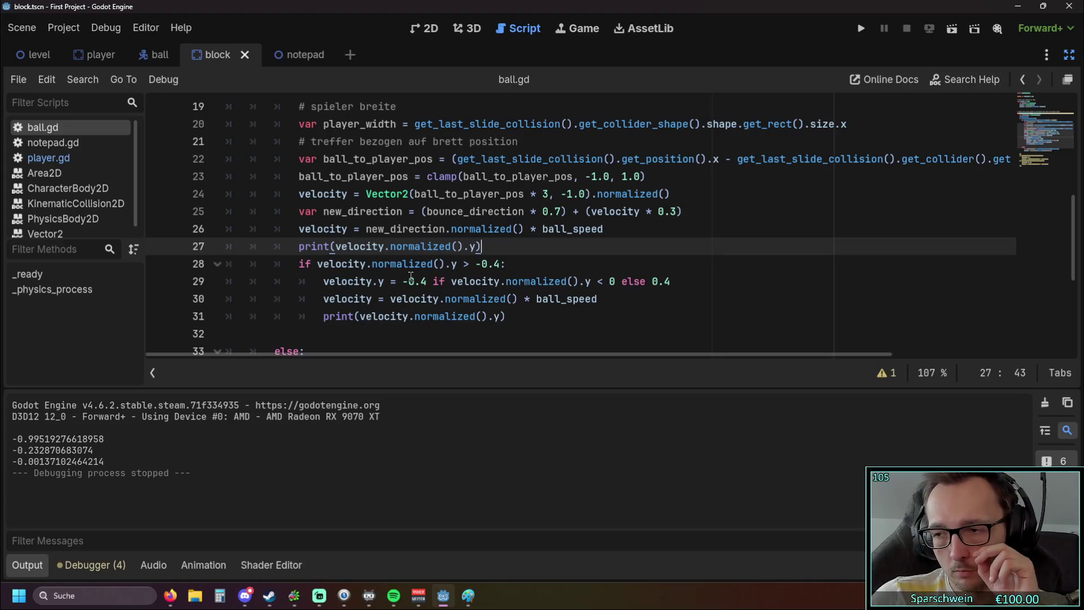
Add a minus sign so line 29's else branch reads 'else -0.4'.
mouse_move(540, 281)
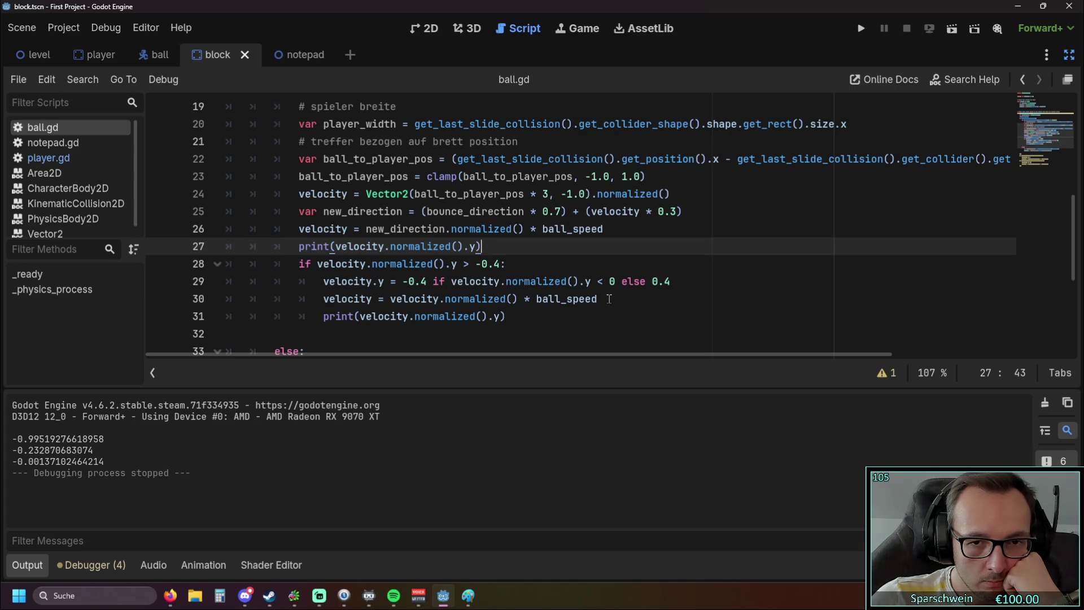
left_click(652, 282)
type("-")
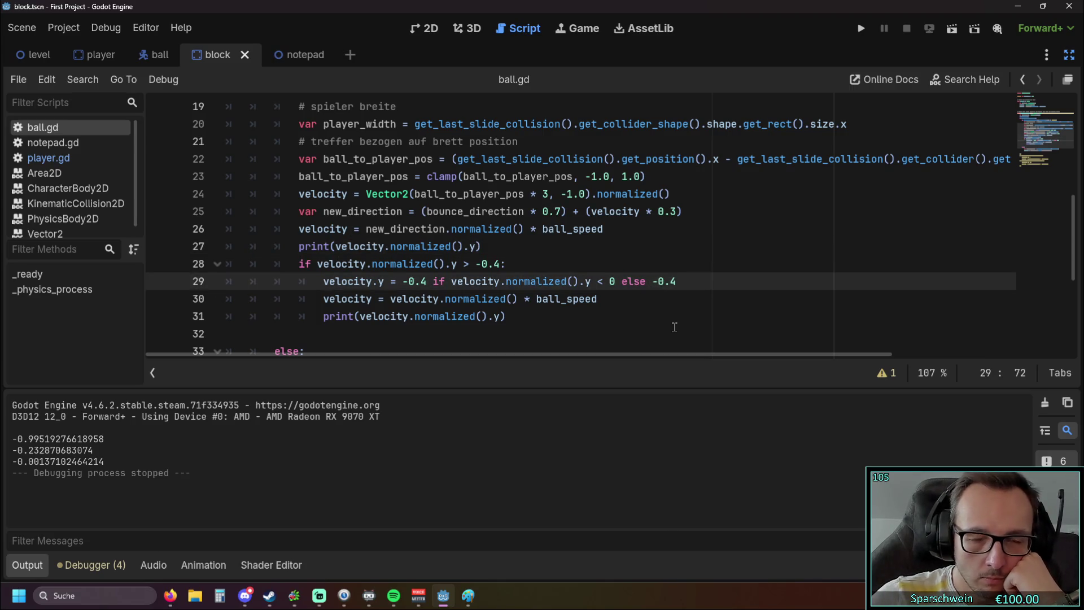
left_click(667, 299)
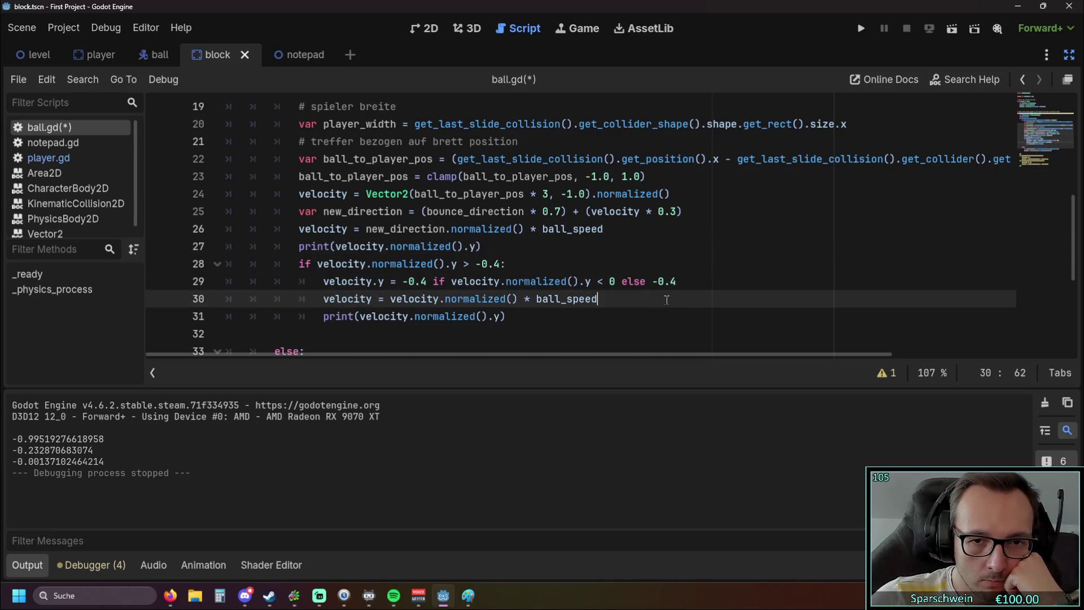
left_click(601, 282)
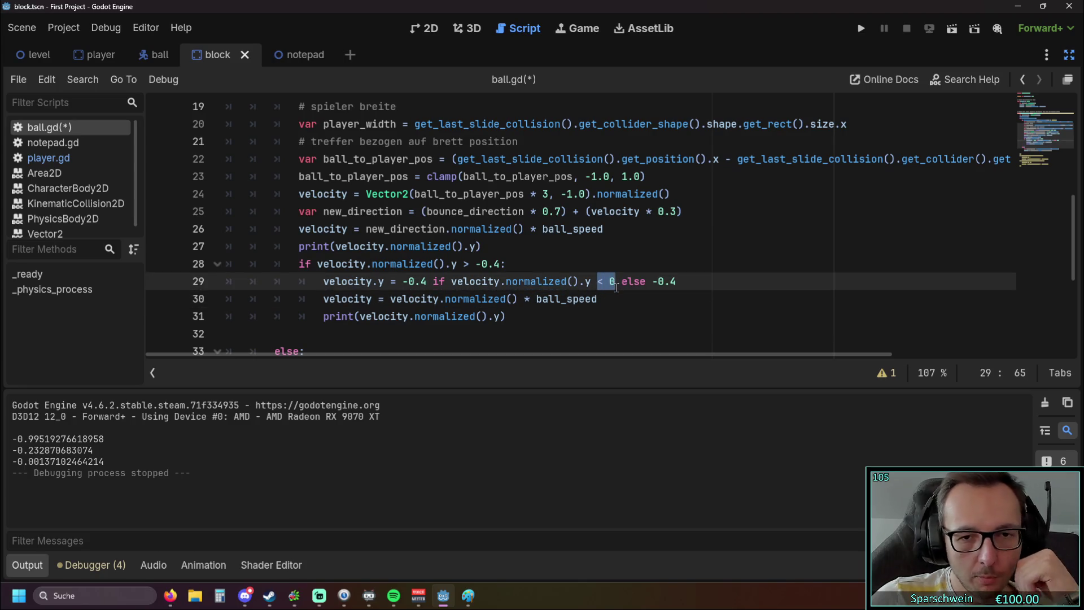
left_click(608, 297)
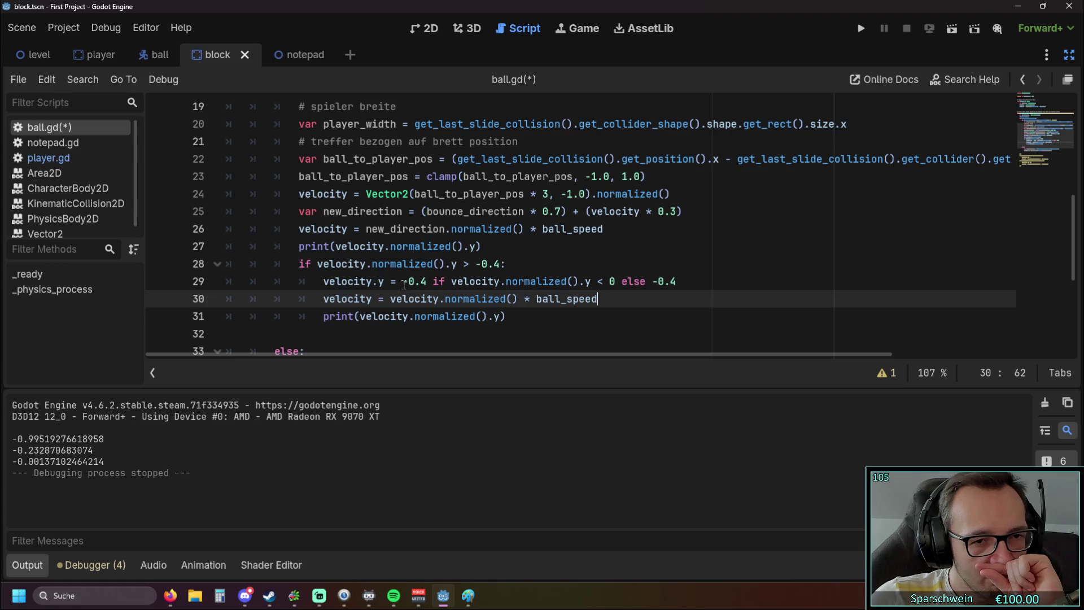
Review the conditional on line 29 and the -0.4 threshold on line 28.
left_click_drag(433, 281, 691, 280)
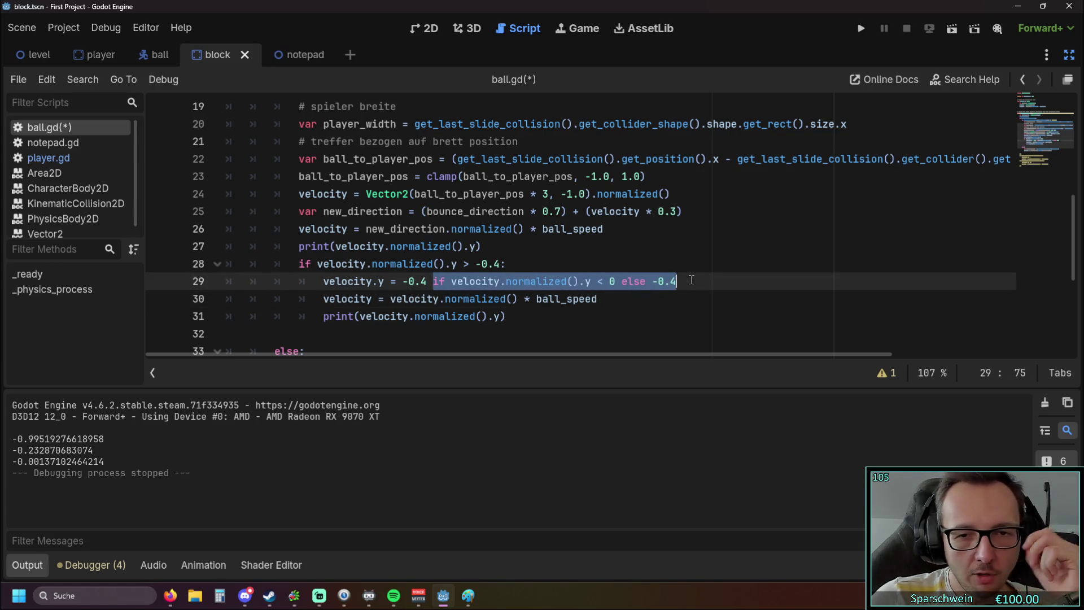
left_click(584, 299)
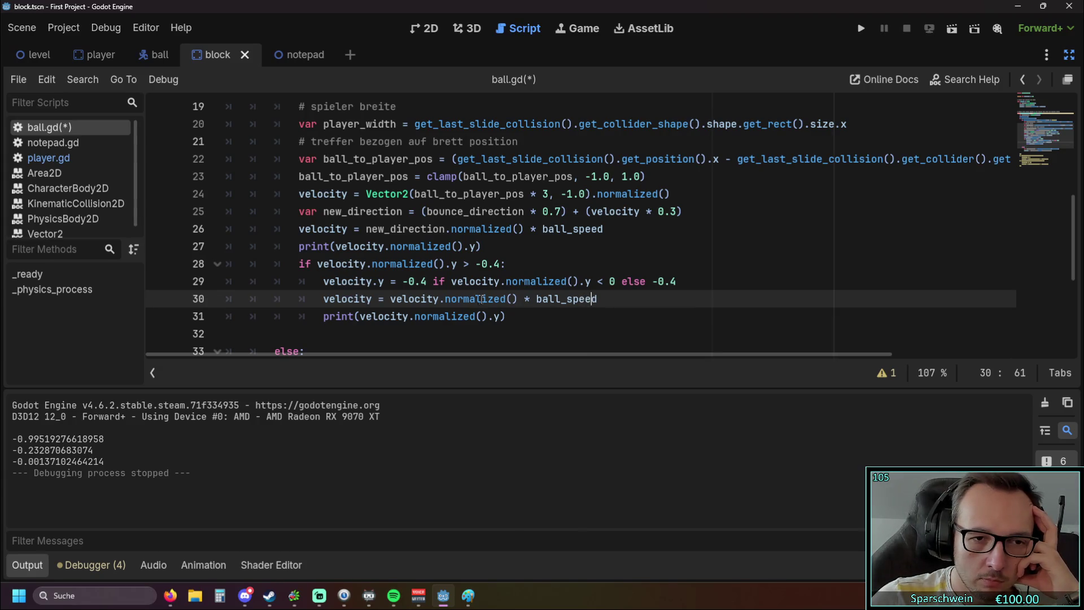
mouse_move(466, 299)
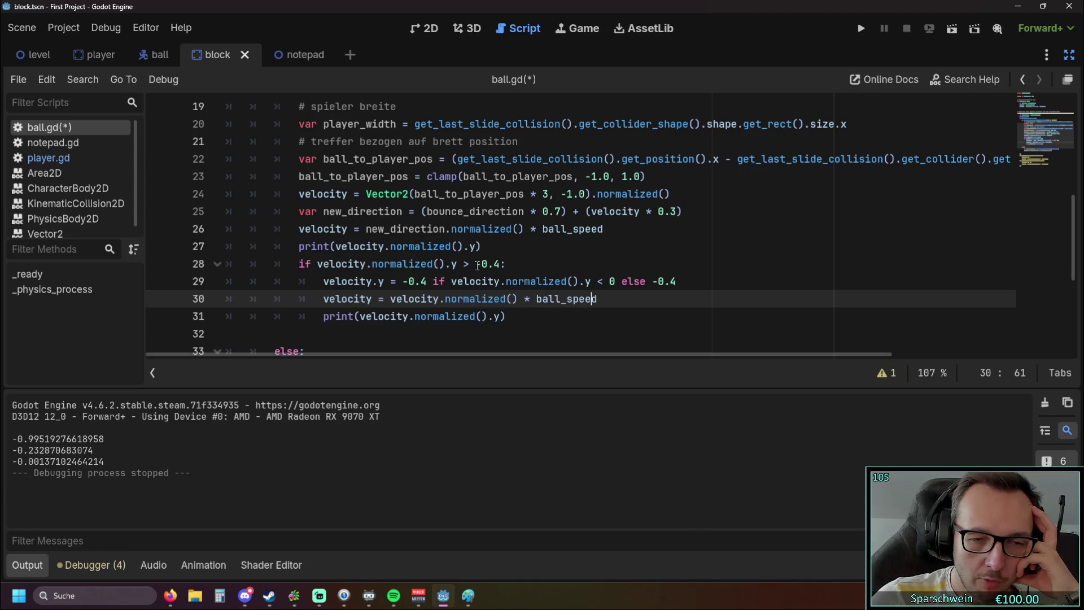
left_click_drag(476, 264, 495, 264)
left_click(495, 264)
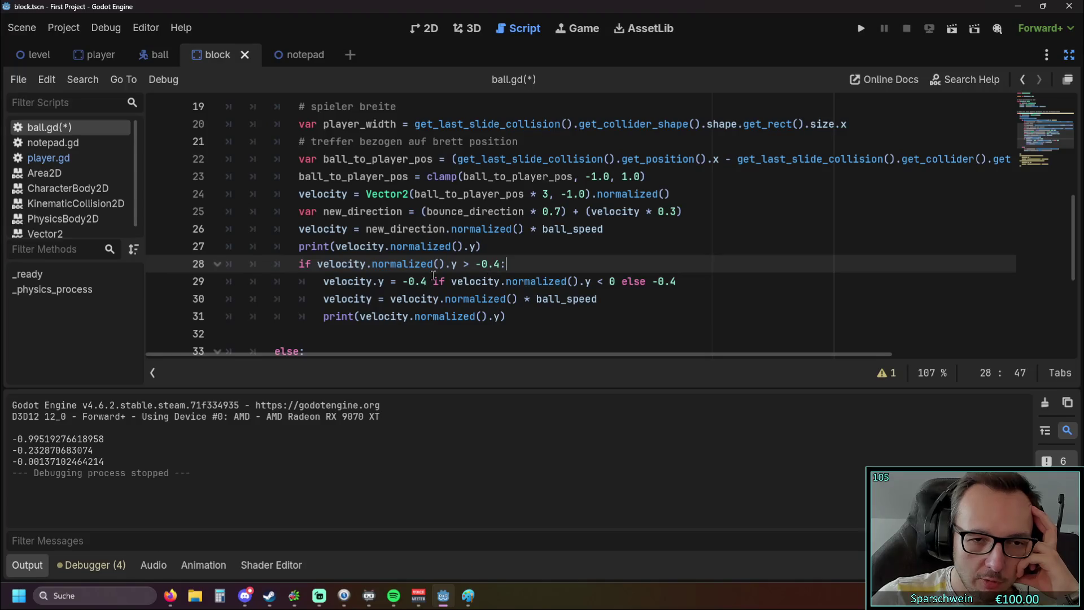
Inspect the velocity.y = -0.4 assignment and the upward-speed check on lines 28–30.
left_click(401, 281)
left_click_drag(324, 281, 431, 280)
left_click(435, 298)
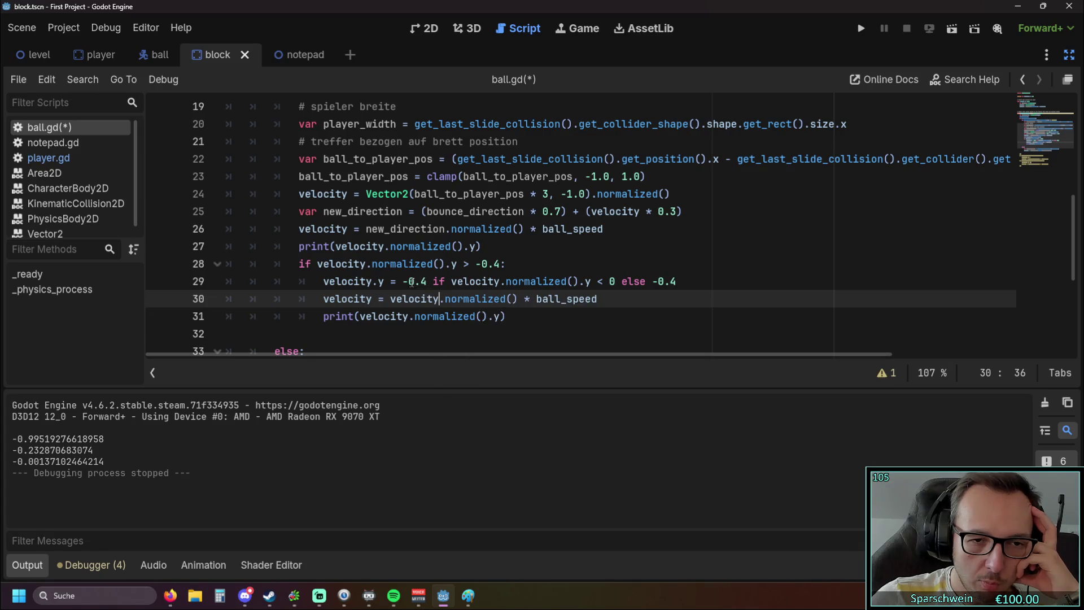
left_click(478, 264)
left_click(404, 281)
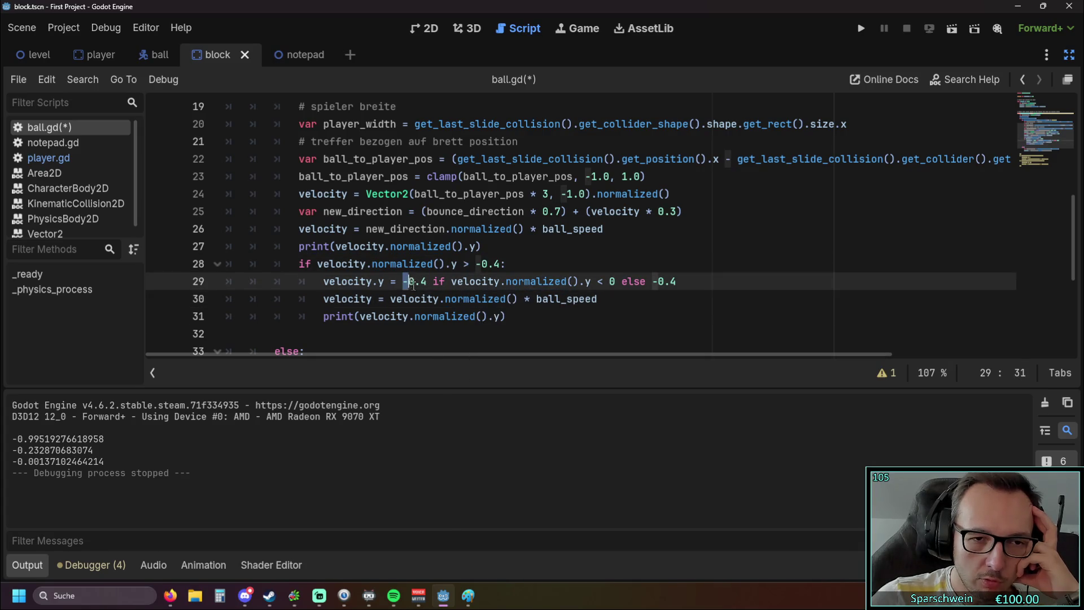
left_click(423, 281)
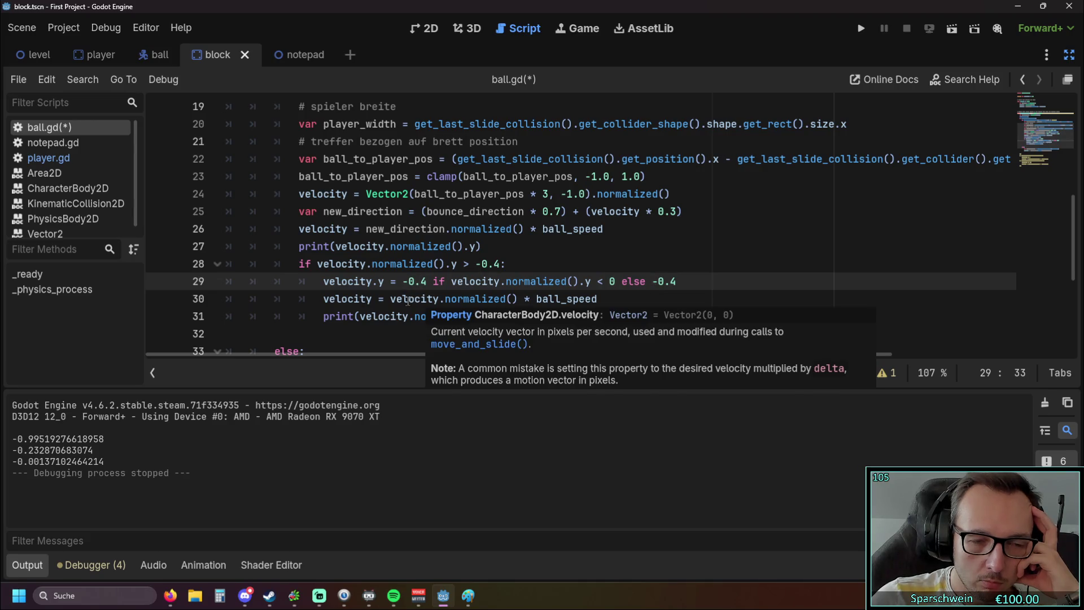
left_click(406, 298)
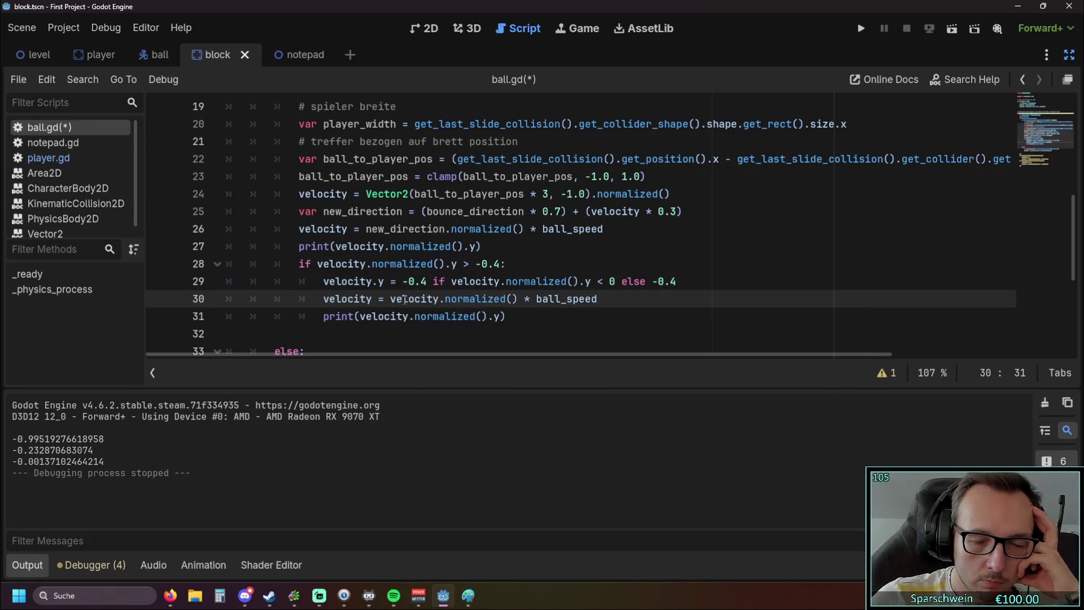
left_click(533, 260)
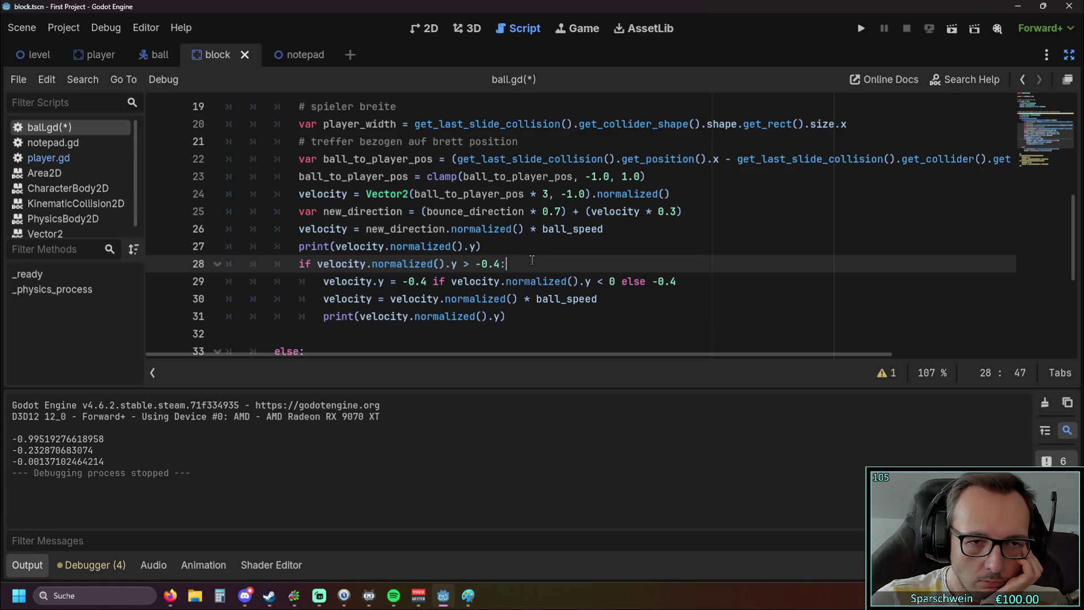
Delete the 'if velocity.normalized().y < 0 else -0.4' tail from line 29.
left_click_drag(433, 281, 591, 281)
left_click(770, 273)
left_click_drag(700, 278, 433, 281)
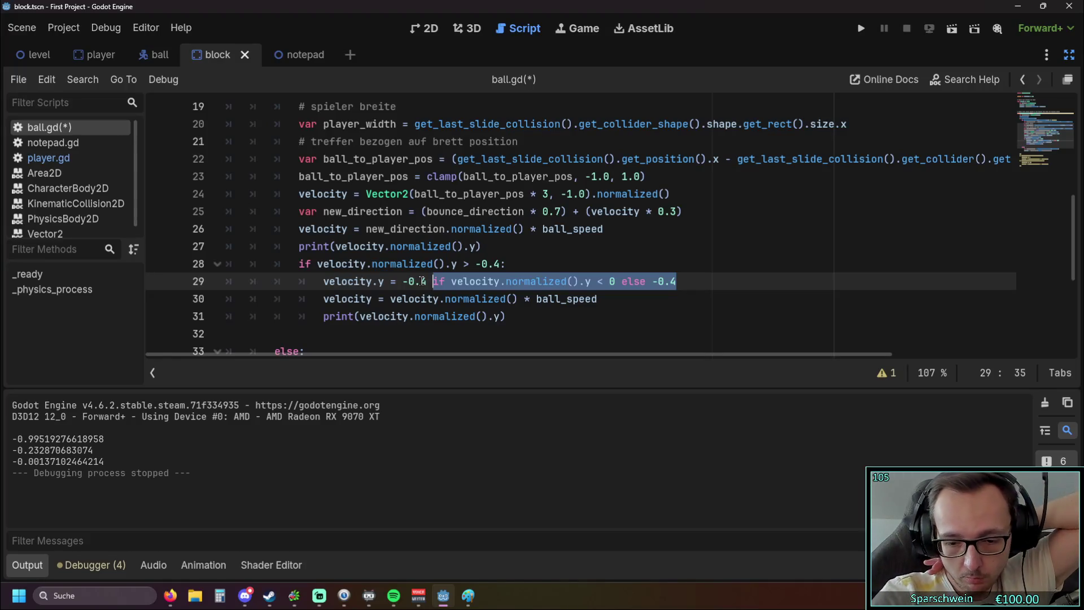
key("BackSpace")
left_click(649, 228)
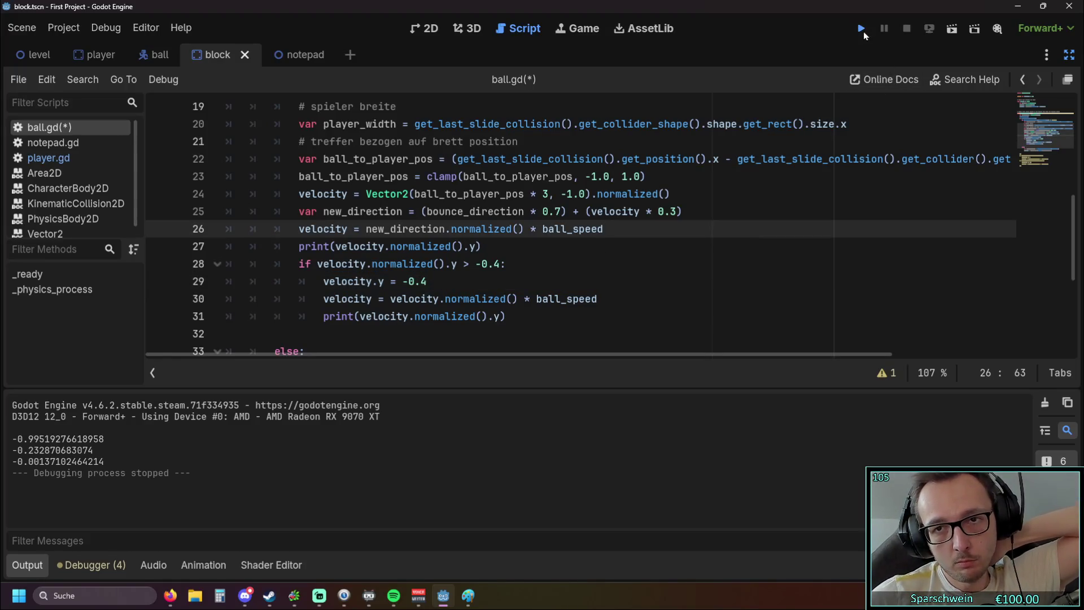
Play-test the paddle bounce in two runs, then select normalized() on line 28.
left_click(862, 31)
key("Right")
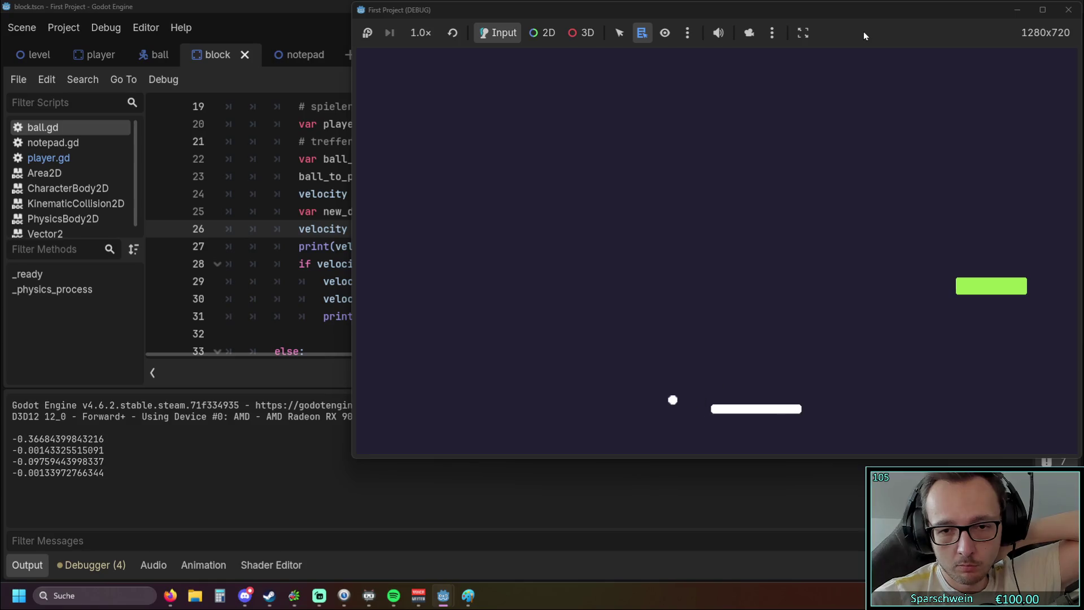
left_click(1068, 10)
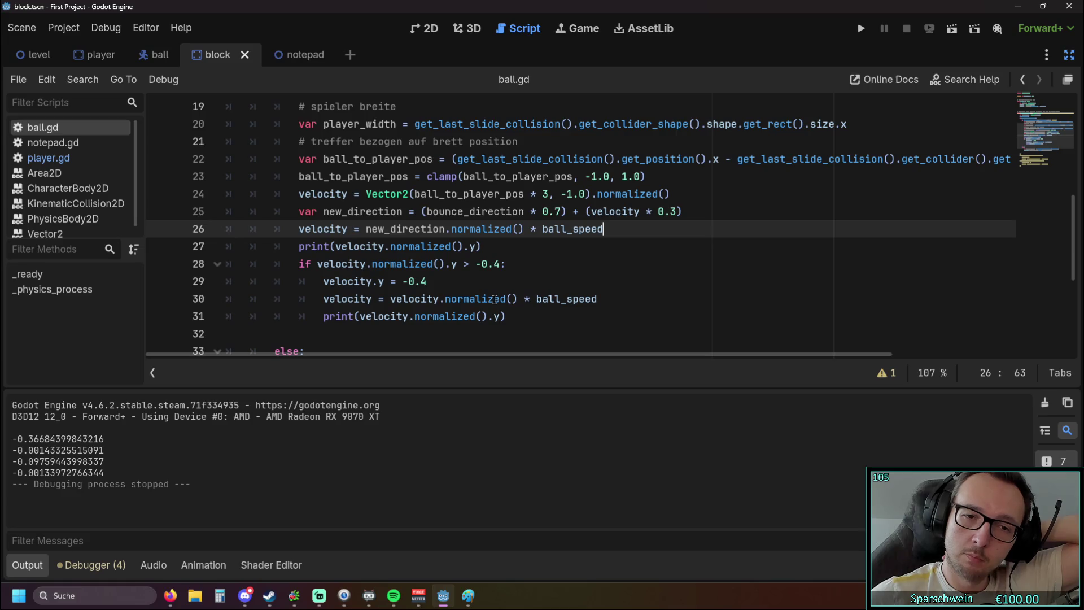
left_click(468, 285)
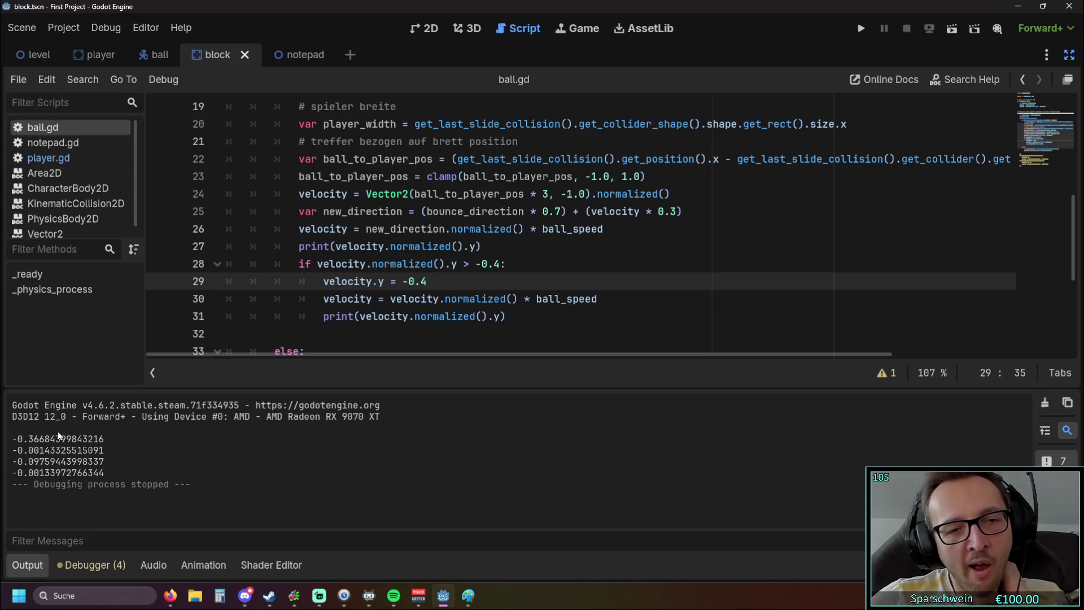
left_click(854, 32)
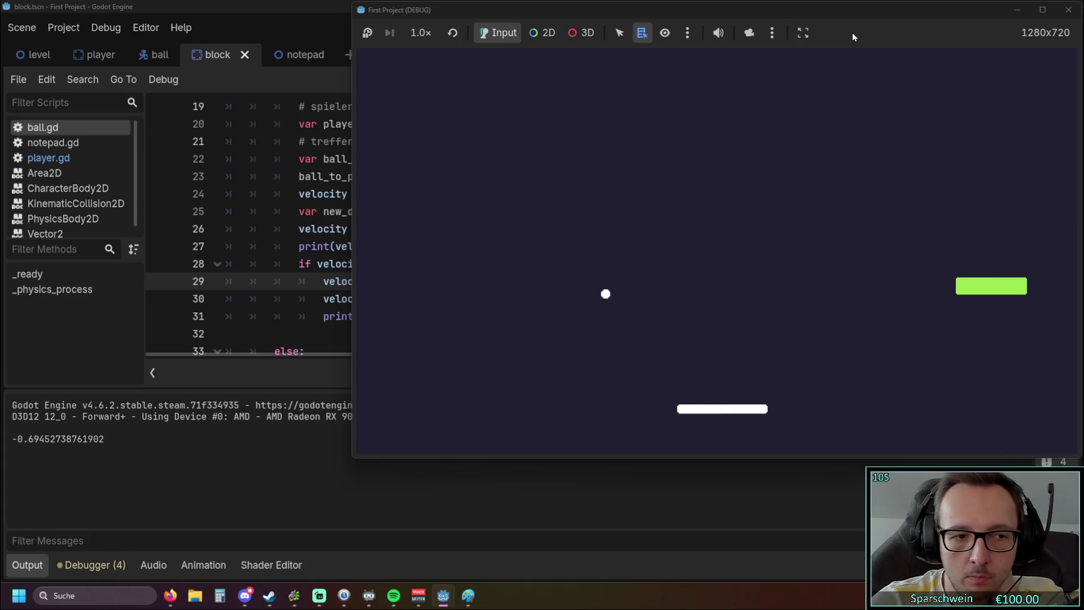
key("Left")
key("Right")
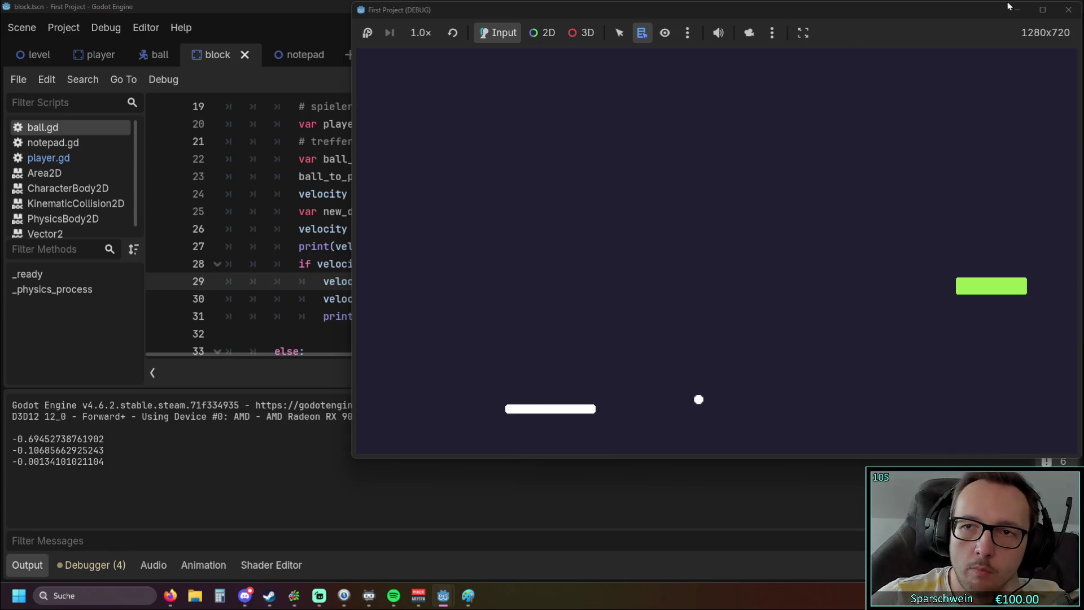
left_click(1069, 10)
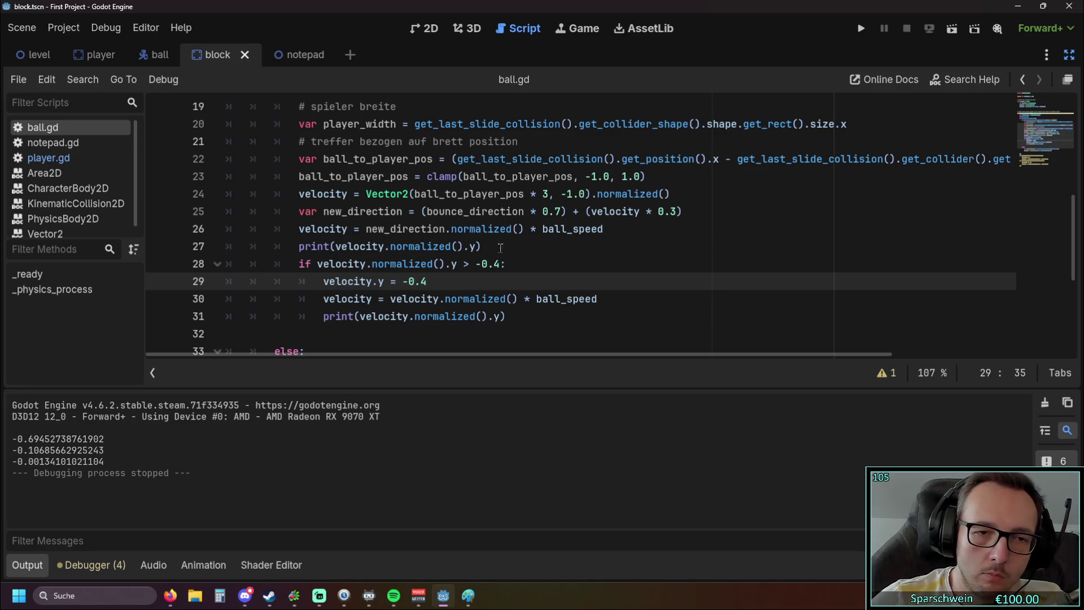
left_click_drag(373, 263, 444, 264)
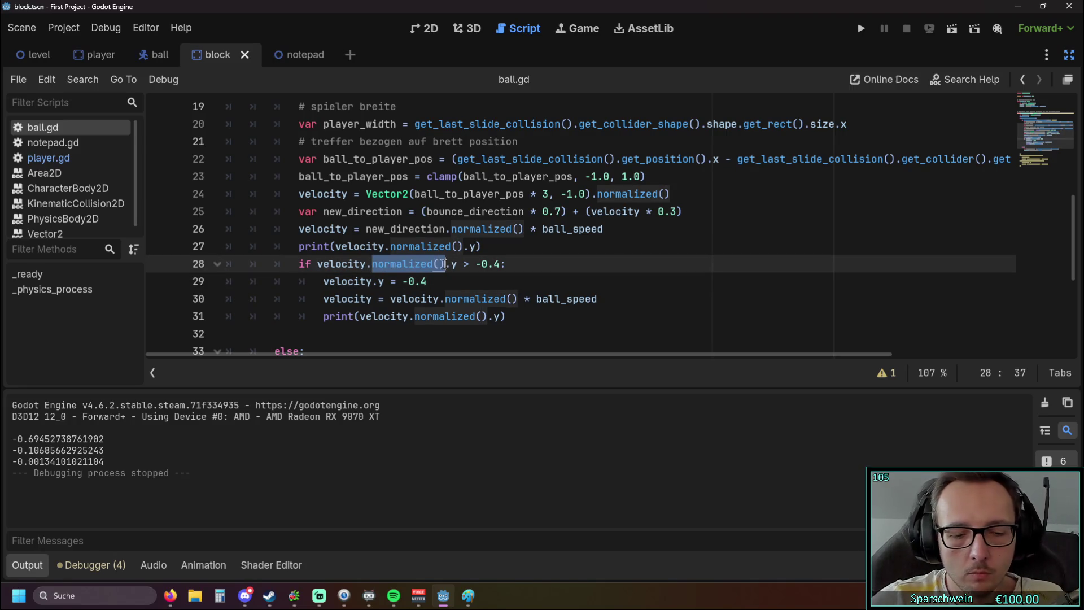
Paste 'normalized().' after 'velocity.' on line 29 so it sets velocity.normalized().y to -0.4.
left_click(383, 282)
type("normalized()")
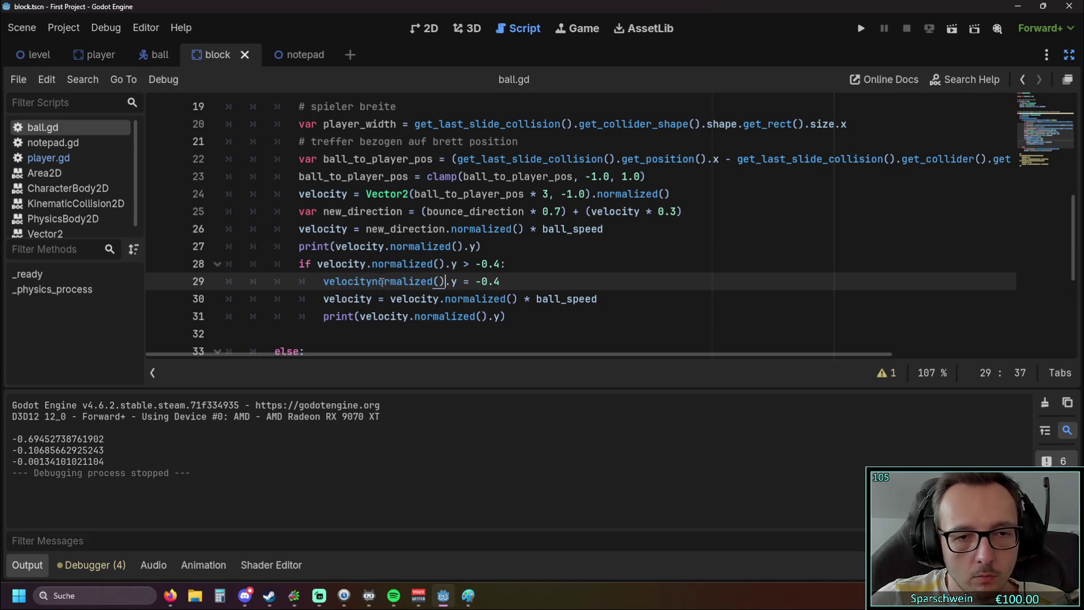
type(".")
left_click(603, 281)
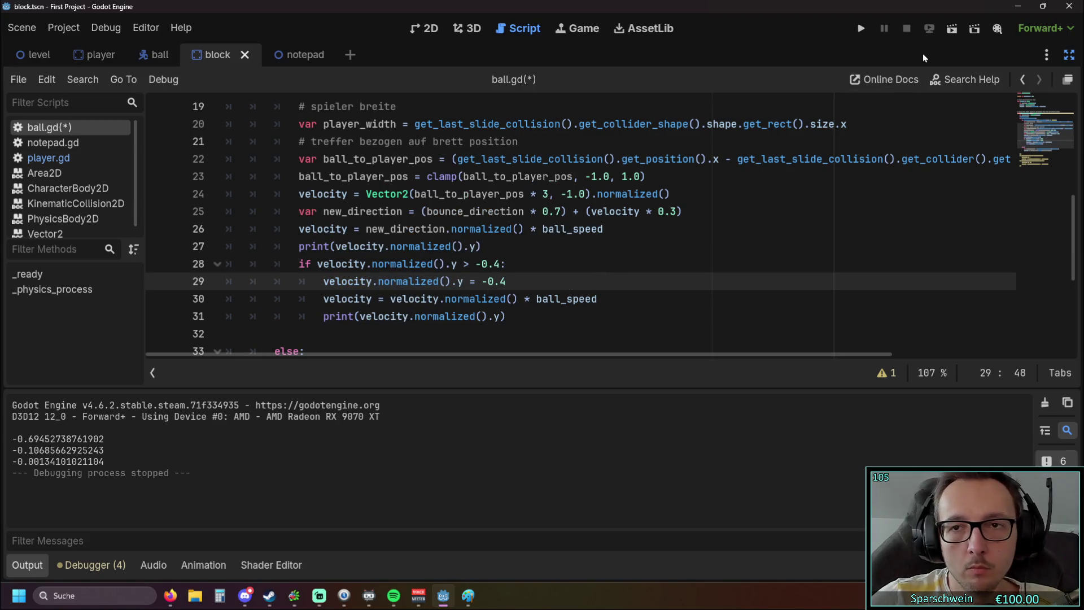
Run the game, steer the paddle through several bounces, then close it.
left_click(869, 29)
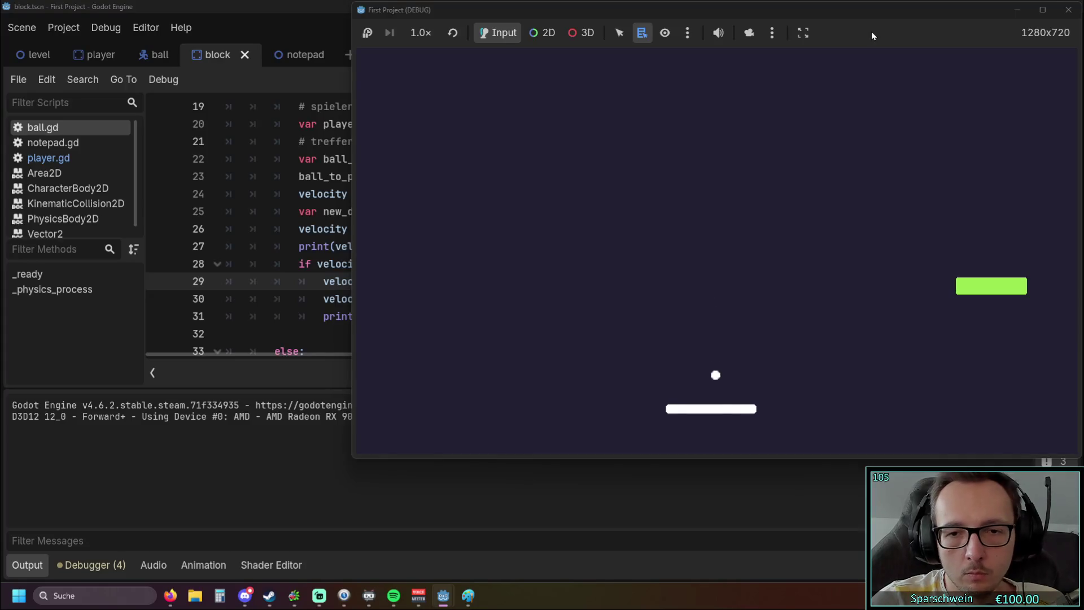
key("Right")
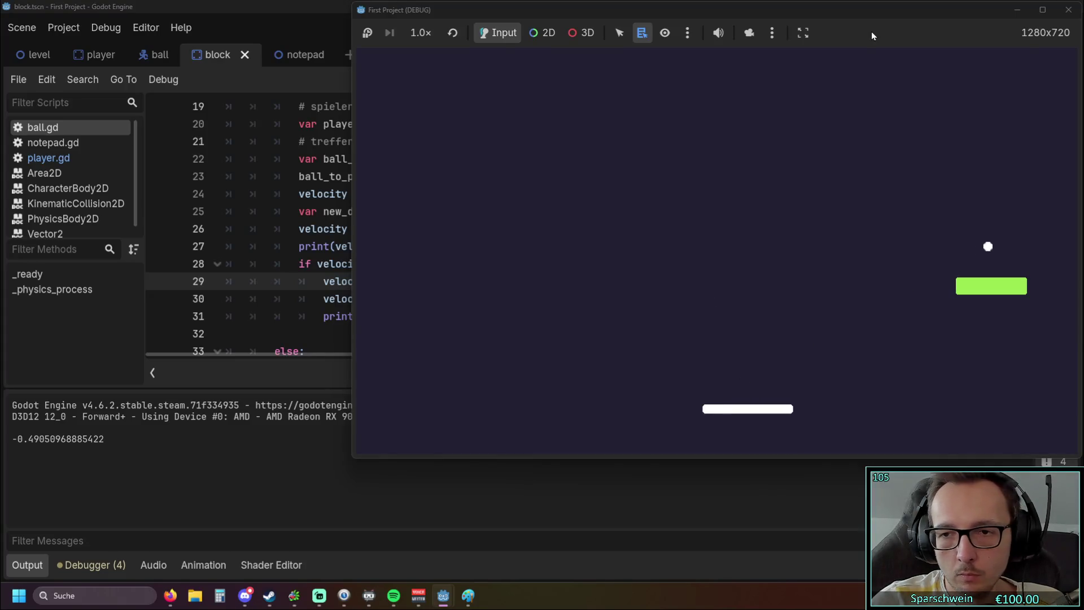
key("Left")
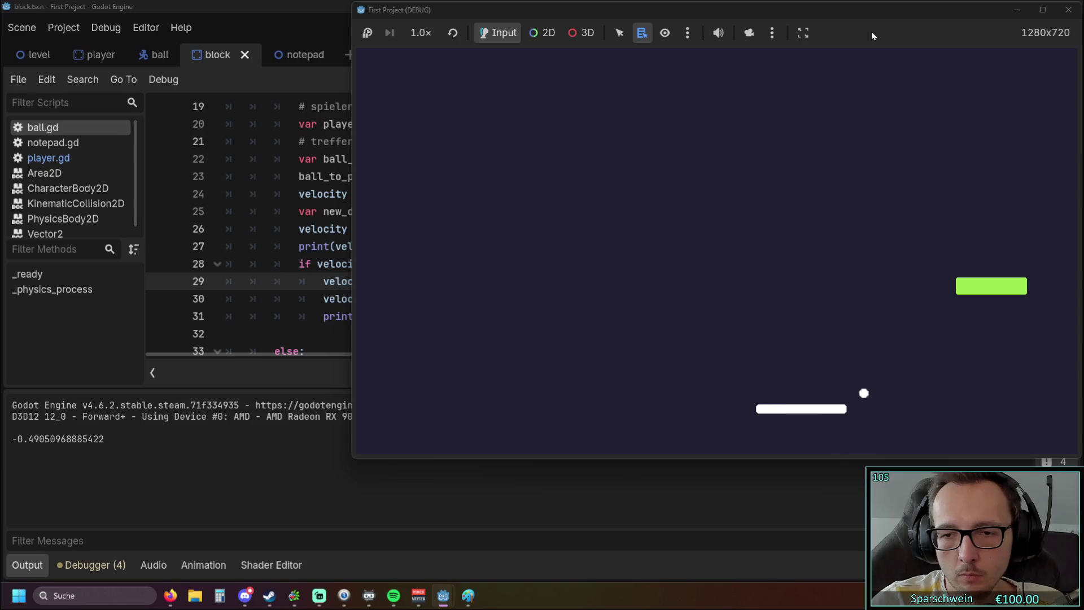
key("Right")
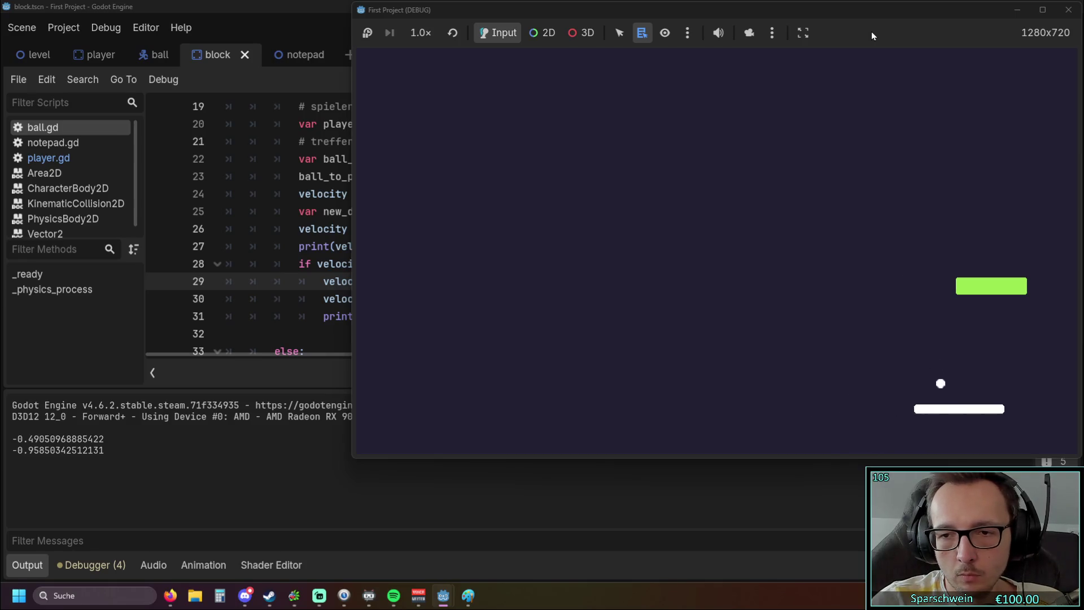
key("Left")
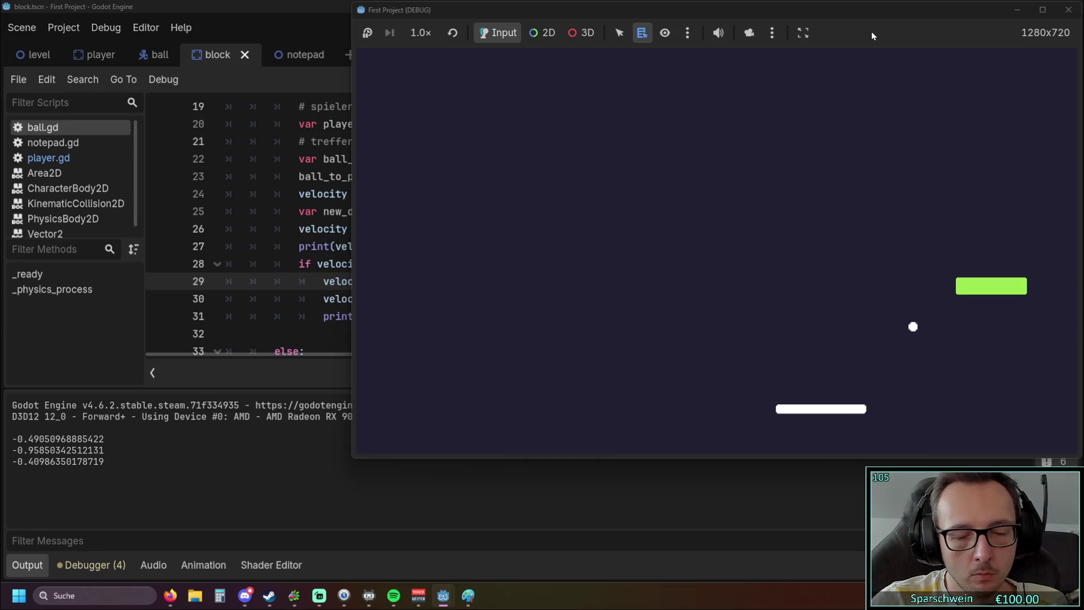
key("Left")
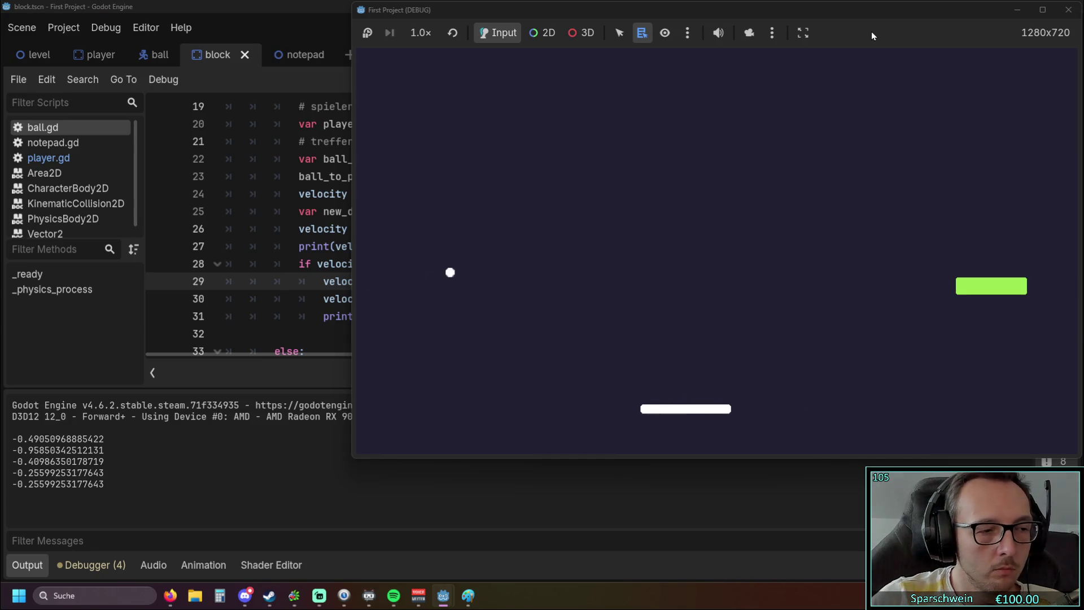
left_click(1069, 10)
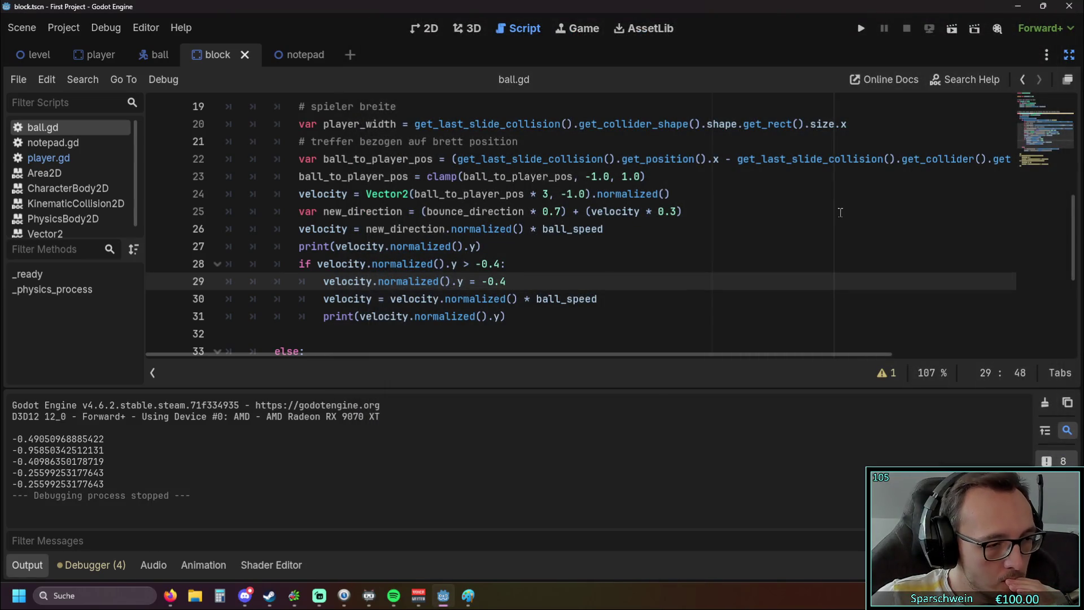
Add a new line in the if block with velocity.normalized() using autocomplete.
left_click(525, 265)
key("Return")
type("vel")
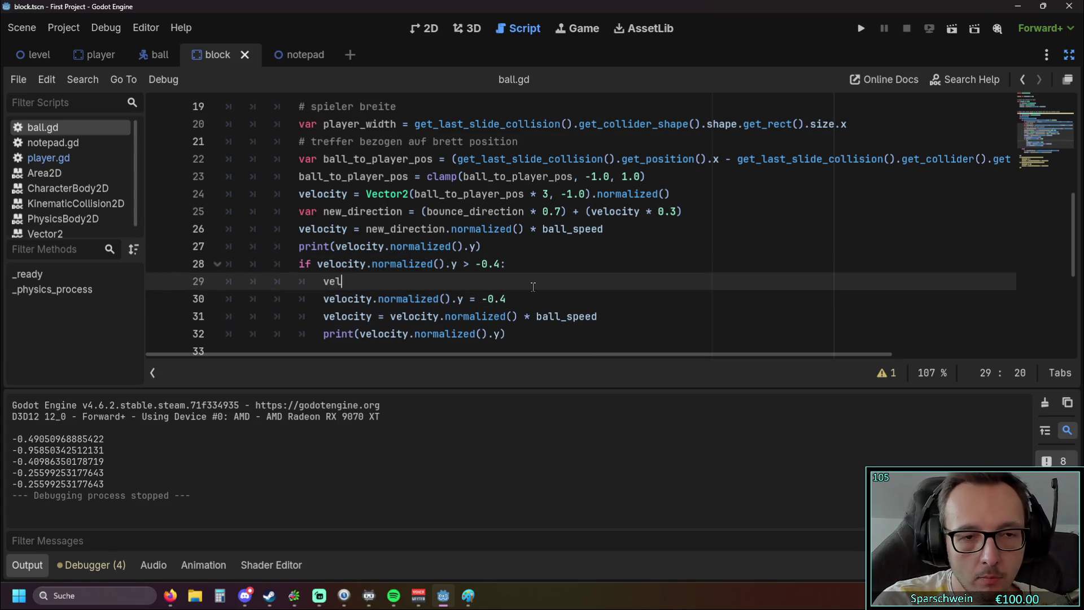
type("o")
key("Return")
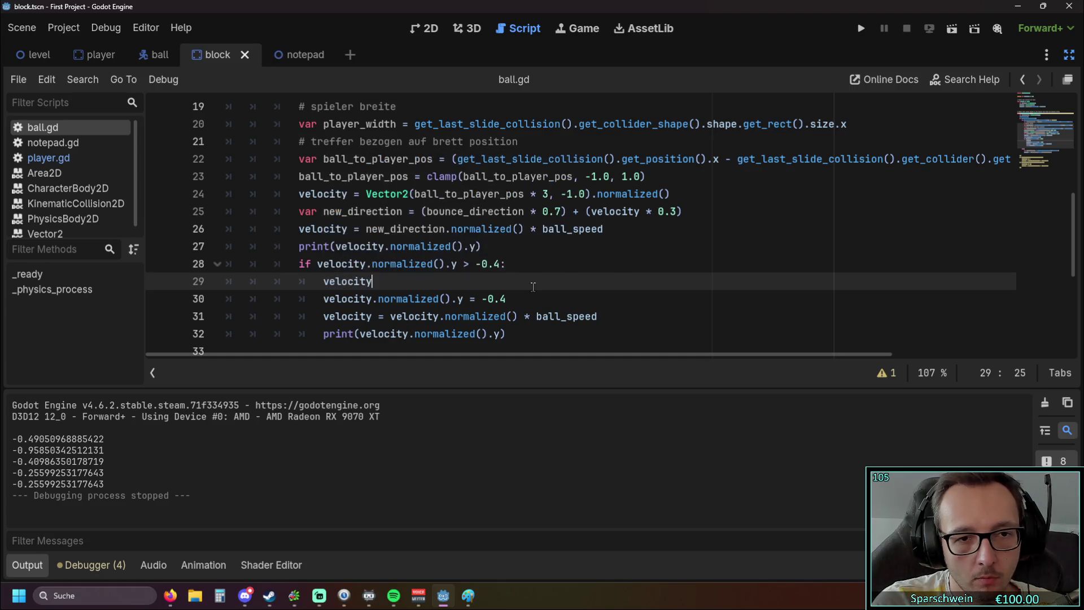
key("BackSpace")
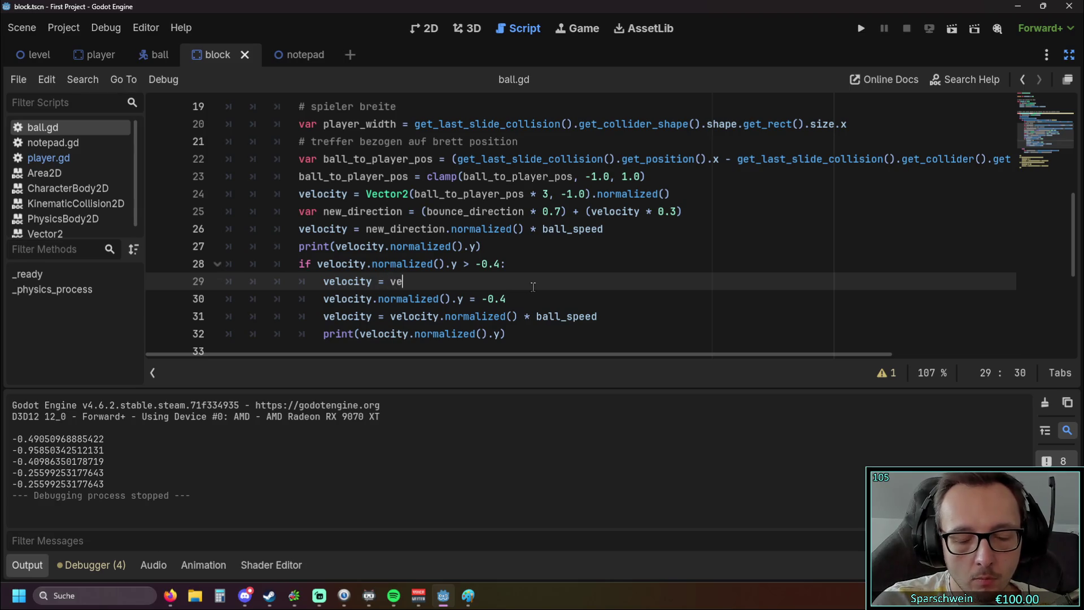
type("lo")
key("Return")
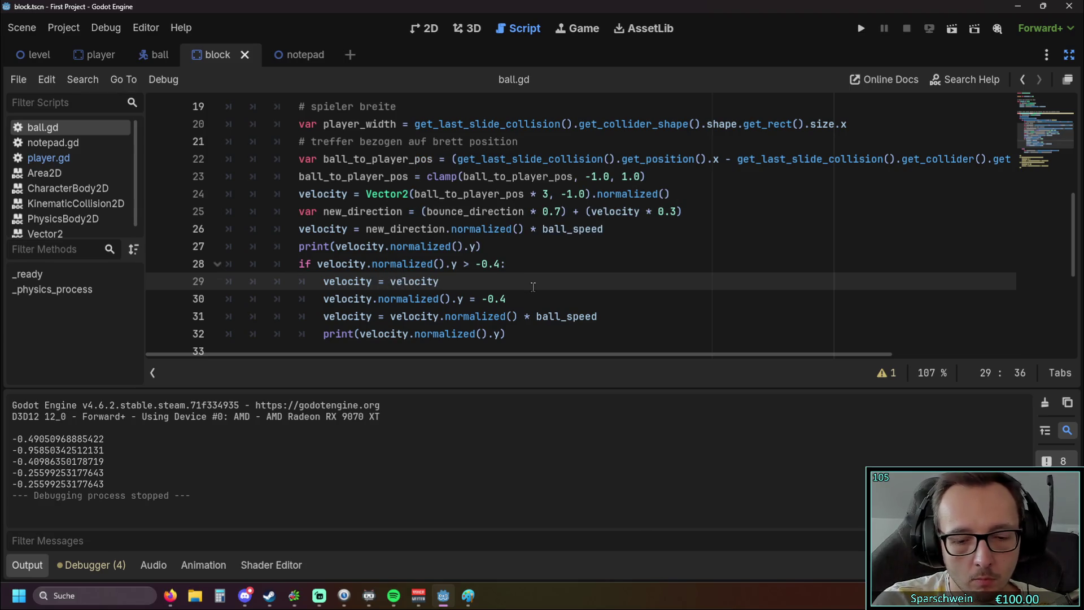
type(".normal")
key("Return")
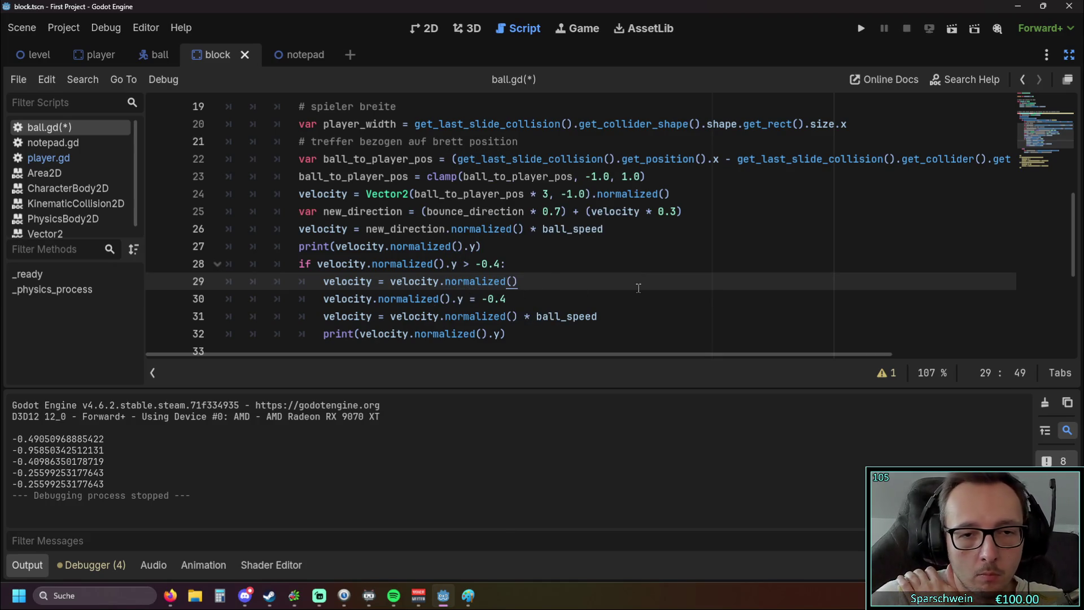
scroll(638, 288, "down", 2)
left_click(602, 270)
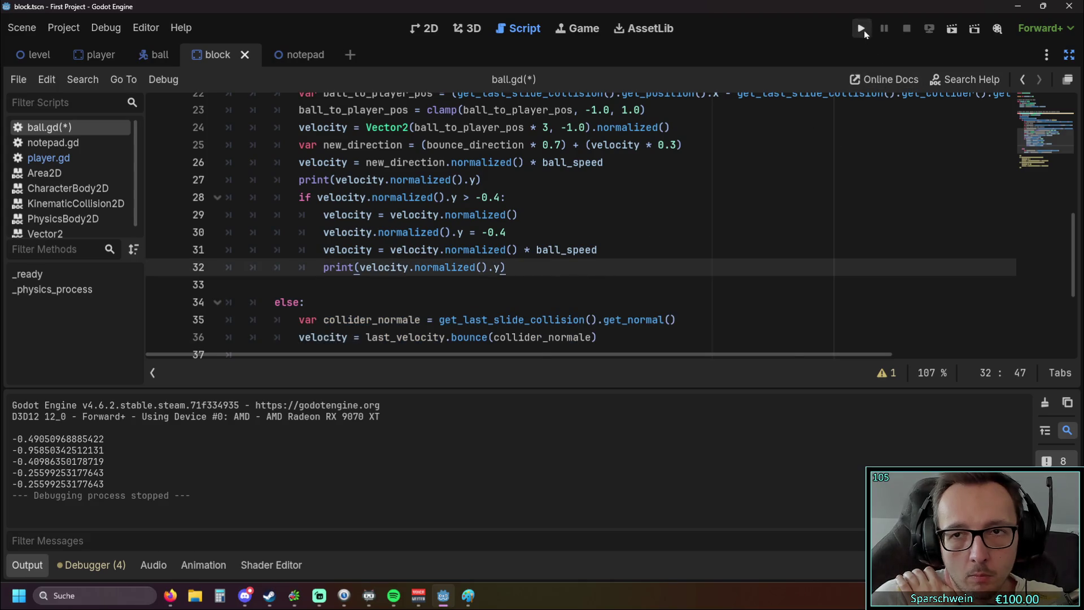
Run the game, steer the paddle left and right to test bounces, then stop it.
left_click(866, 33)
key("Left")
key("Right")
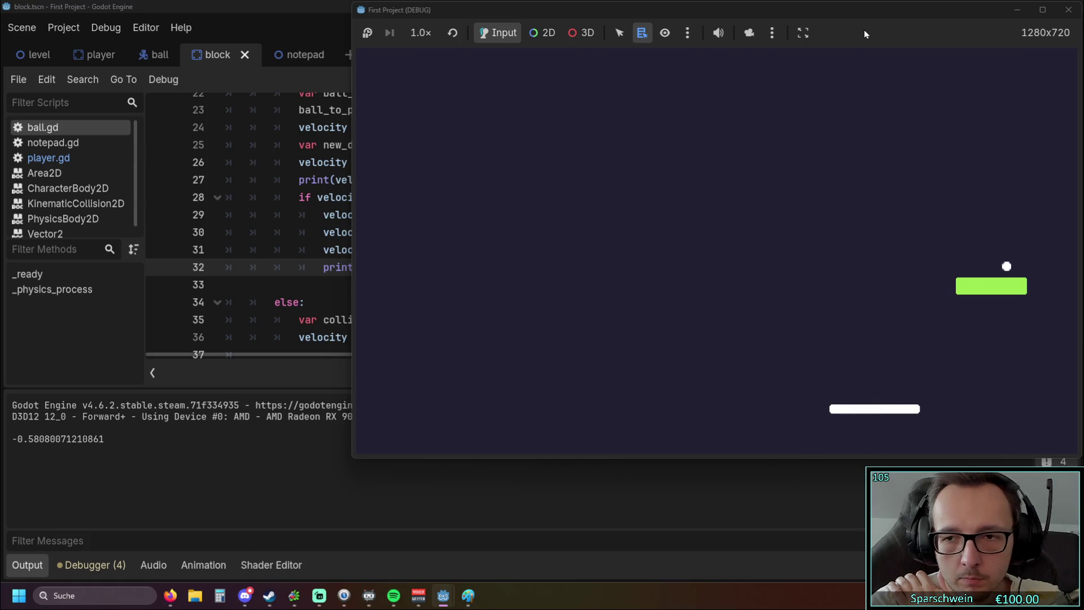
key("Left")
key("Right")
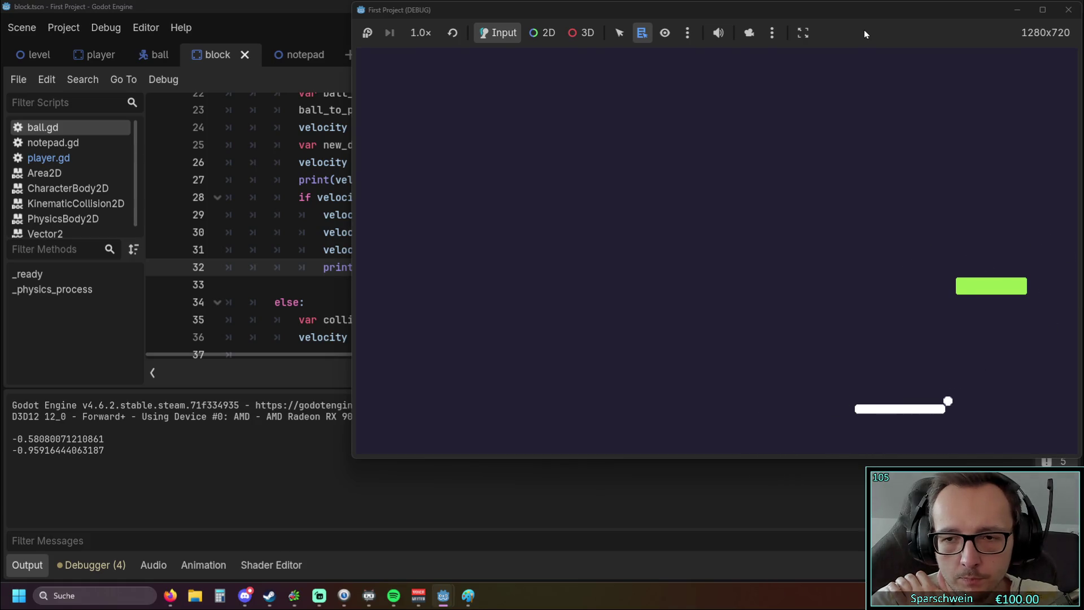
key("Right")
key("Left")
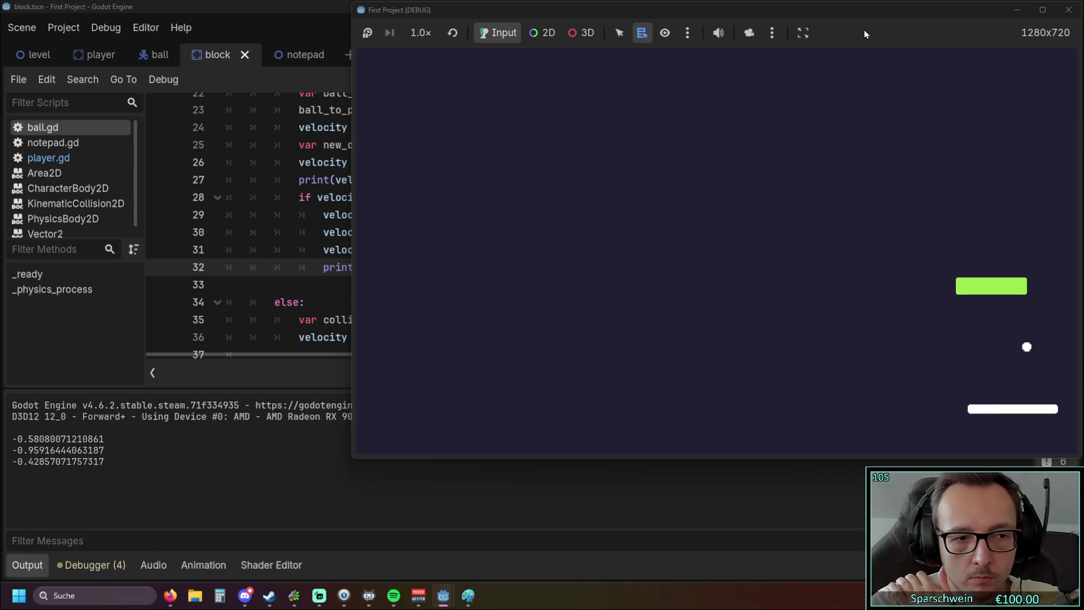
key("Left")
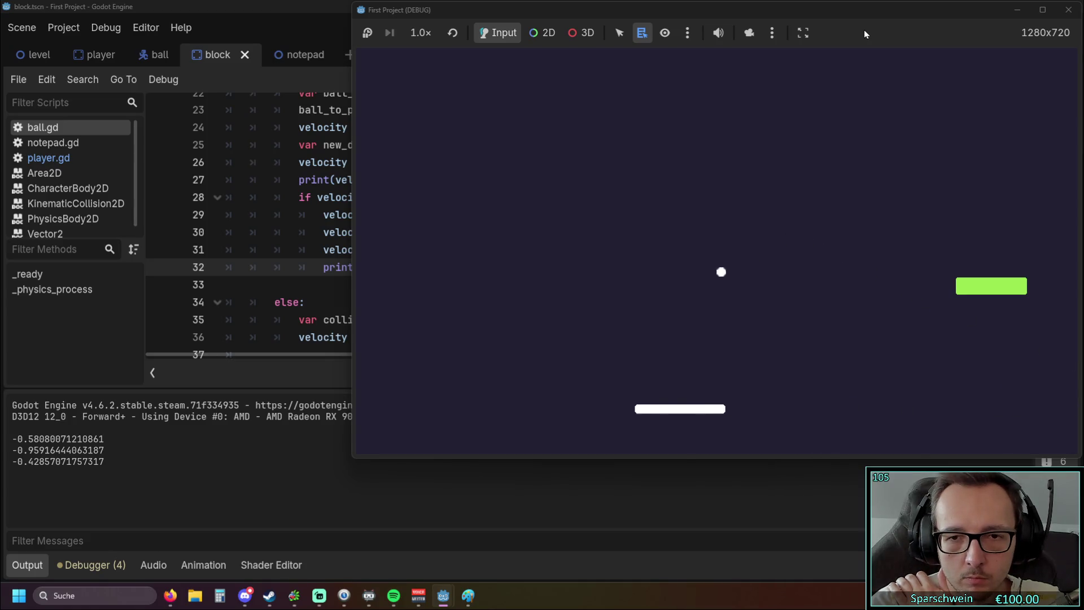
key("Right")
key("Right")
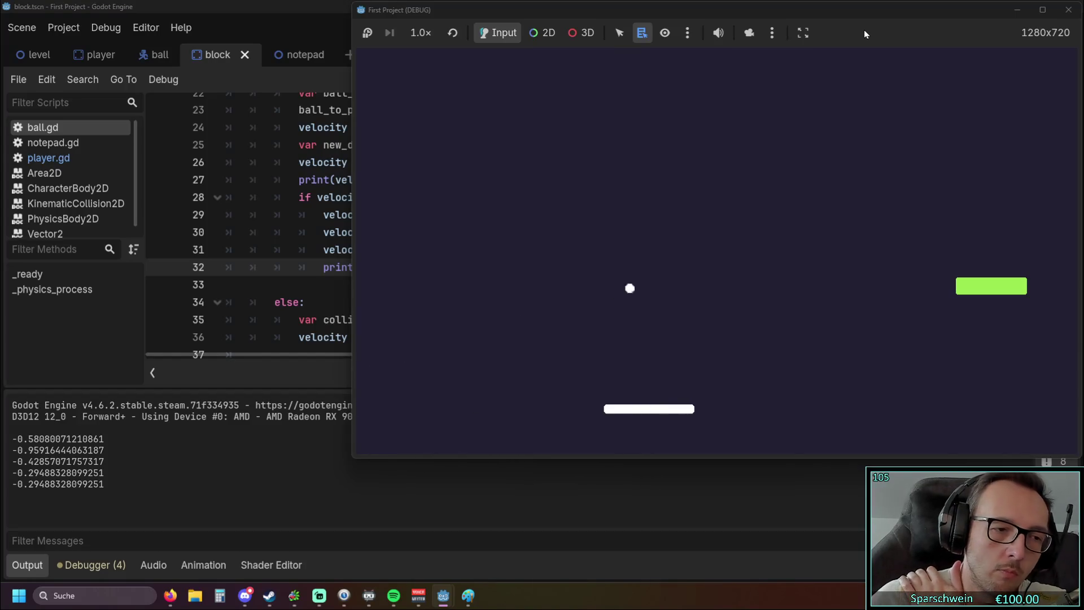
key("Right")
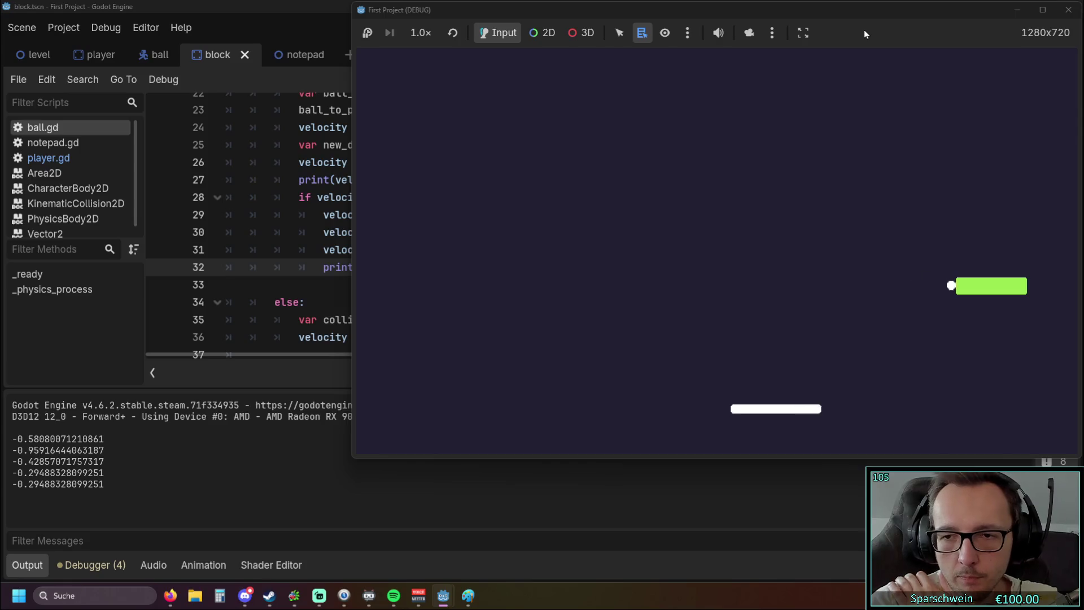
key("Left")
key("Left")
key("Left")
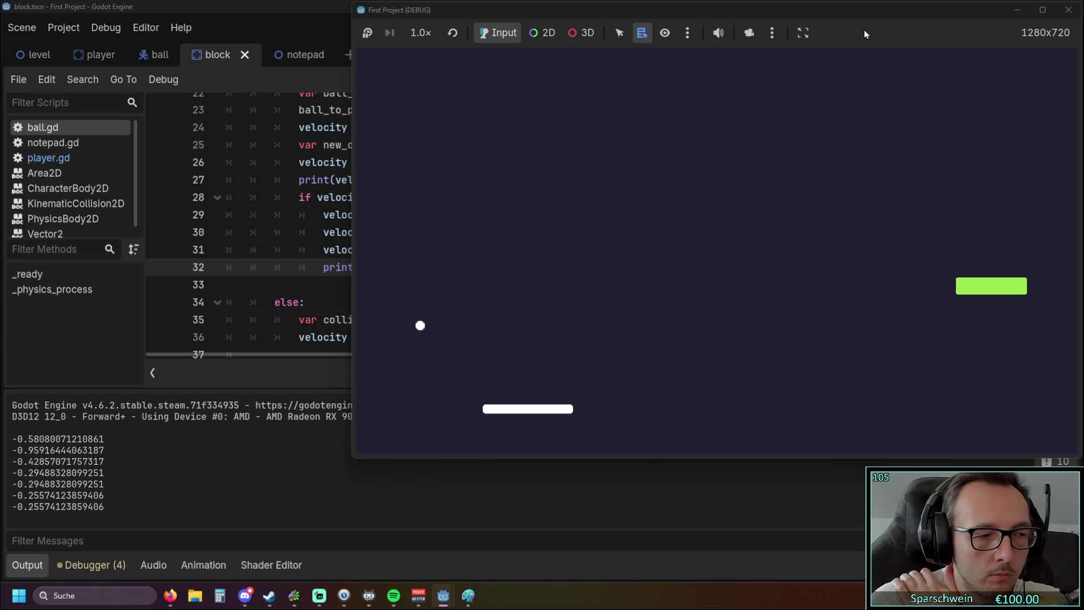
left_click(1068, 10)
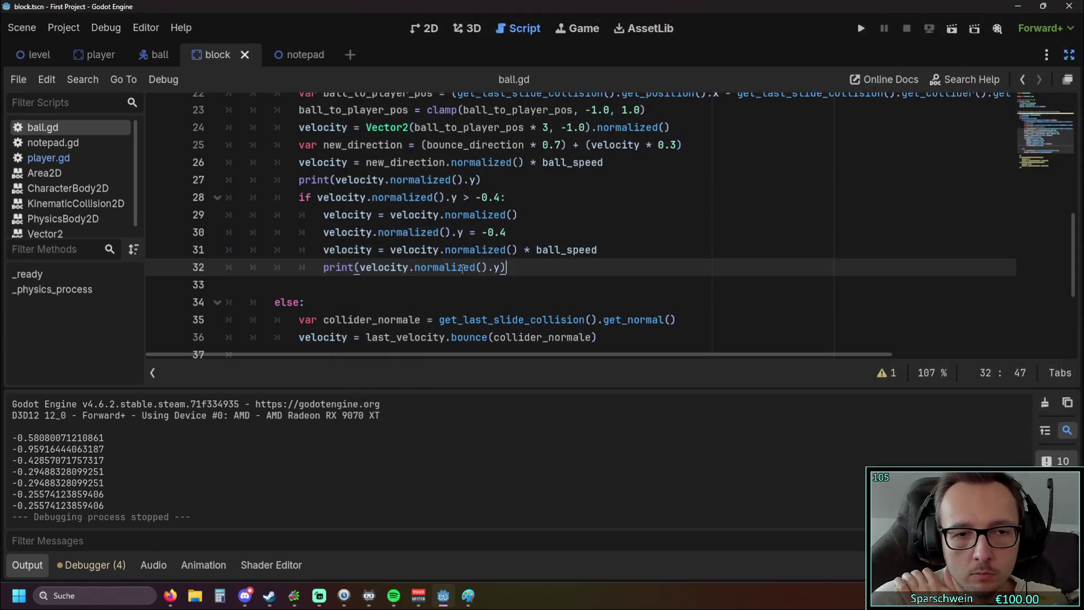
Delete .normalized() from line 30 and run the game again.
left_click_drag(373, 232, 450, 232)
key("Delete")
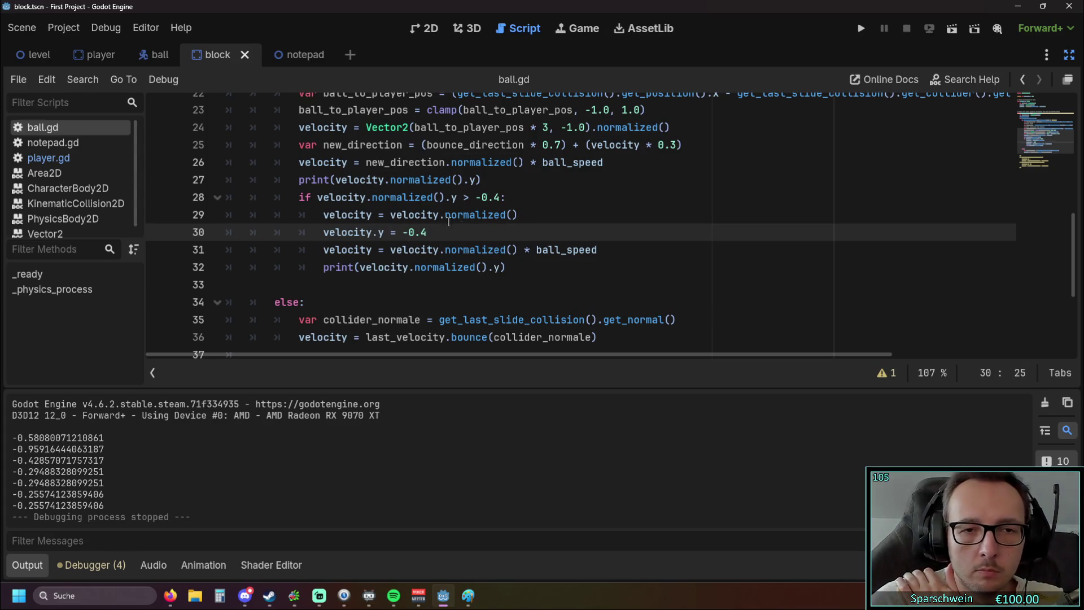
left_click(857, 31)
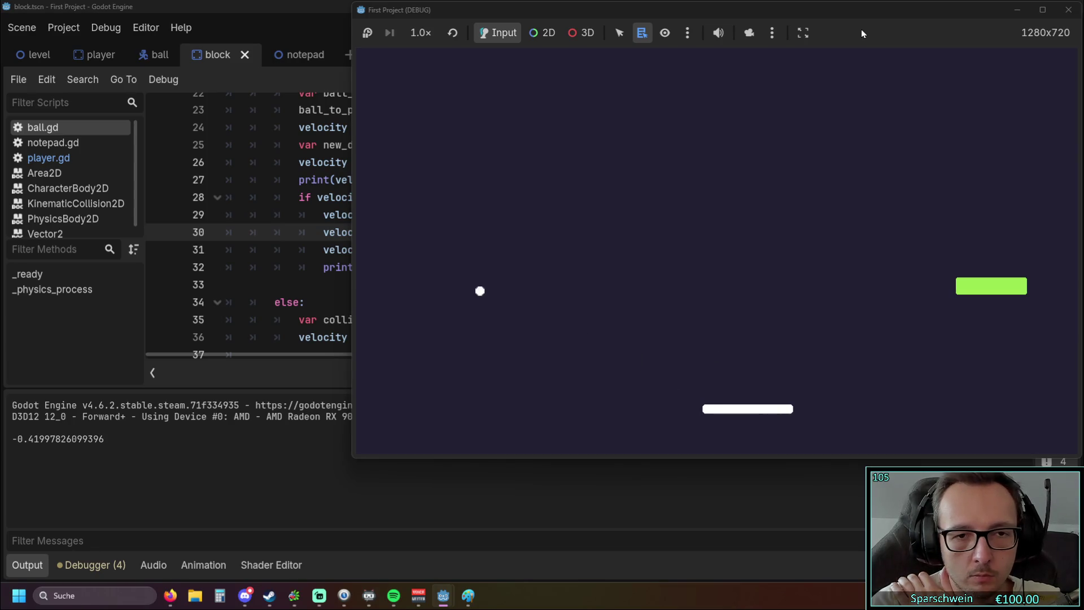
Steer the paddle to test the bounces, then stop the game with F8.
key("Right")
key("Left")
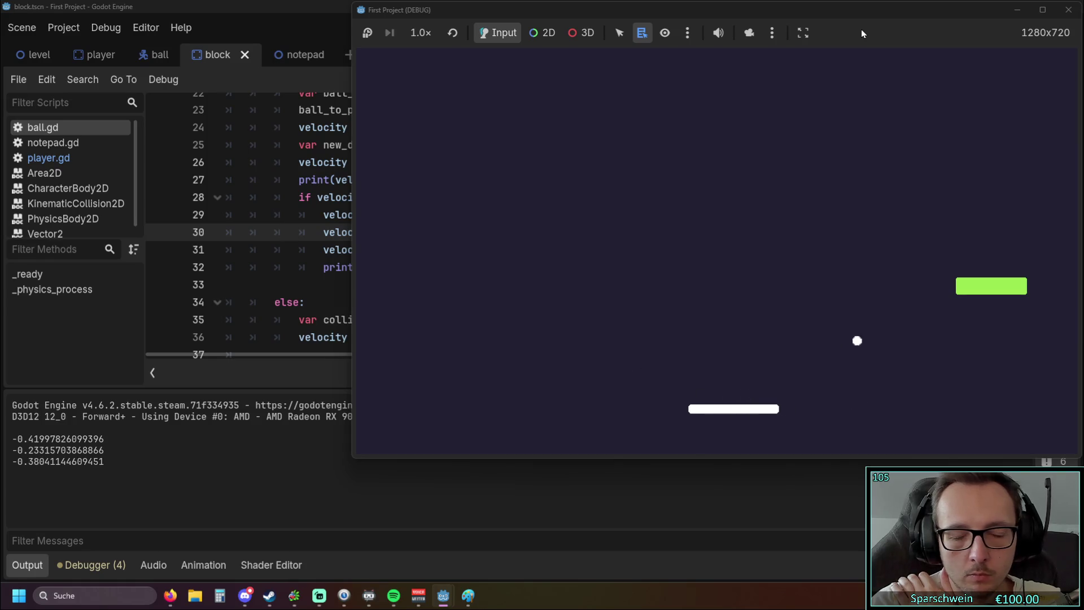
key("Right")
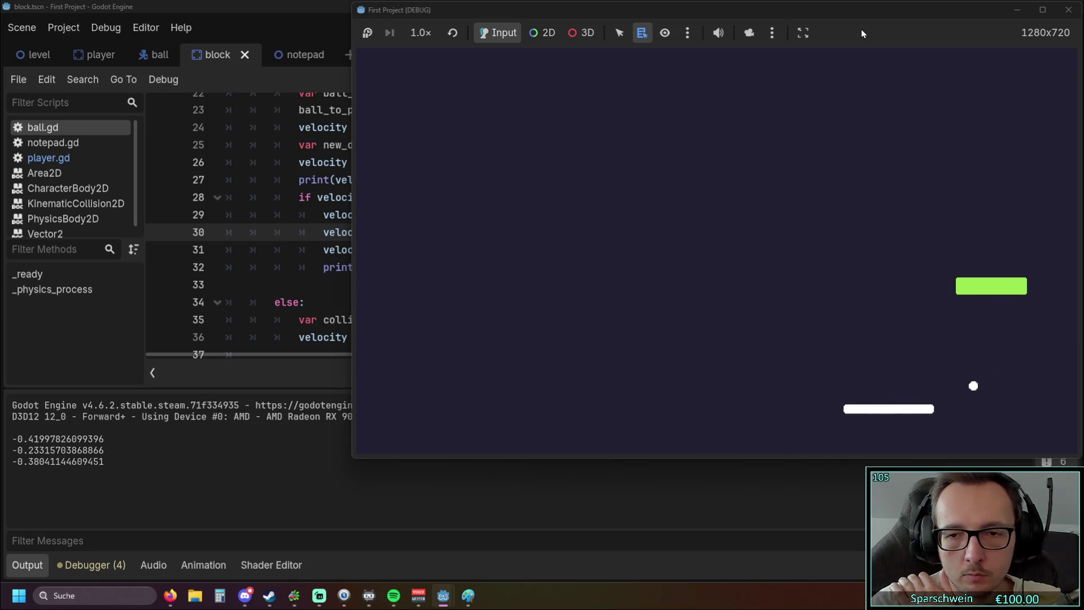
key("Right")
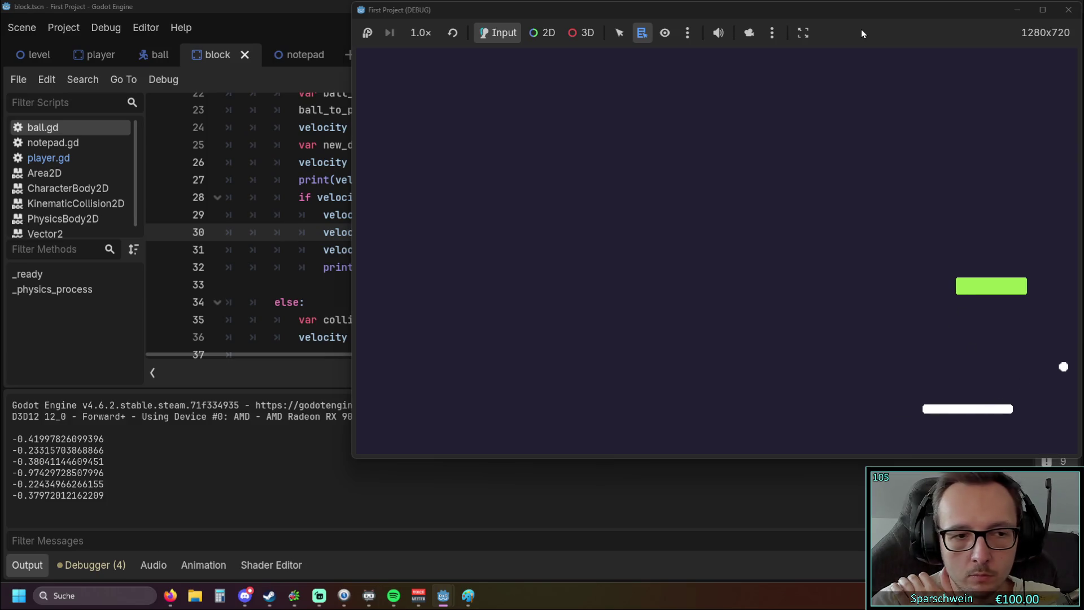
key("Left")
key("Left")
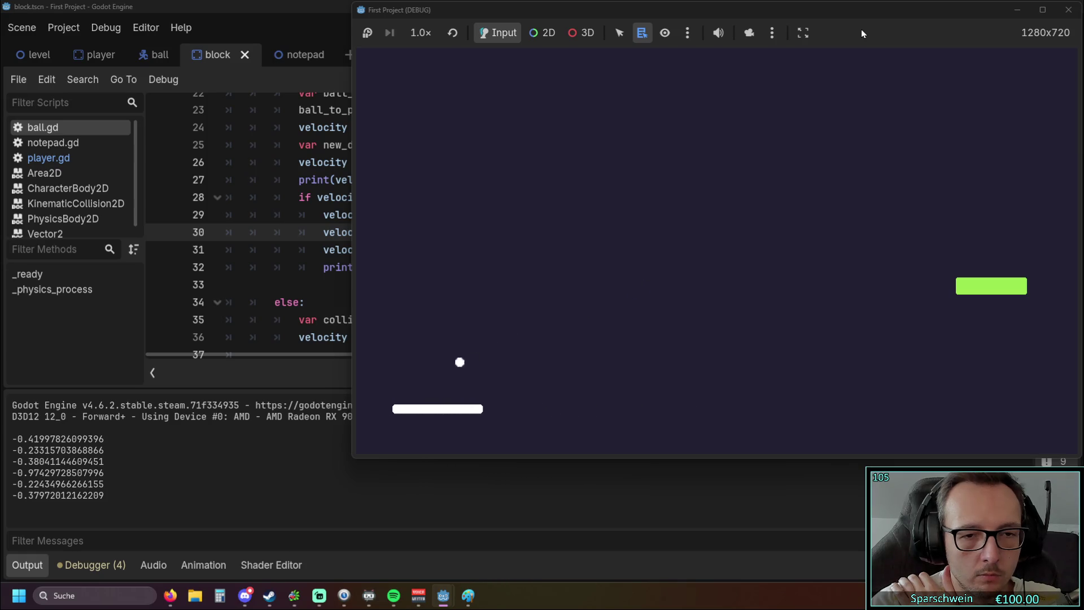
key("Right")
key("Right")
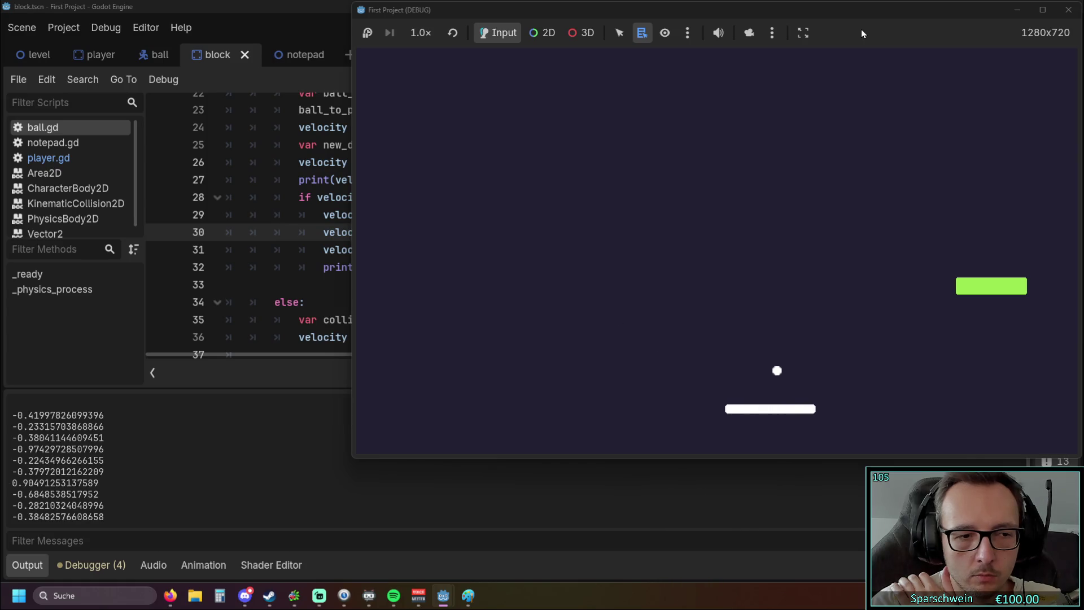
key("Right")
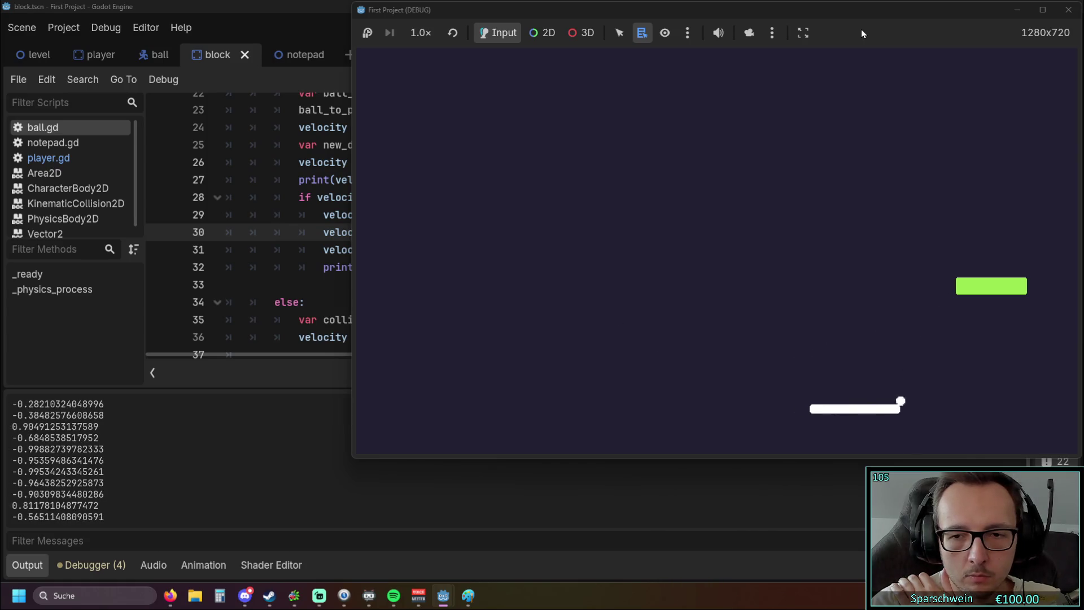
key("Left")
key("Left")
key("Right")
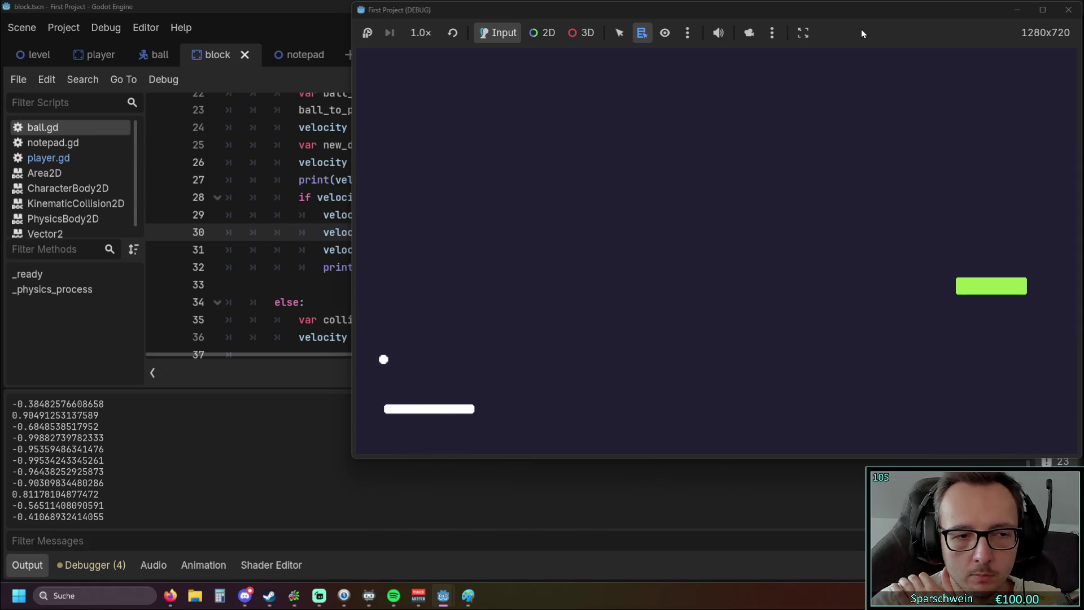
key("Right")
key("Right")
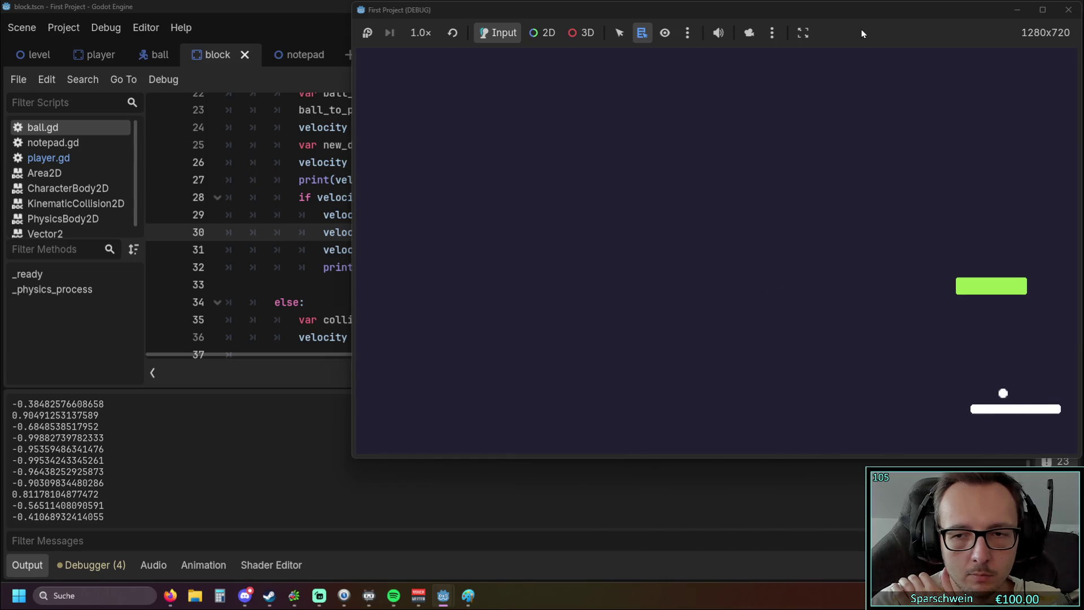
key("Left")
key("Left")
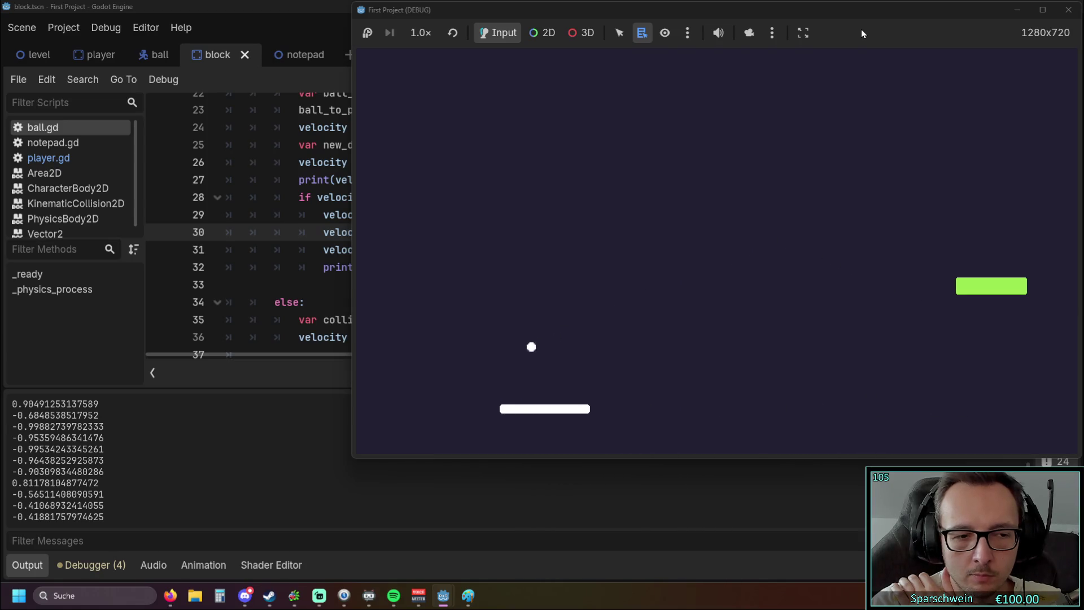
key("Right")
key("Right")
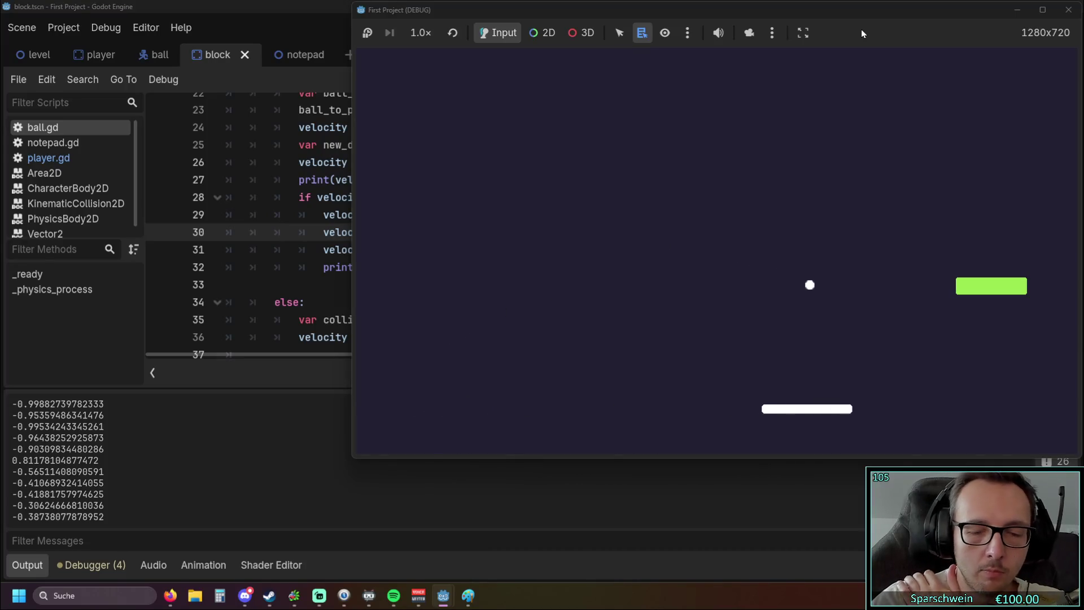
key("F8")
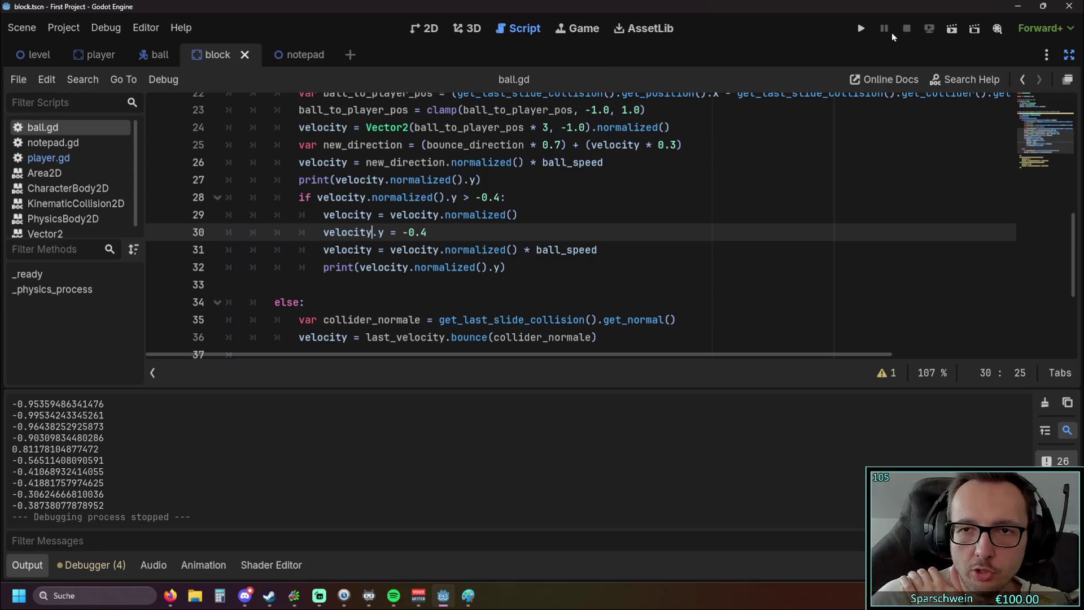
left_click(865, 28)
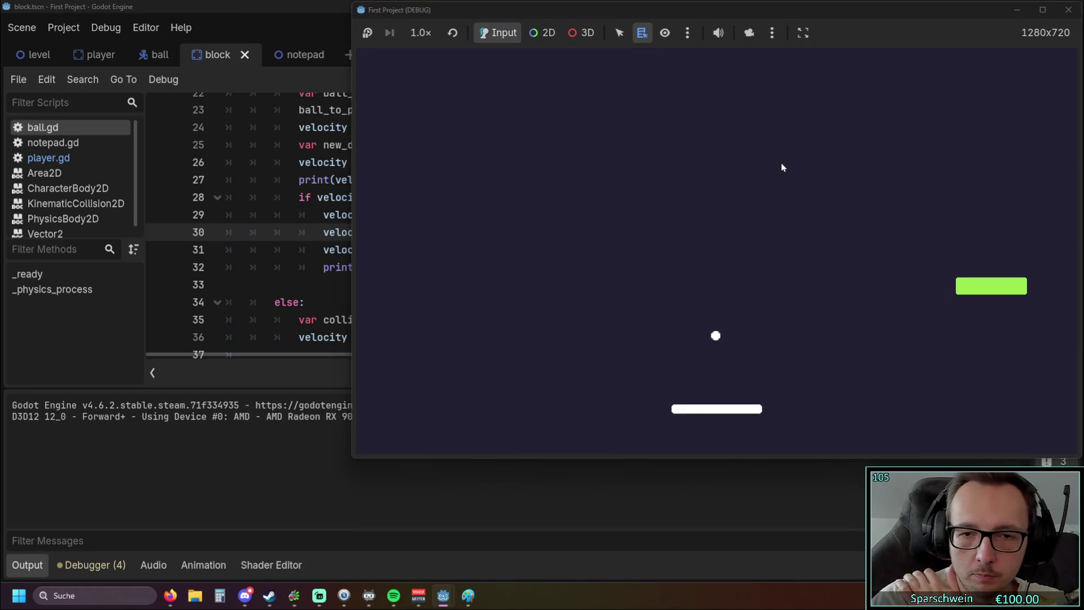
key("Left")
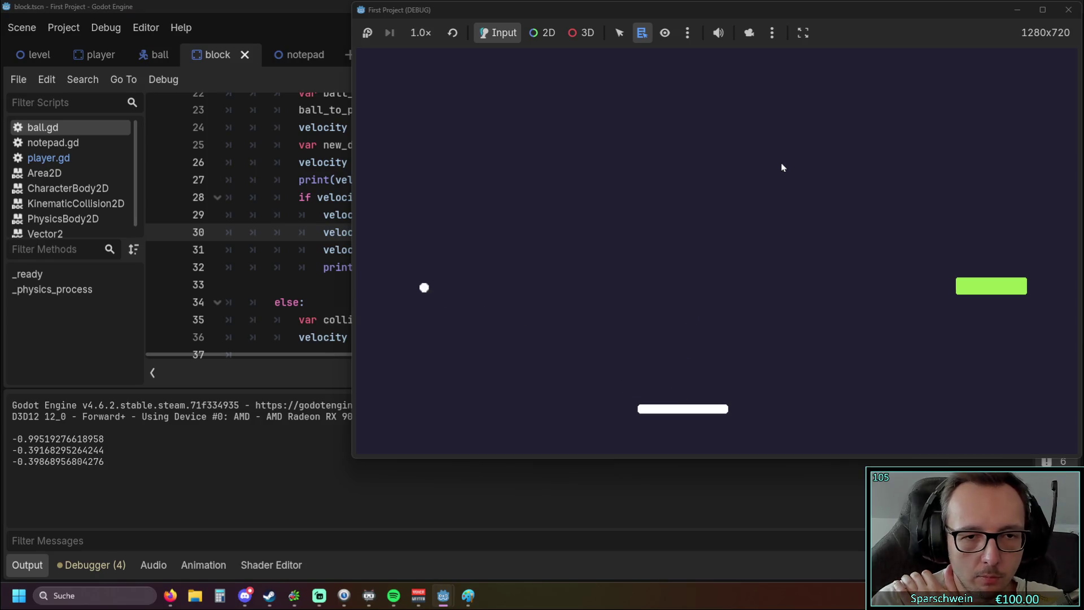
left_click(1063, 13)
left_click(858, 28)
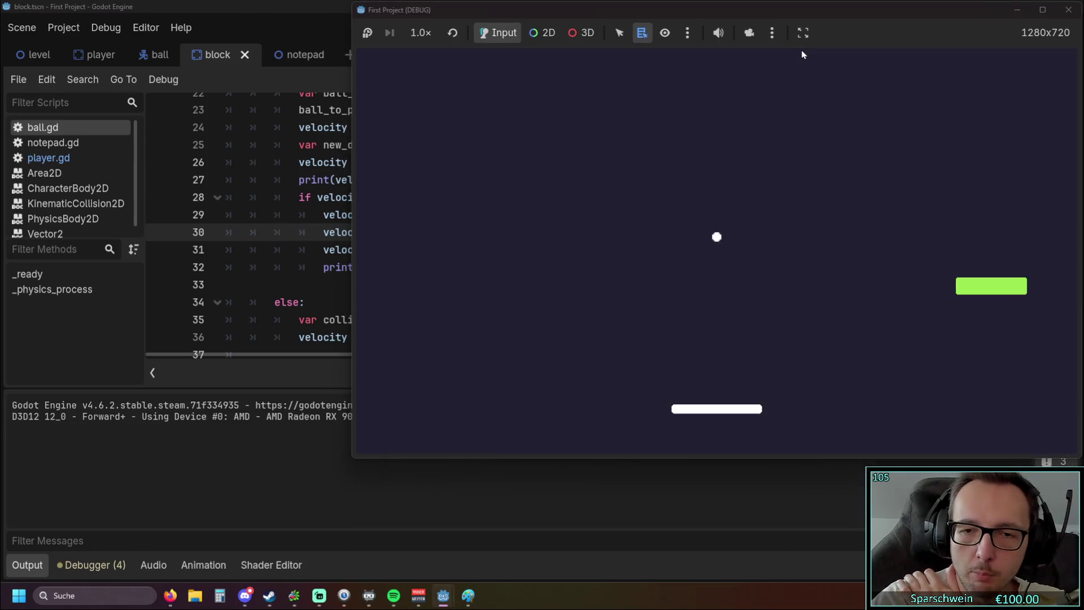
key("Left")
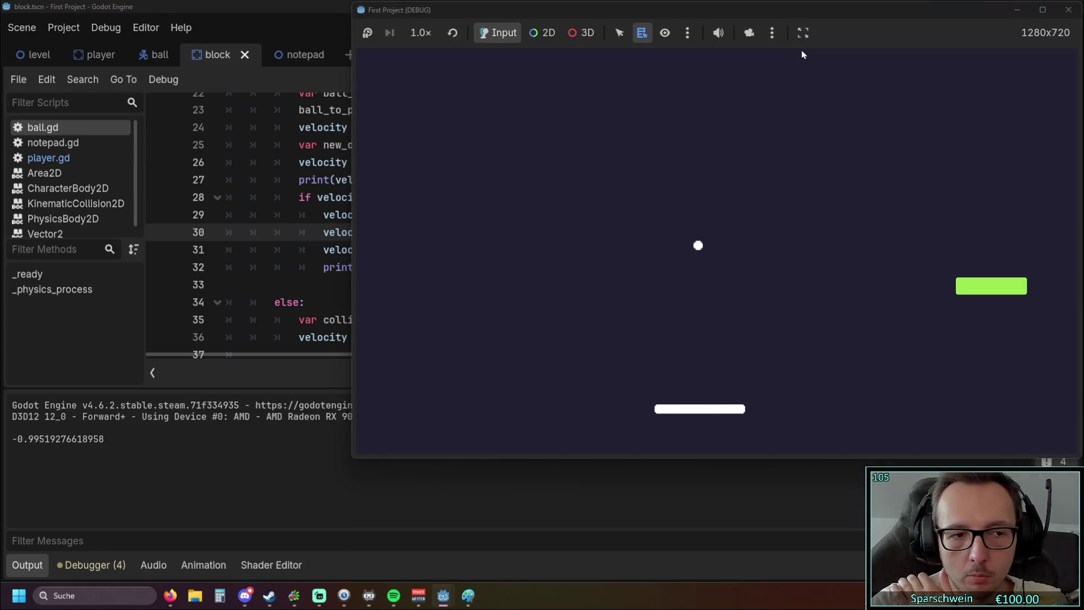
key("Left")
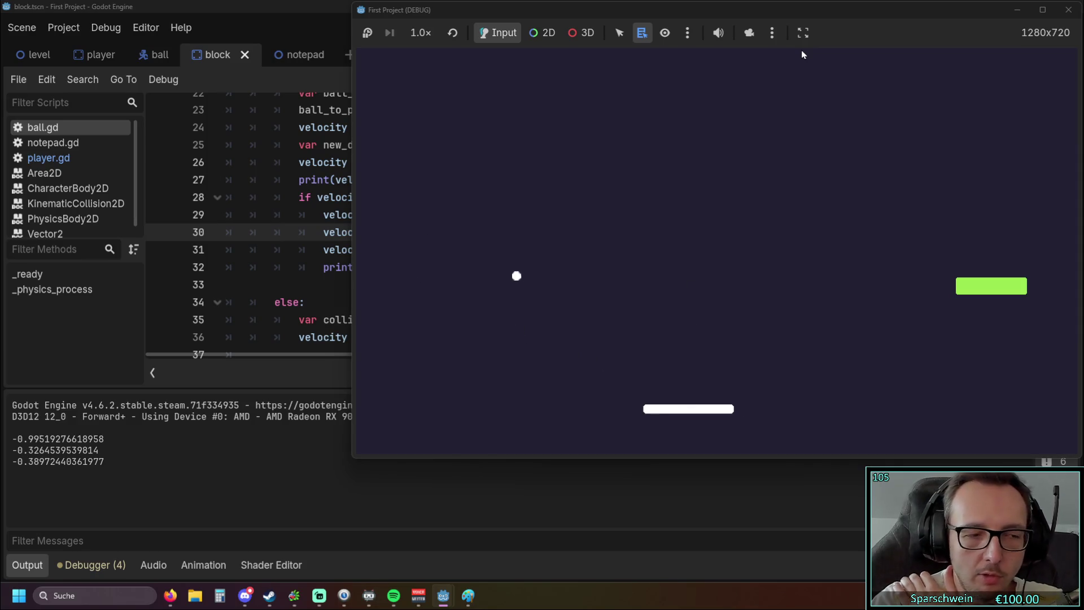
left_click(1068, 10)
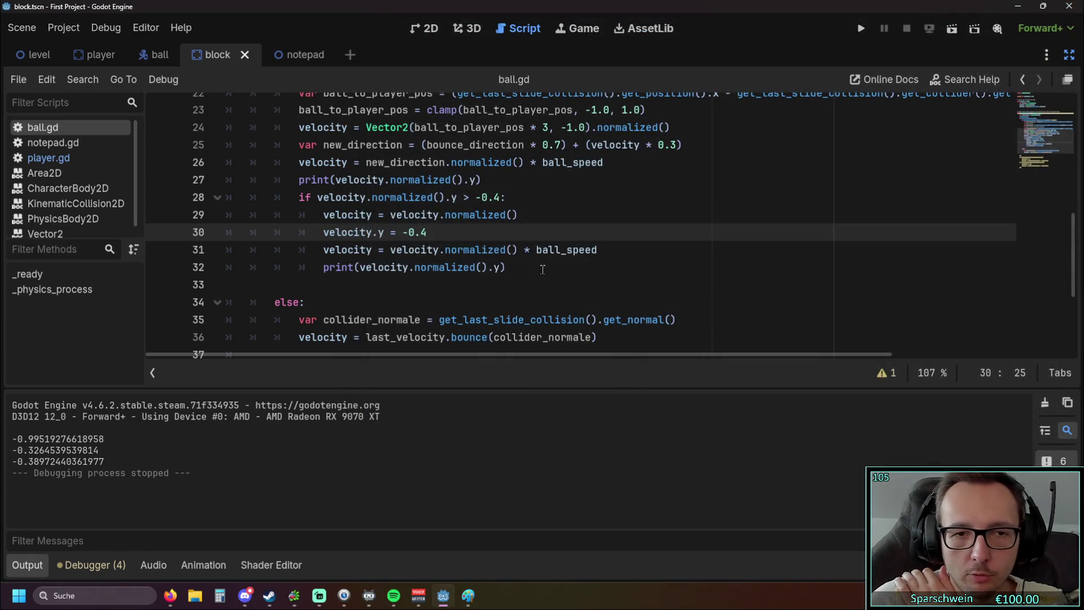
Review the bounce-correction code on lines 28–32 of ball.gd.
left_click_drag(323, 214, 506, 267)
left_click(518, 283)
scroll(502, 287, "up", 1)
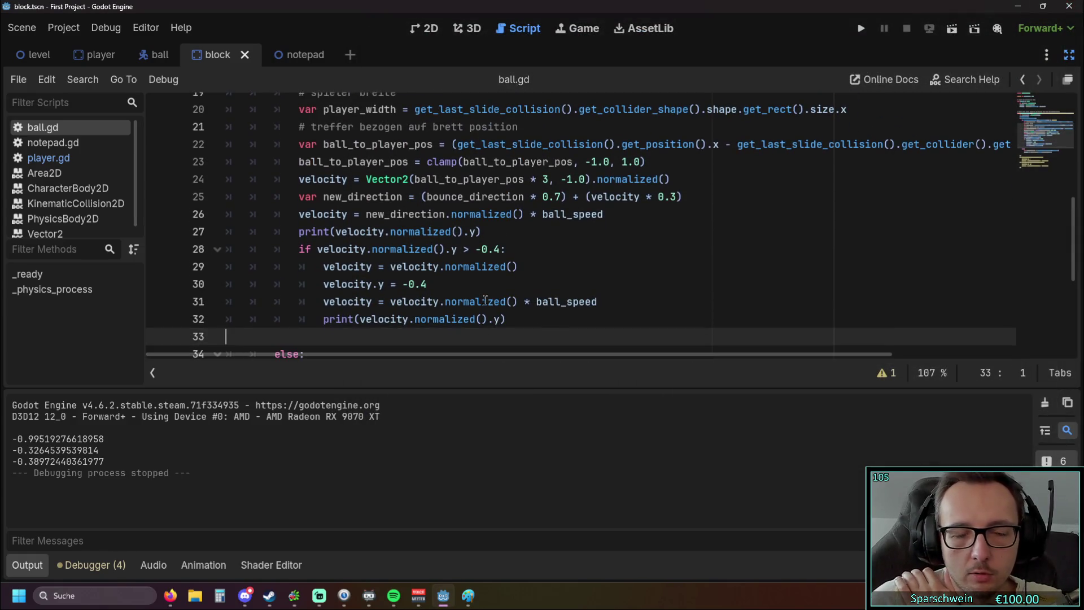
mouse_move(511, 325)
left_mouse_down()
mouse_move(305, 302)
mouse_move(191, 245)
left_mouse_up()
left_click(527, 284)
scroll(531, 285, "up", 1)
scroll(539, 289, "down", 1)
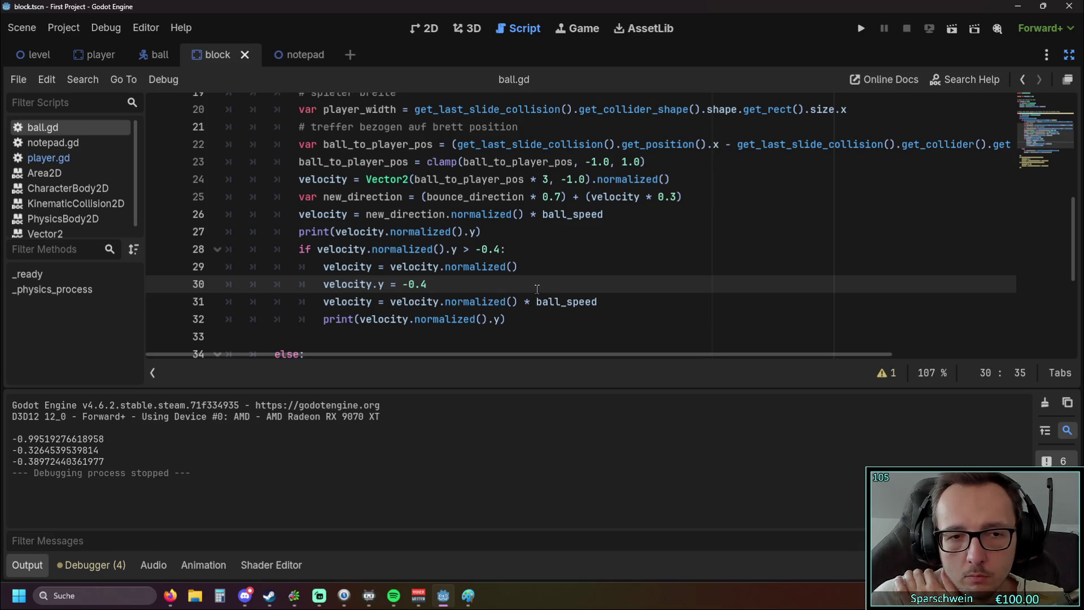
scroll(536, 289, "down", 1)
scroll(535, 289, "up", 1)
scroll(536, 289, "up", 1)
scroll(535, 289, "down", 1)
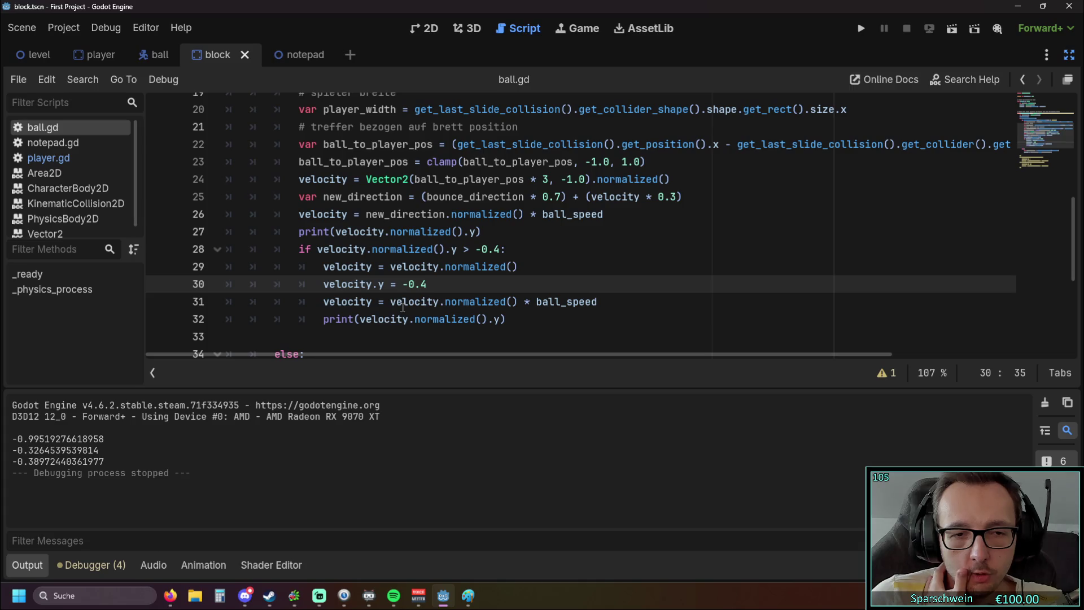
Check velocity.normalized() on line 31, then launch the game with Run Project.
left_click_drag(389, 304, 512, 303)
left_click(533, 312)
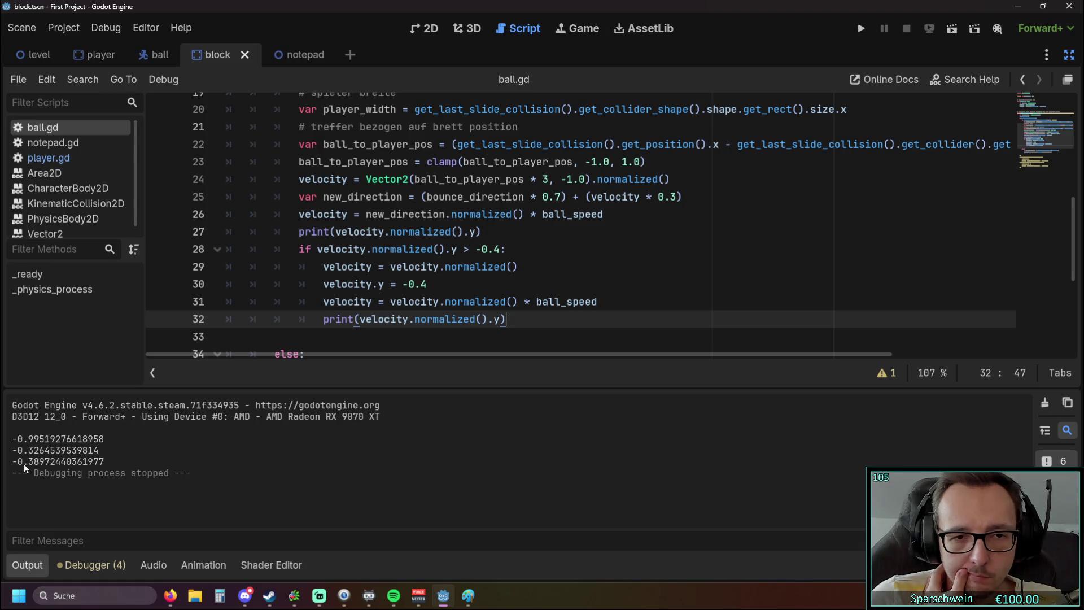
left_click(859, 31)
Steer the paddle left and right to keep bouncing the ball, then close the First Project window.
key("Right")
key("Left")
key("Left")
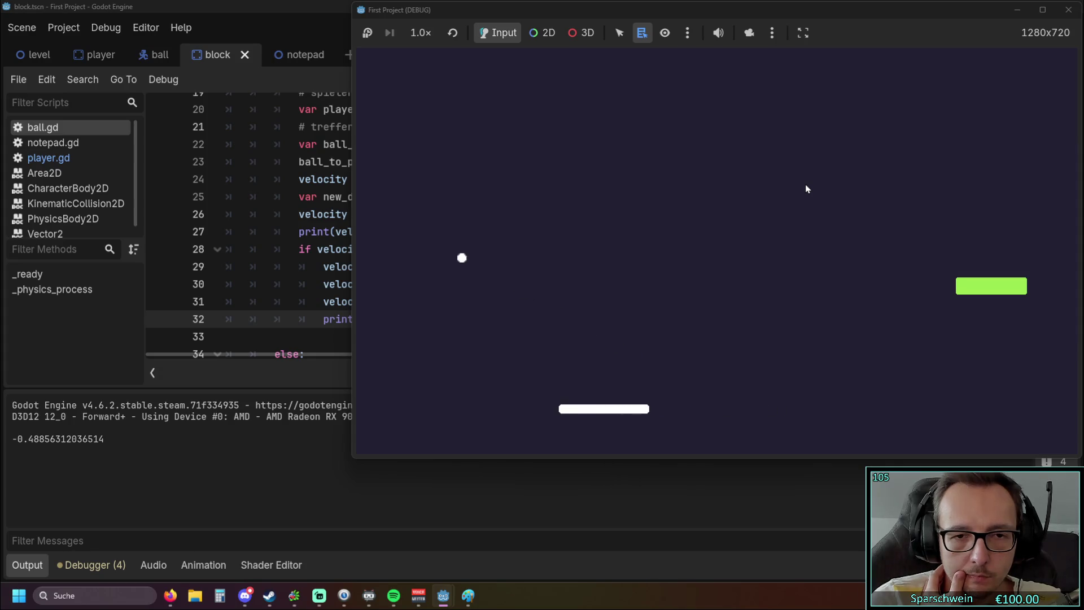
key("Left")
key("Right")
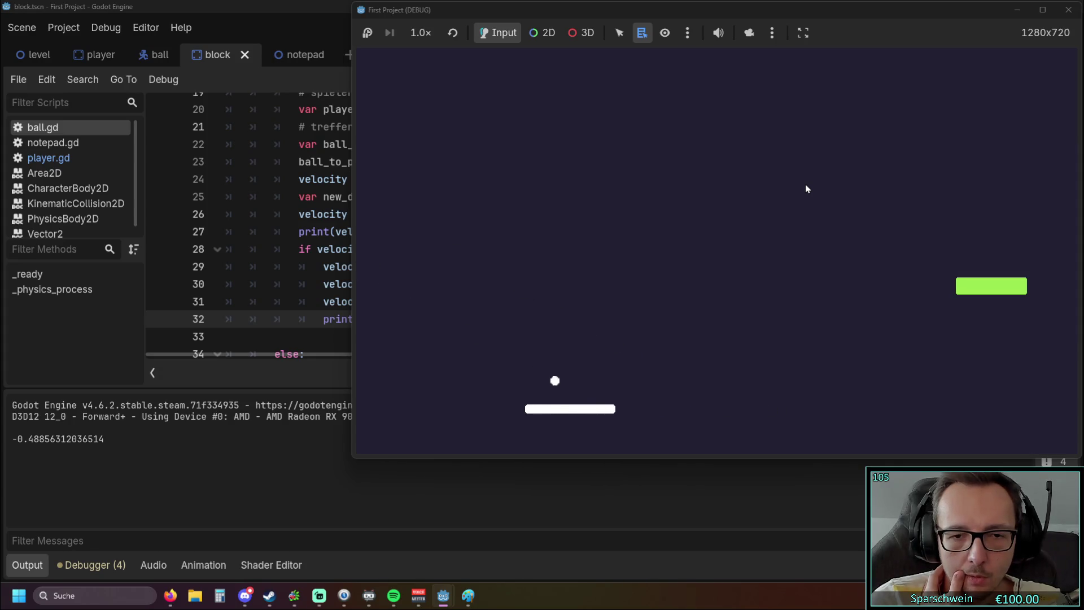
key("Right")
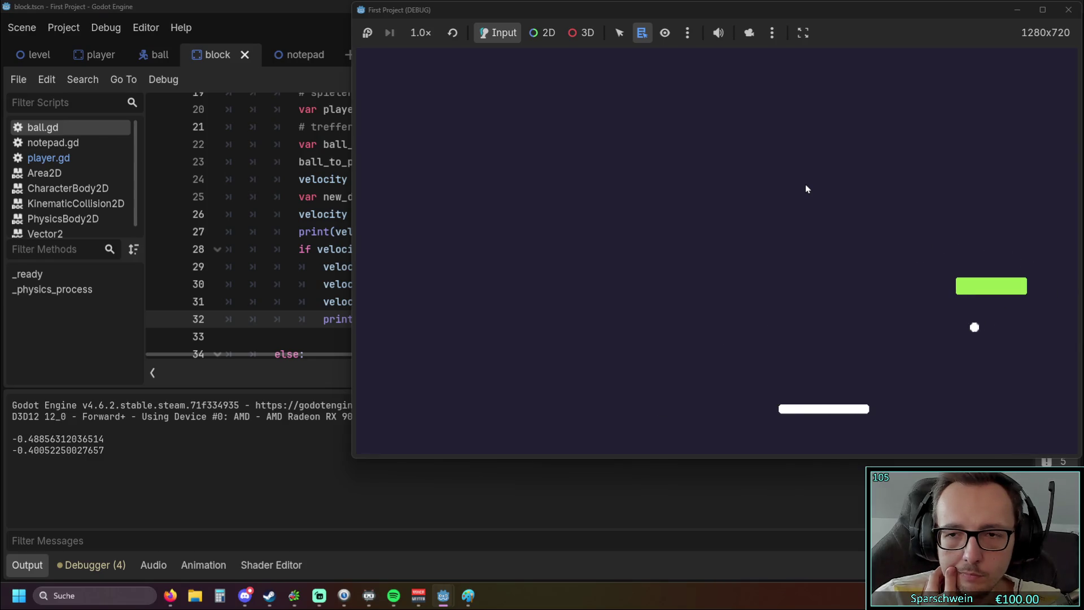
key("Left")
key("Left")
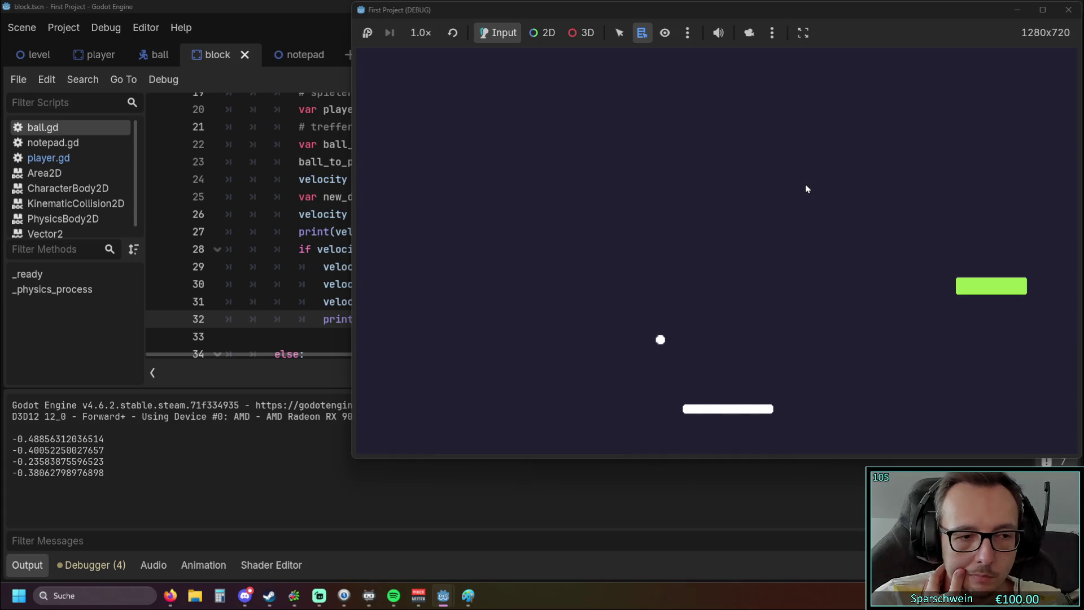
key("Left")
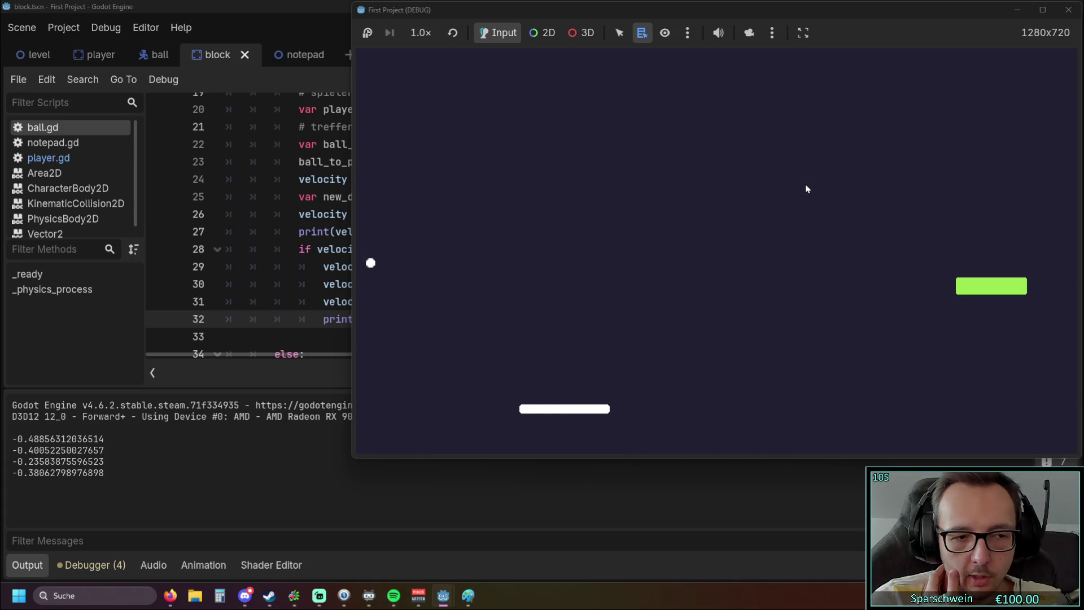
key("Right")
key("Right")
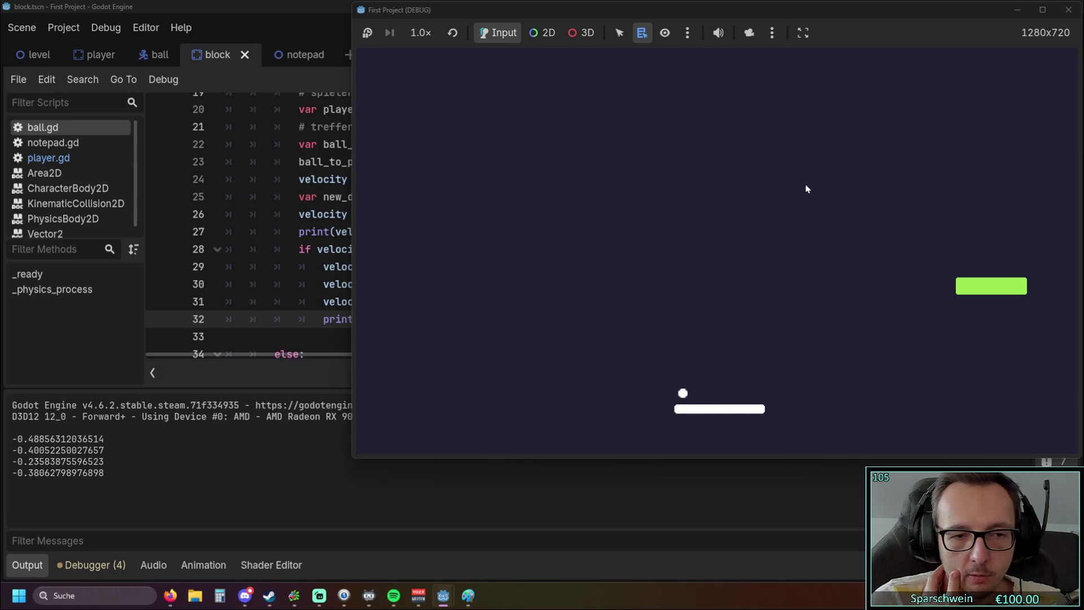
key("Left")
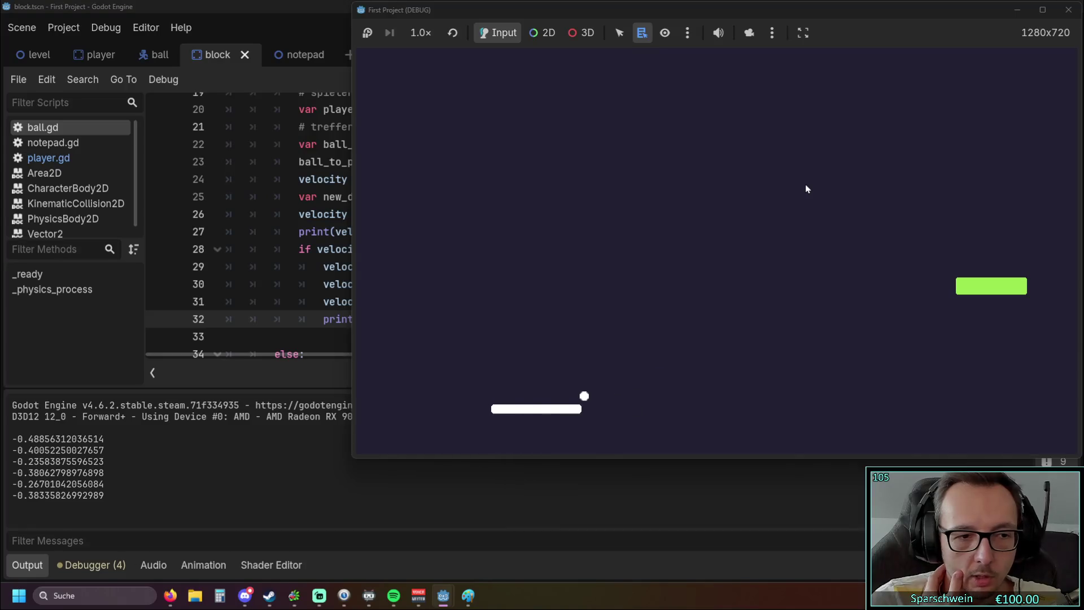
key("Right")
key("Right")
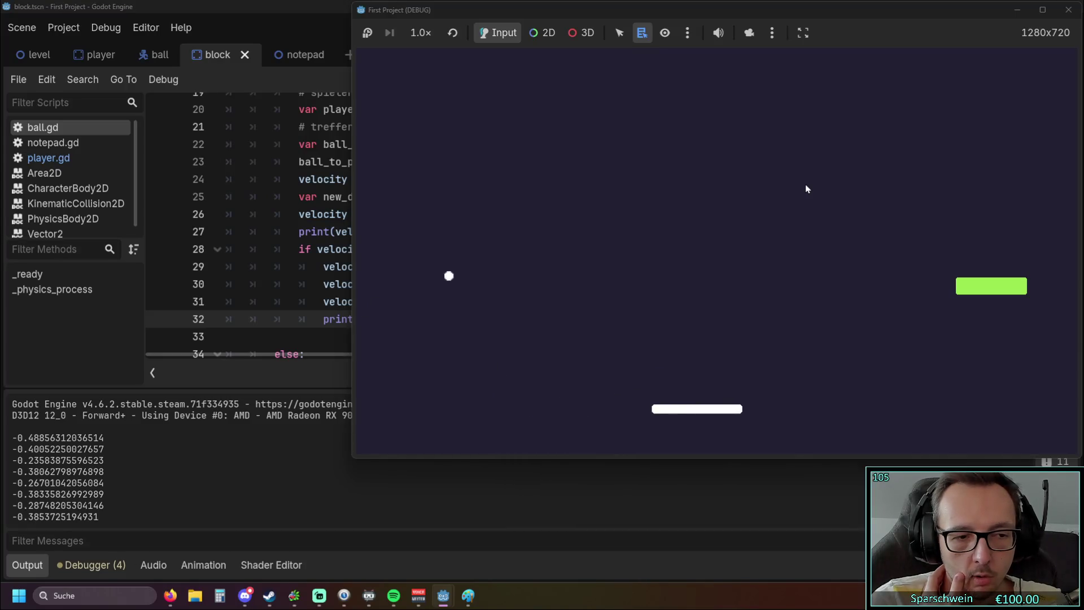
key("Right")
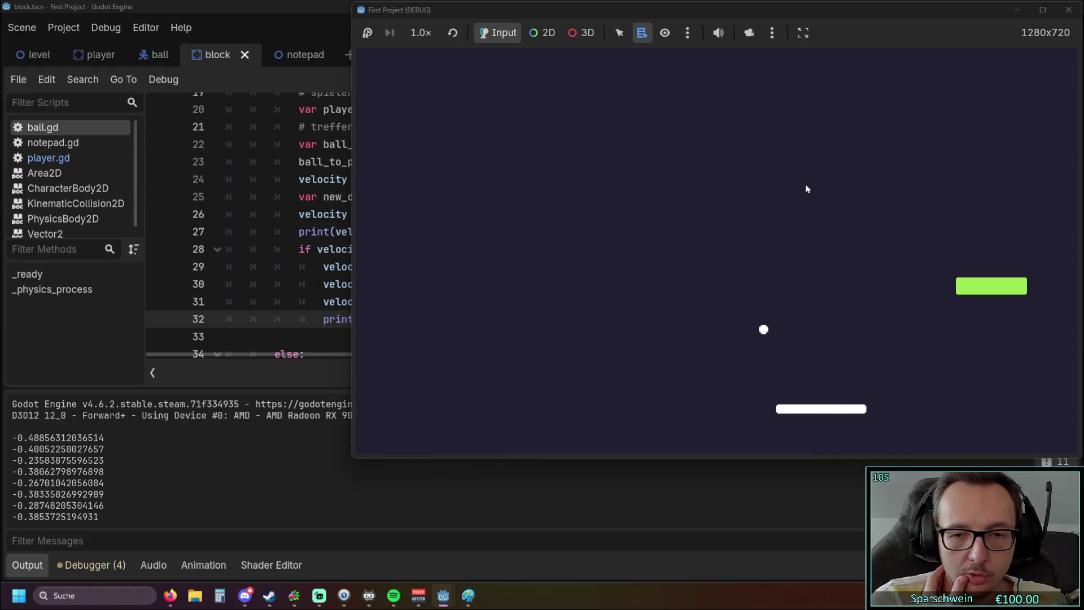
key("Right")
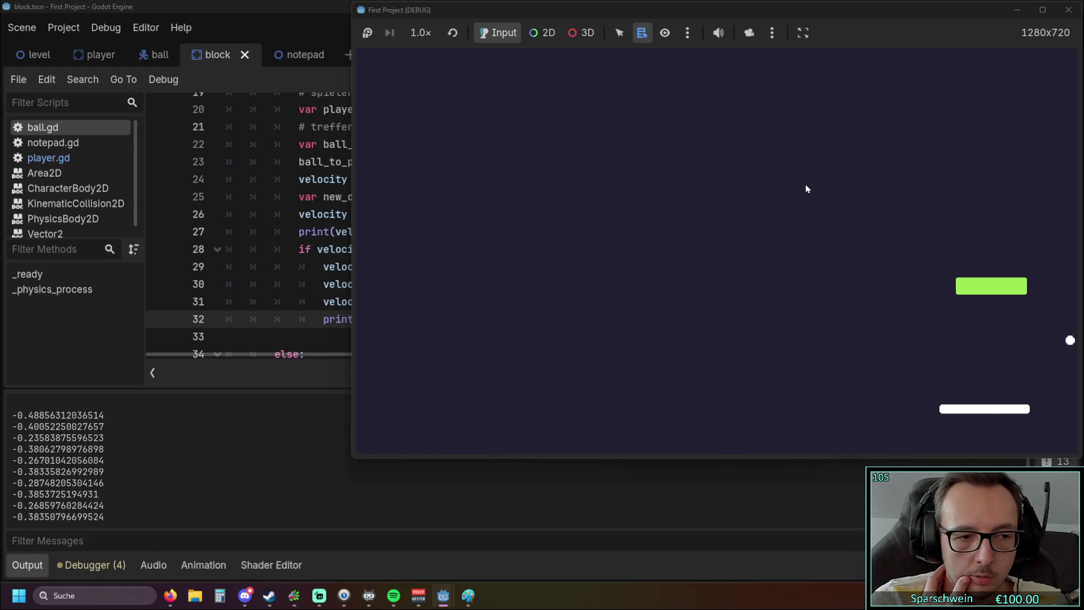
key("Left")
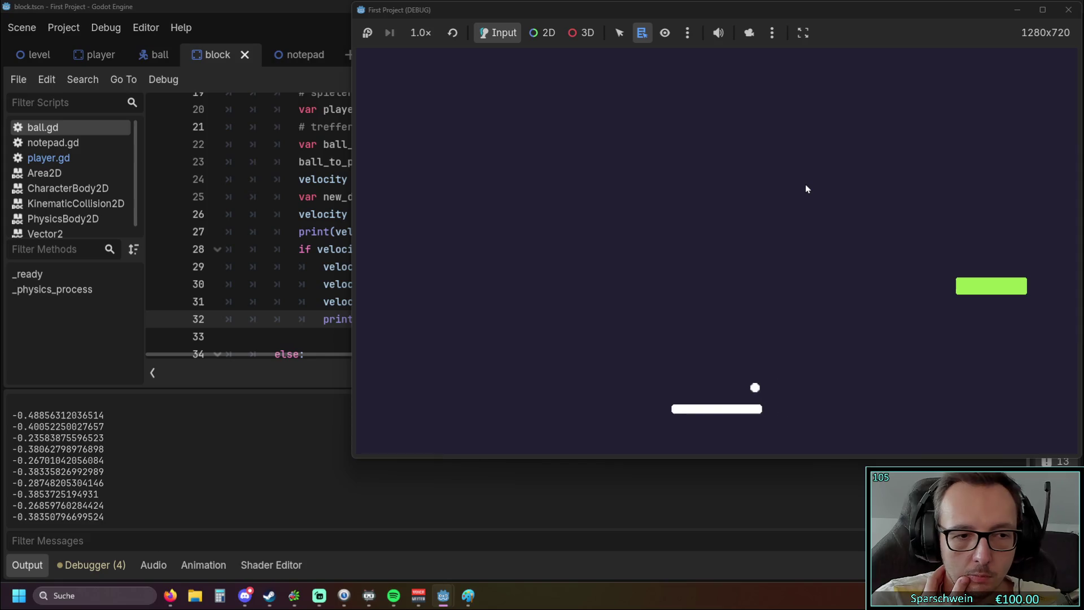
key("Left")
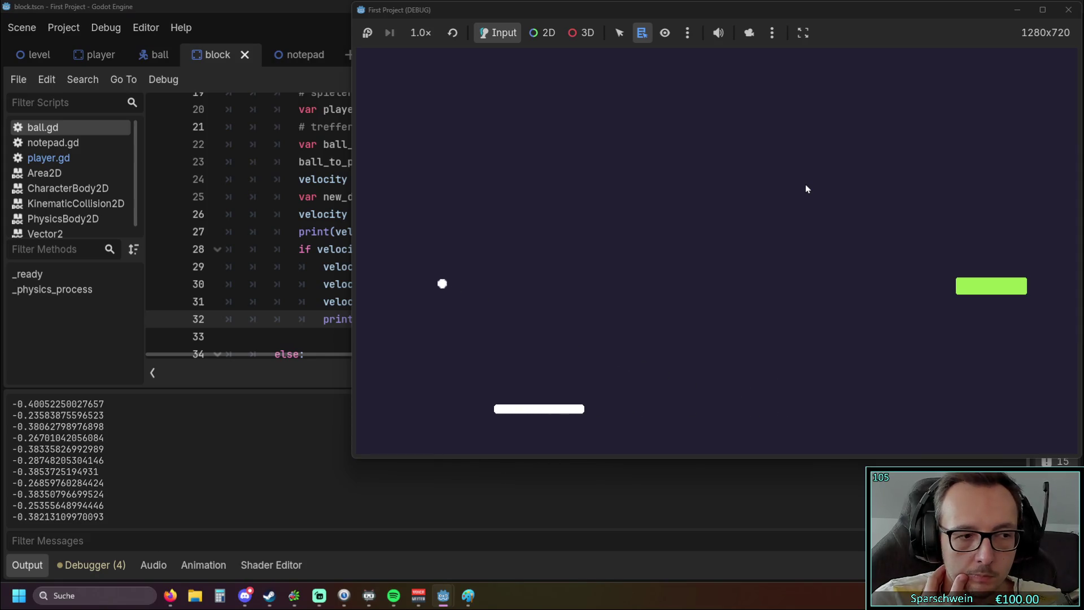
key("Right")
key("Right")
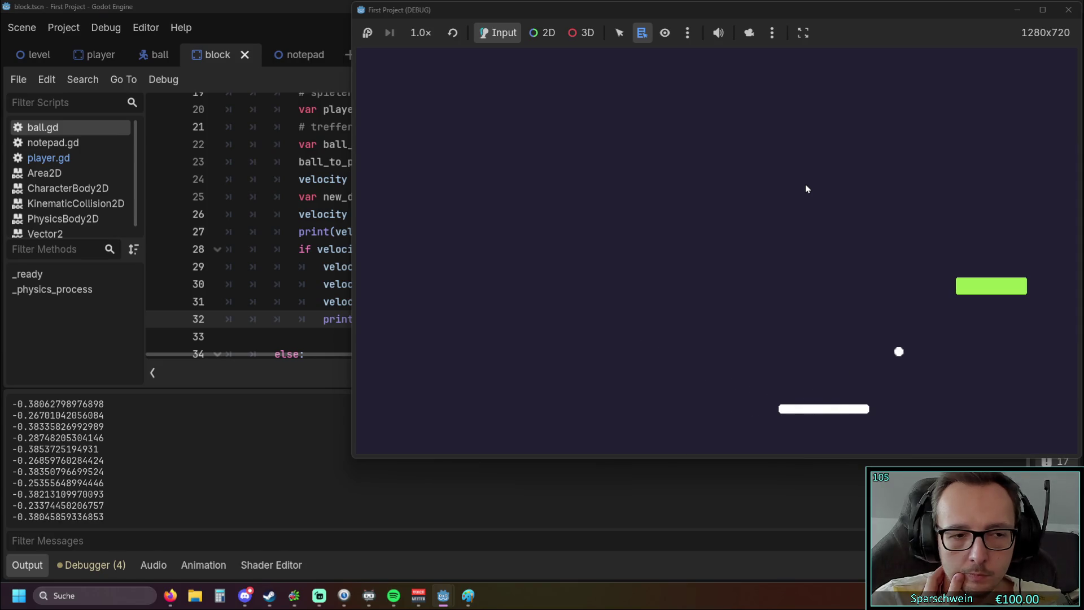
key("Right")
key("Left")
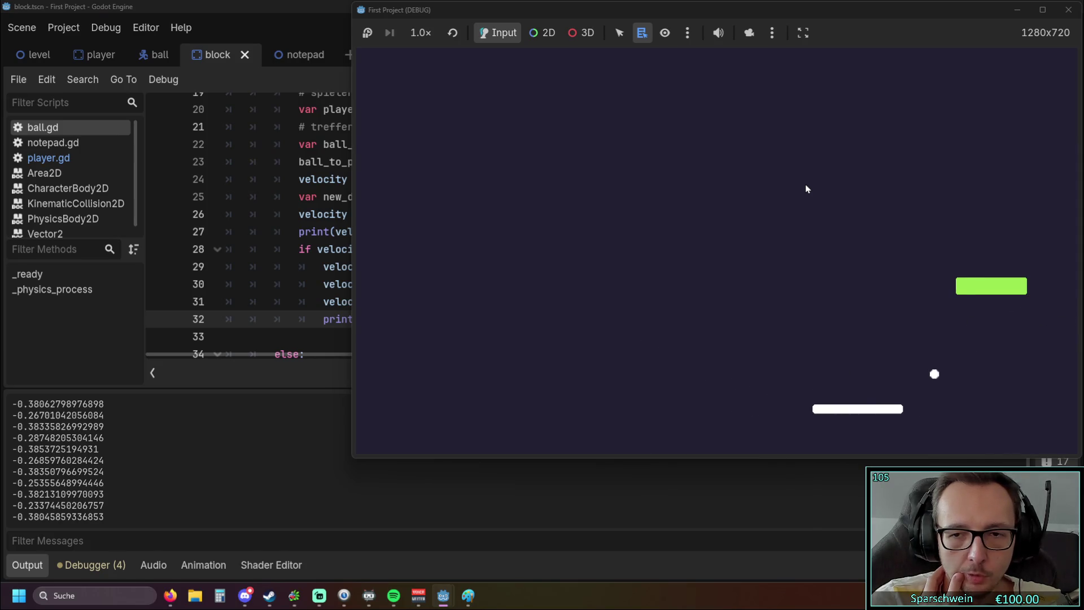
key("Left")
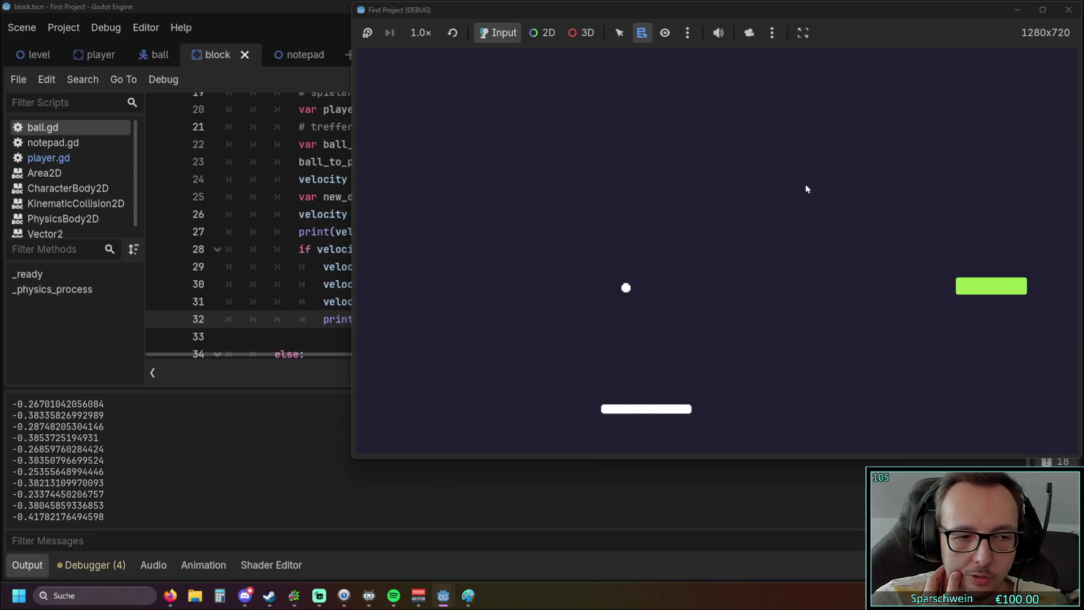
key("Right")
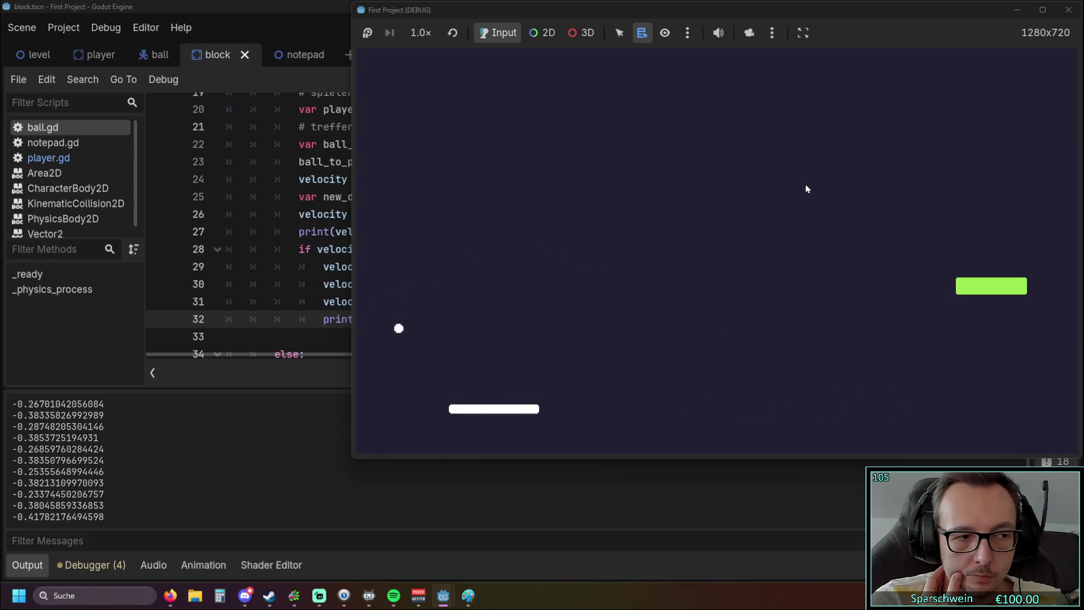
key("Right")
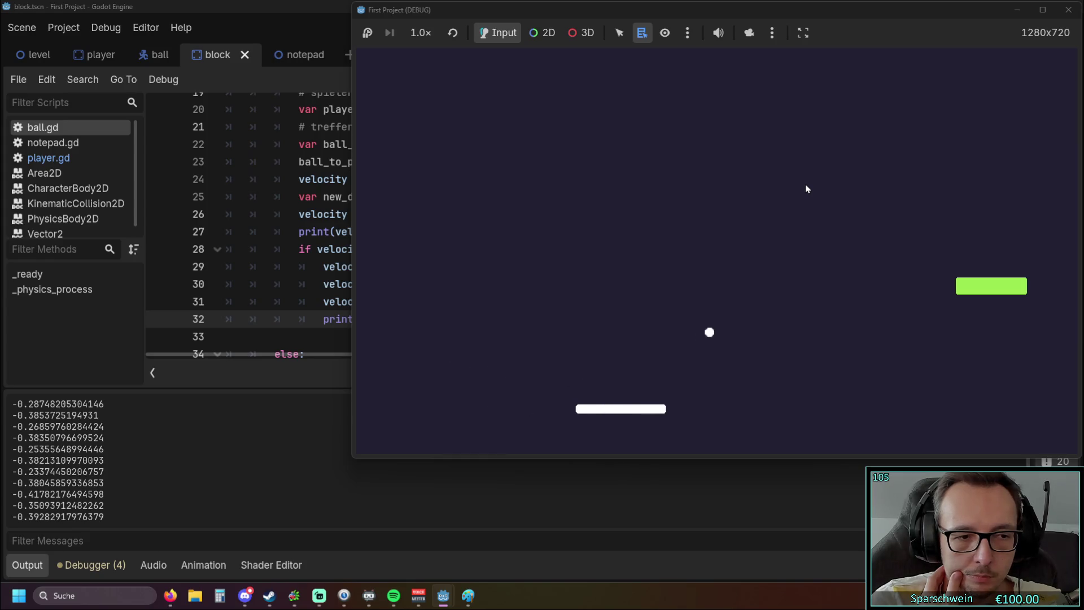
key("Right")
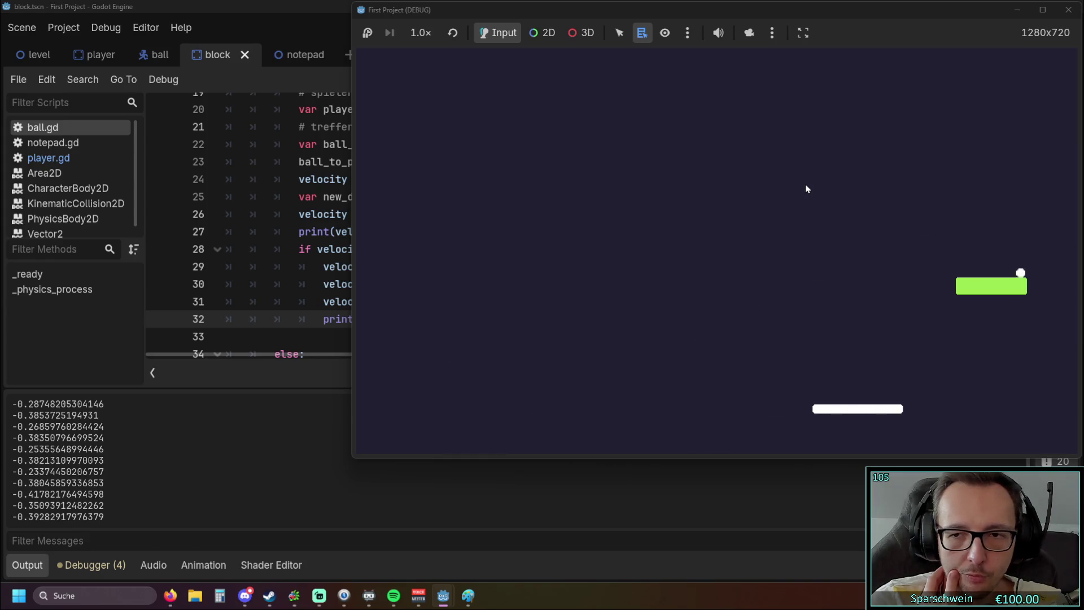
key("Left")
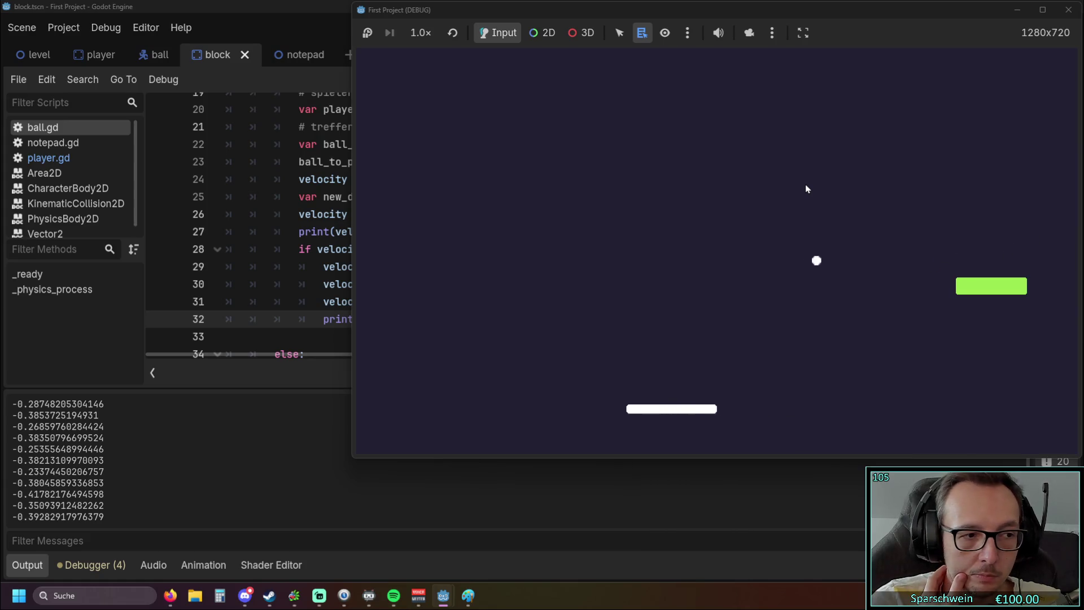
key("Left")
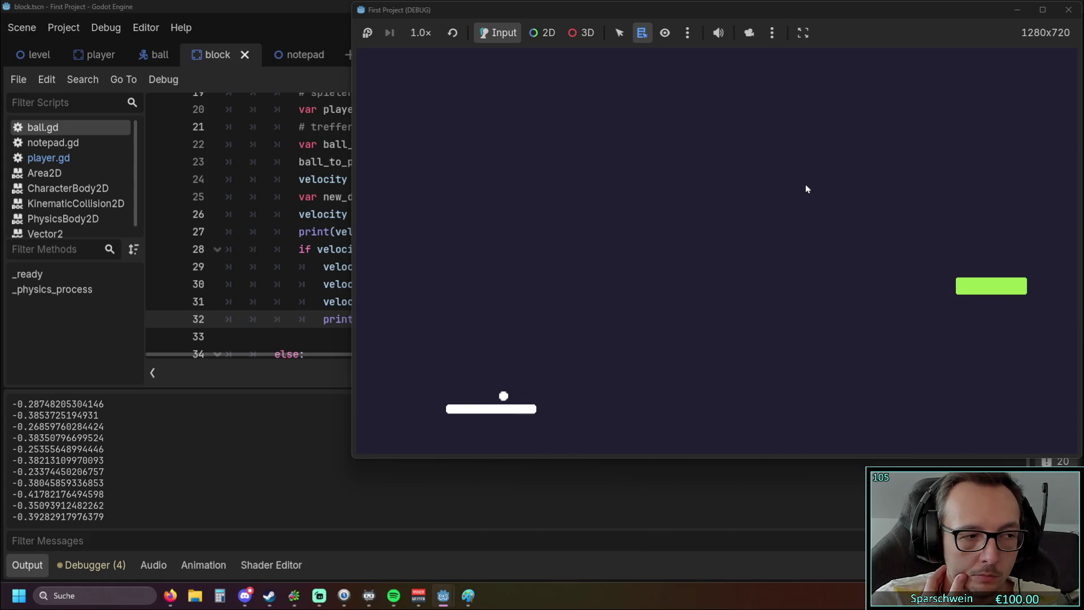
key("Right")
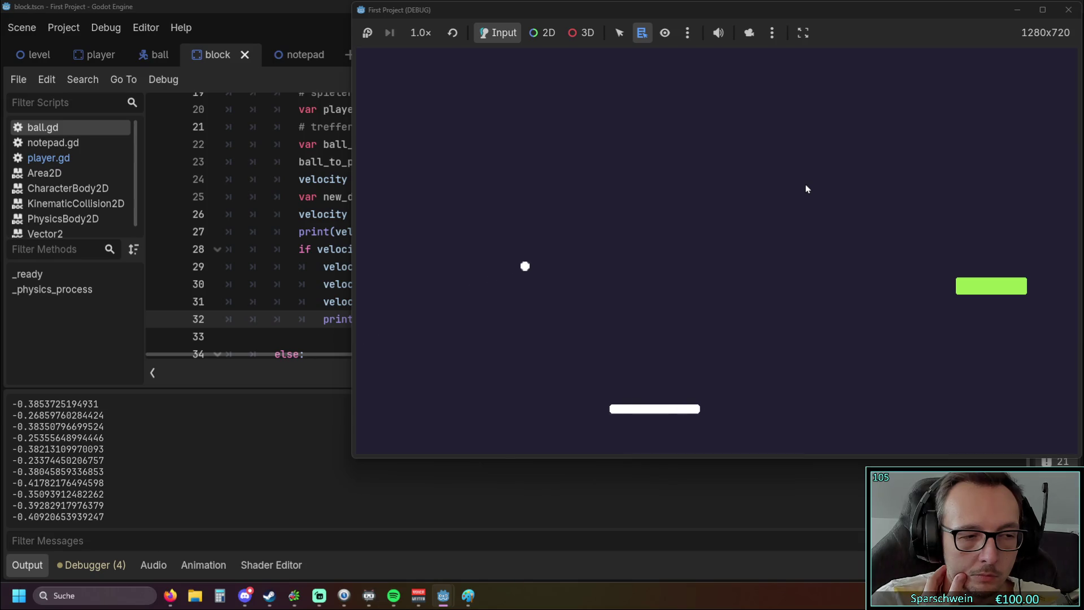
key("Right")
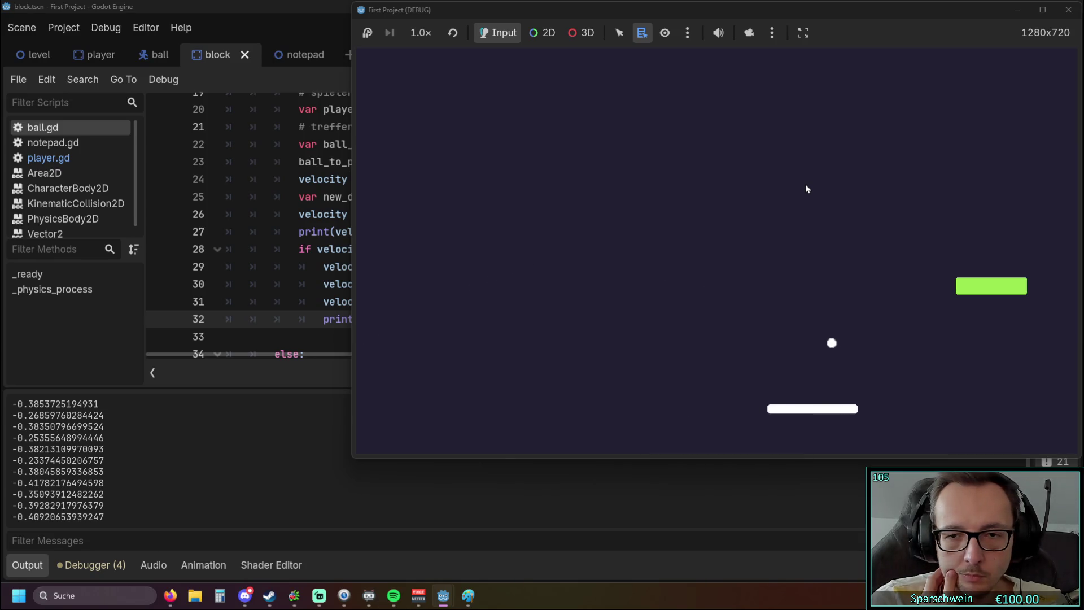
key("Left")
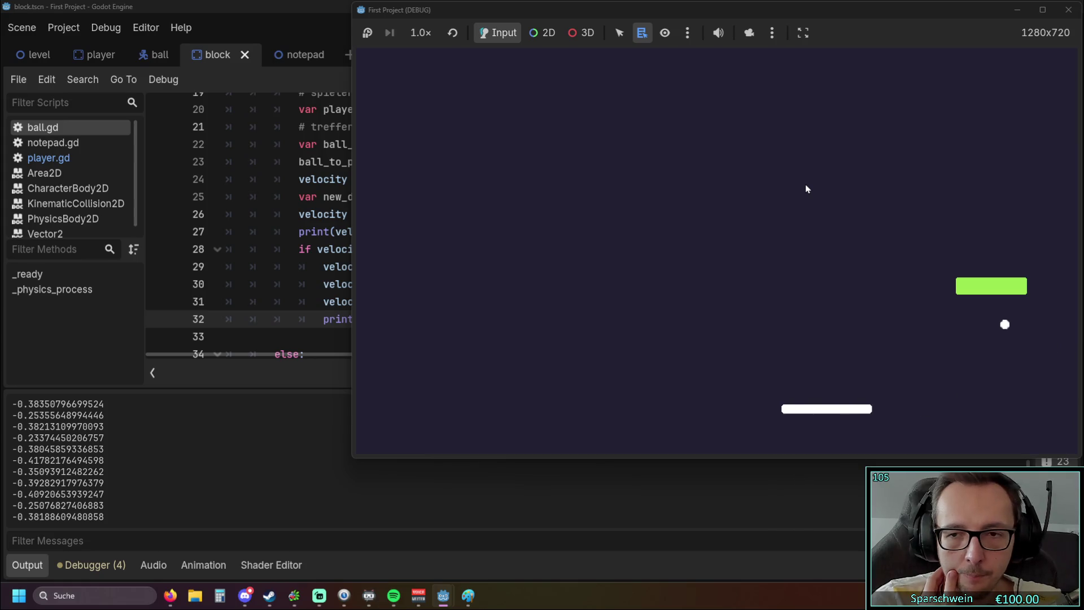
key("Left")
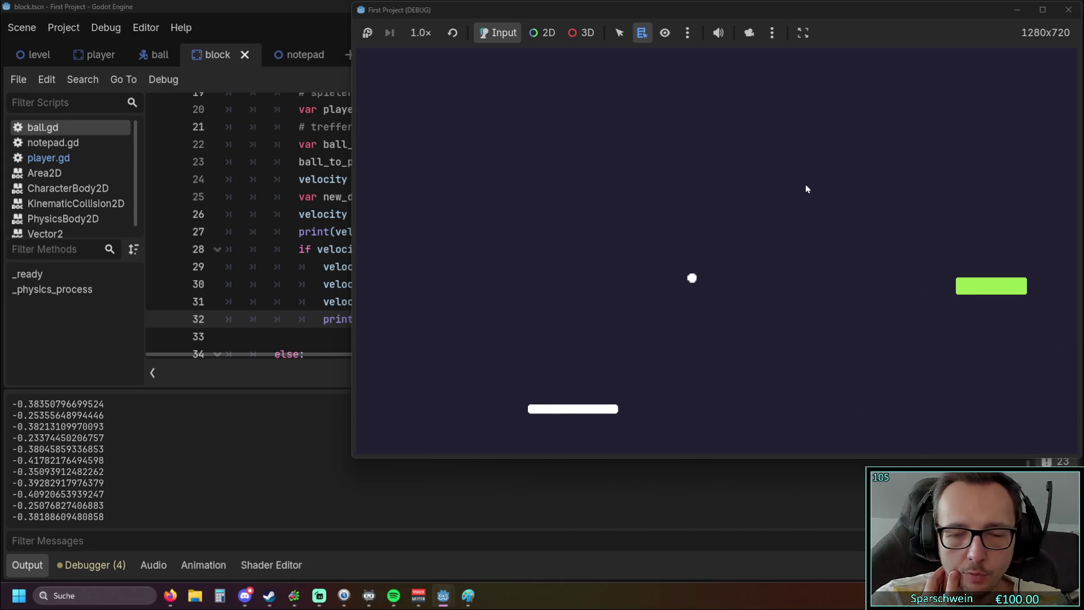
key("Right")
key("Right")
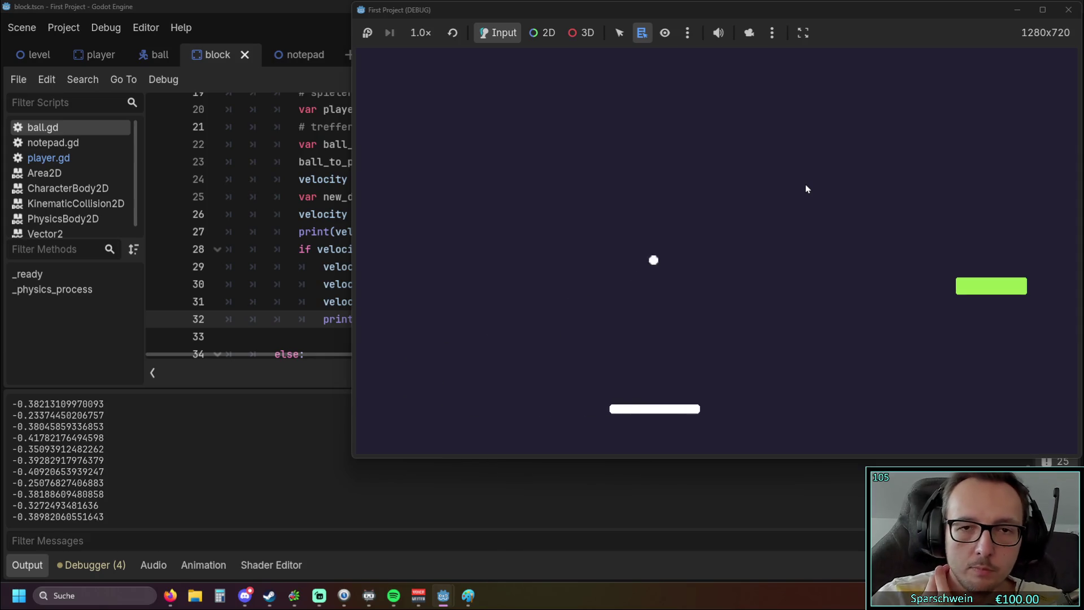
left_click(1068, 10)
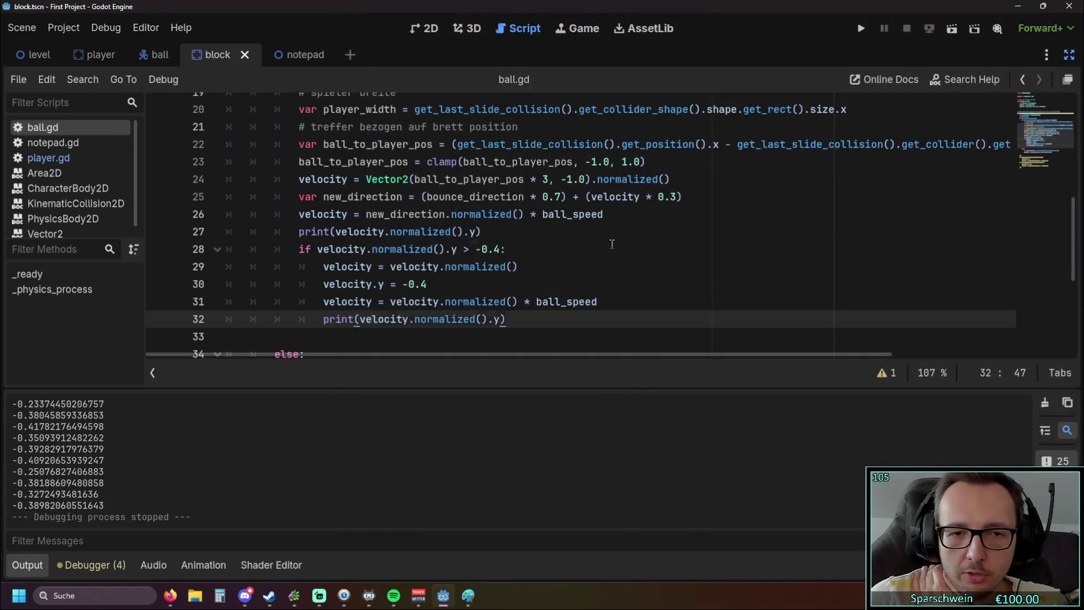
left_click(607, 247)
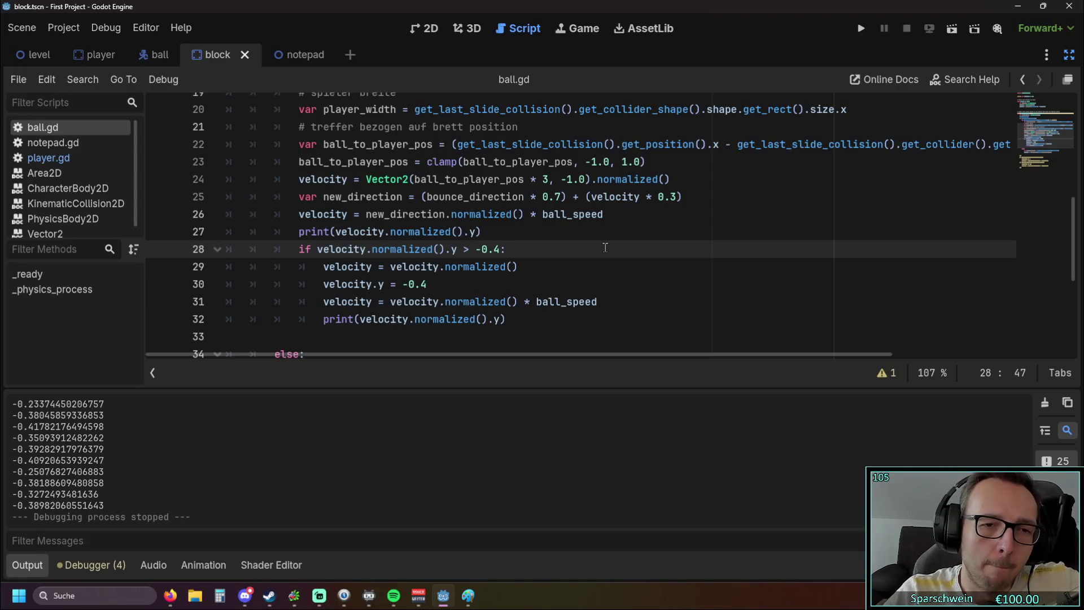
scroll(605, 247, "up", 1)
scroll(562, 247, "down", 1)
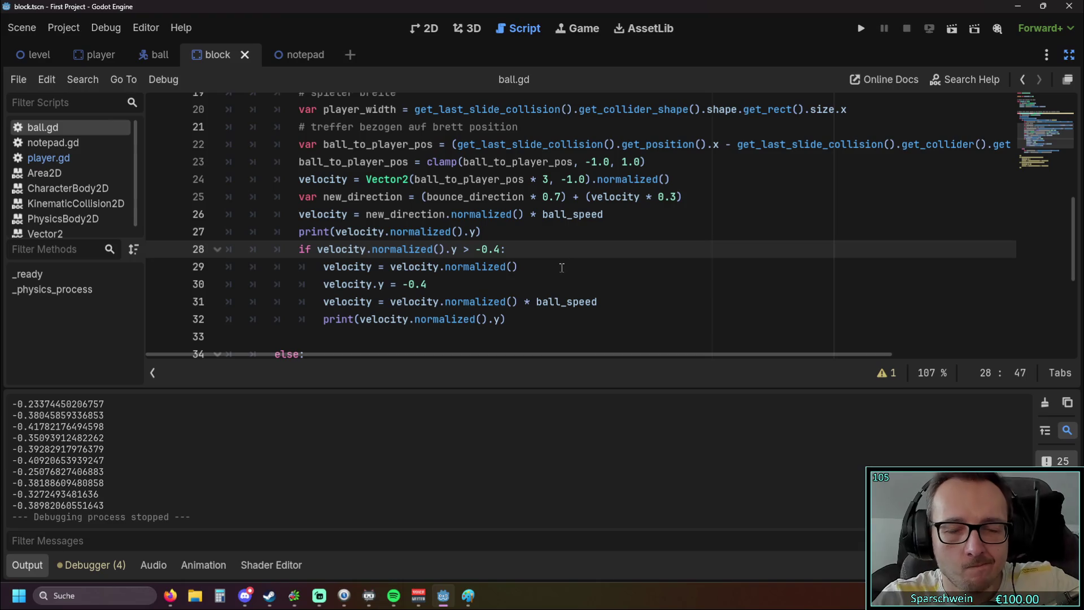
left_click(562, 267)
scroll(559, 277, "up", 1)
scroll(554, 280, "down", 1)
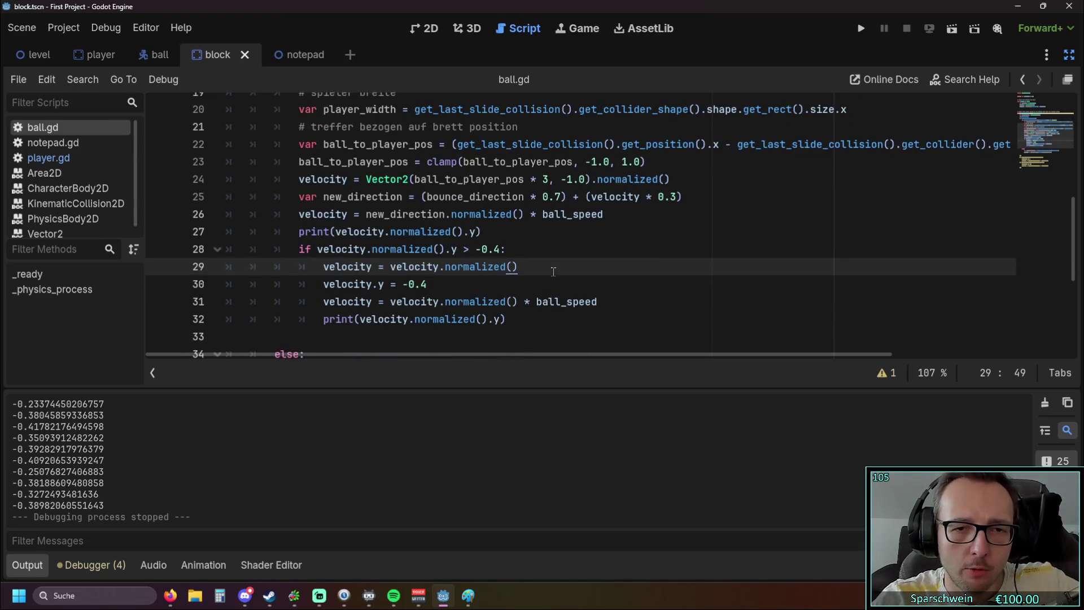
left_click(862, 32)
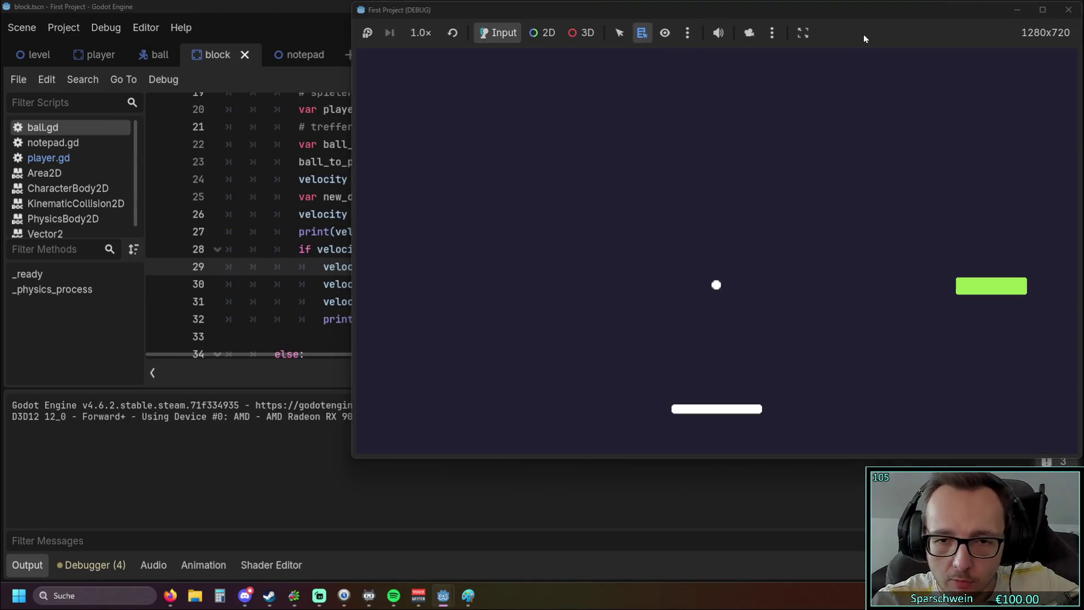
Bounce the ball off the paddle, then stop the first test run.
key("Left")
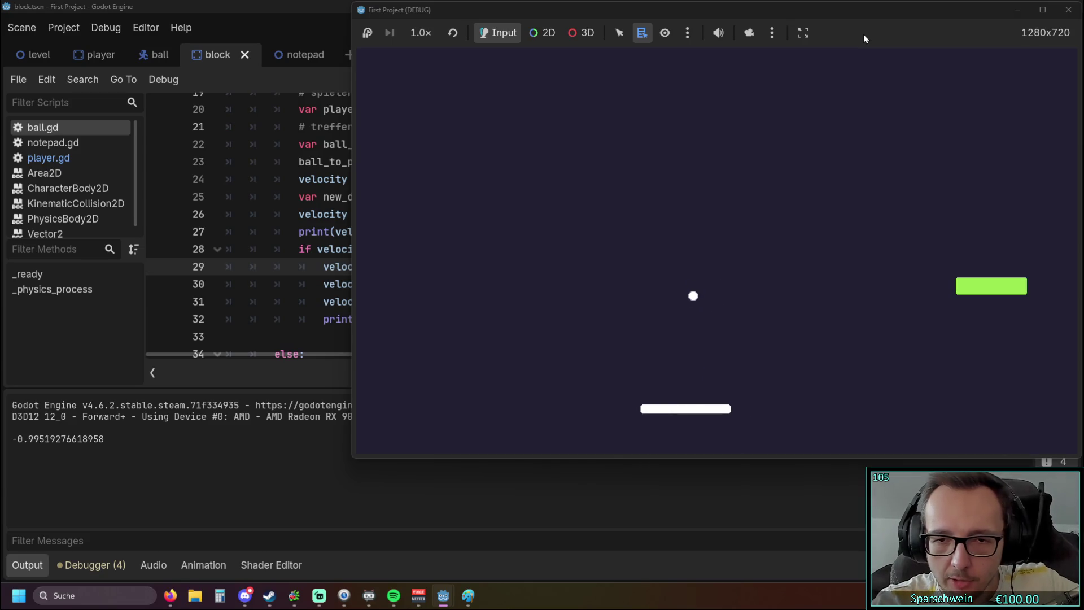
key("Left")
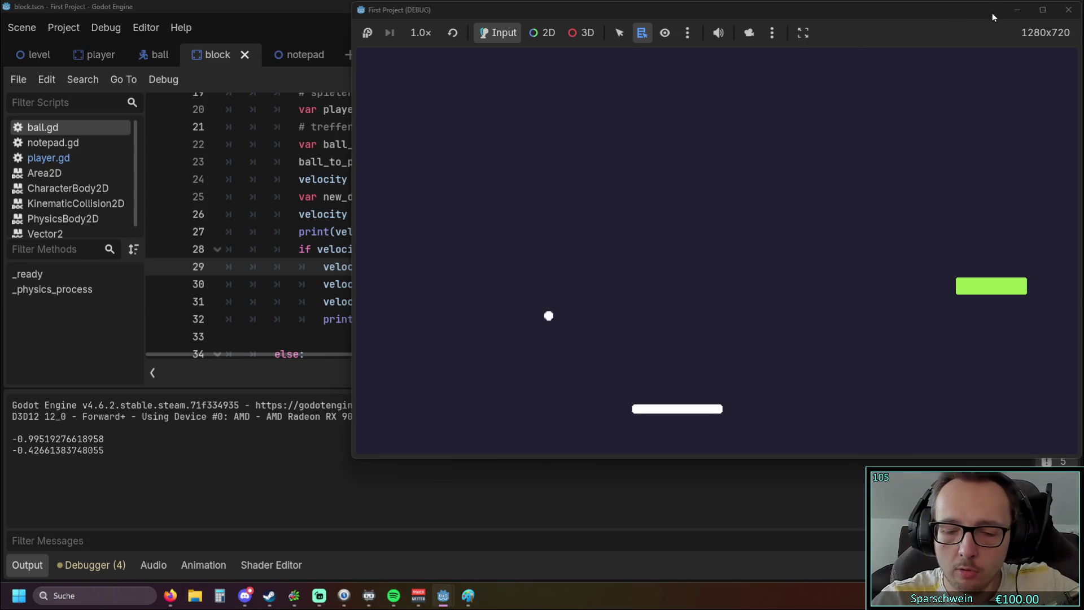
key("Right")
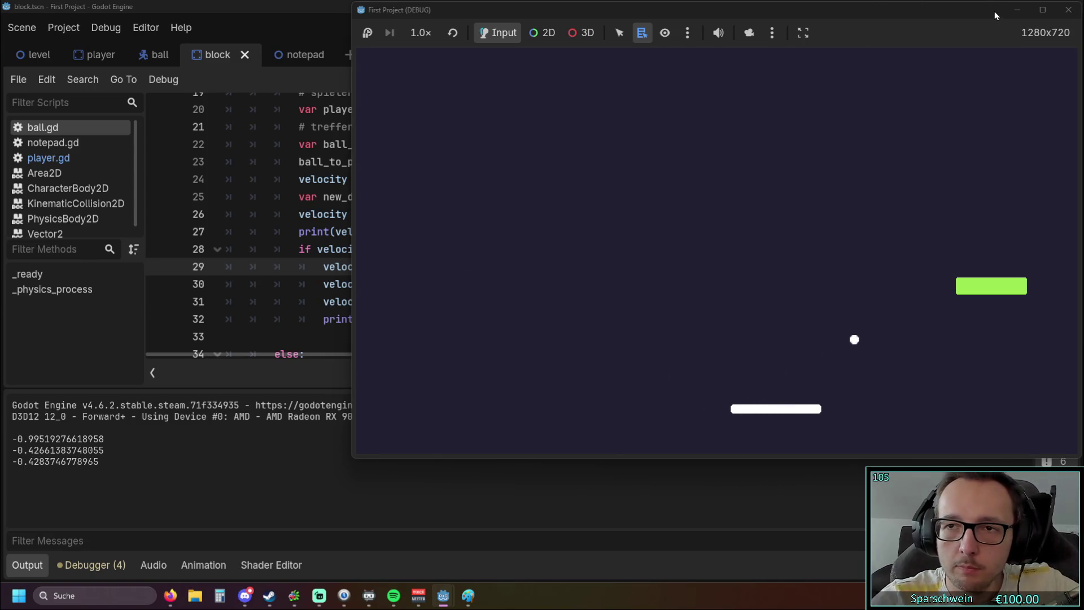
left_click(1070, 9)
Rerun the game, bounce the ball off the paddle once more, and stop it.
left_click(862, 30)
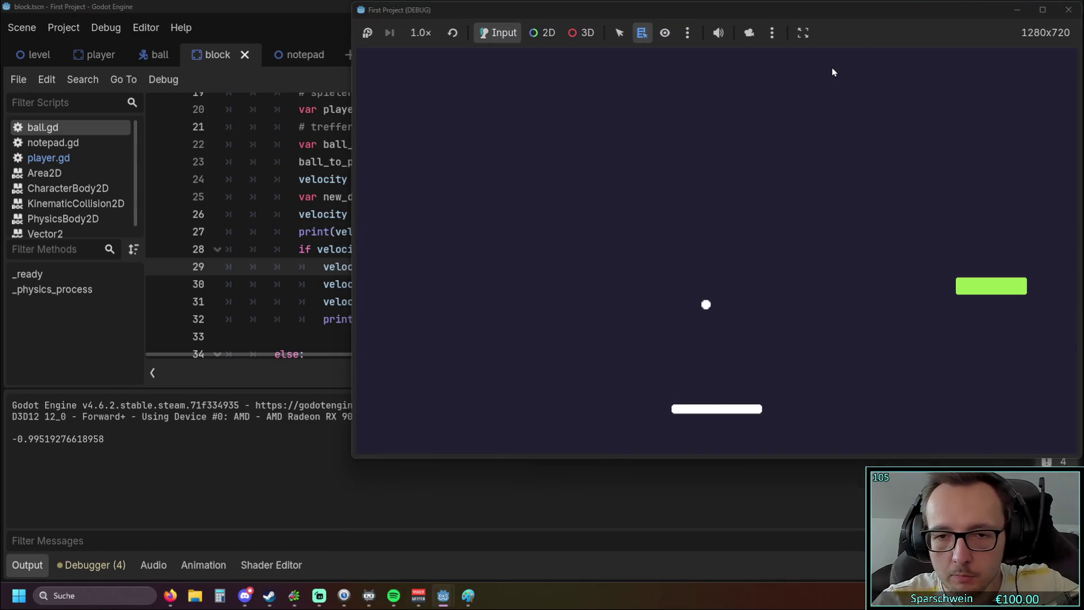
key("Left")
key("Right")
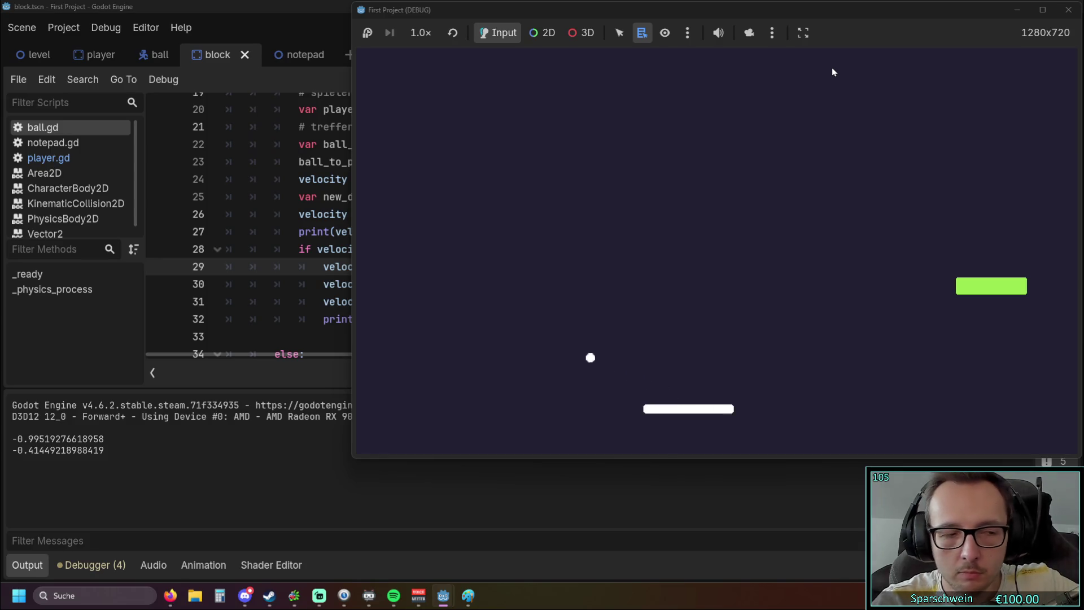
left_click(1068, 10)
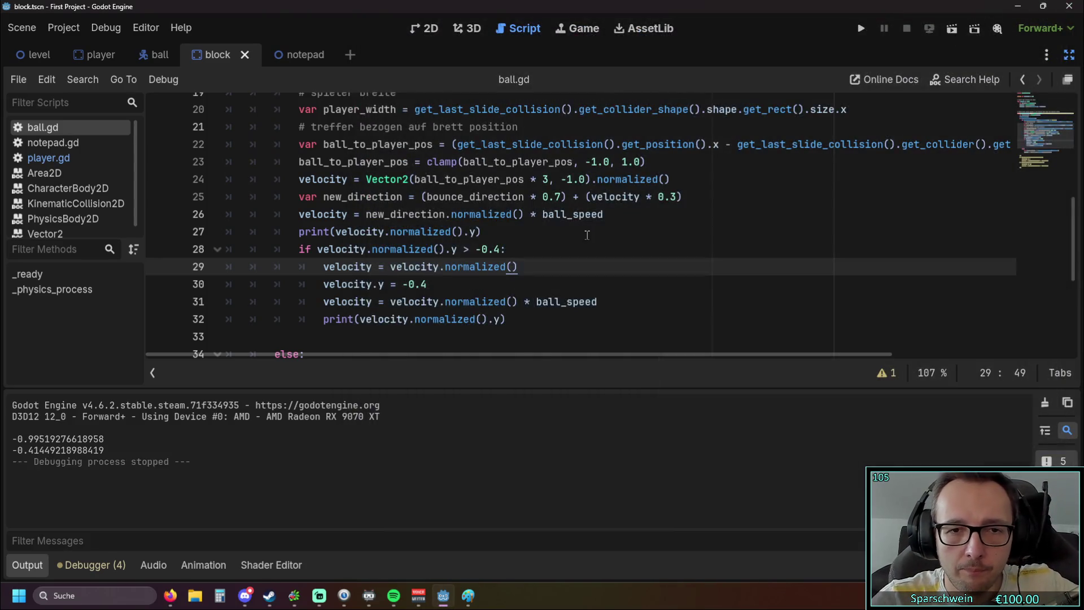
Change the line 24 multiplier from 3 to 2.5 and test the ball's bounce.
double_click(545, 179)
type("2.5")
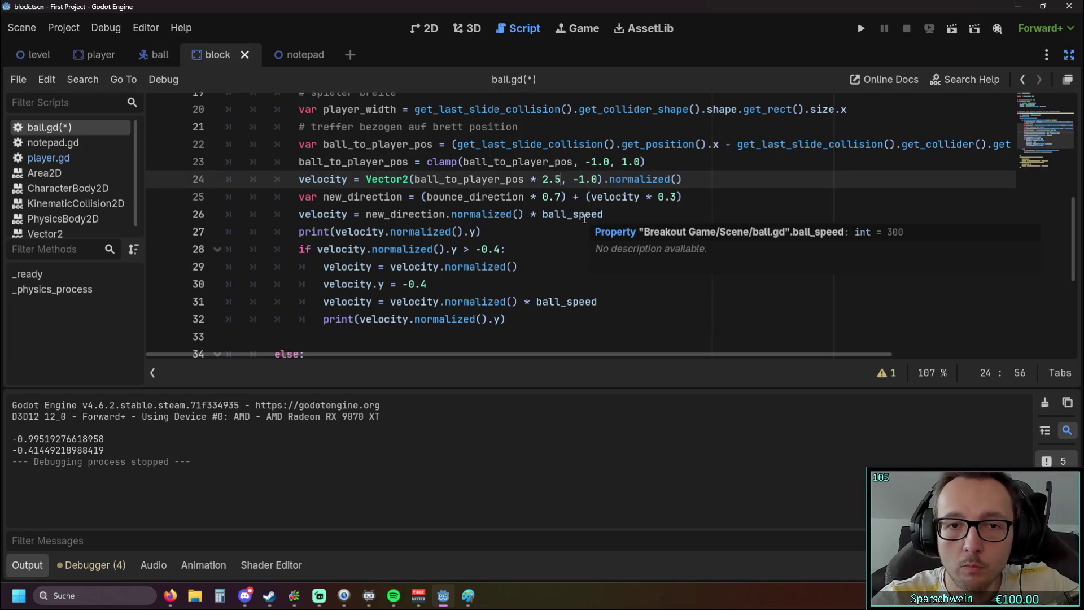
key("F5")
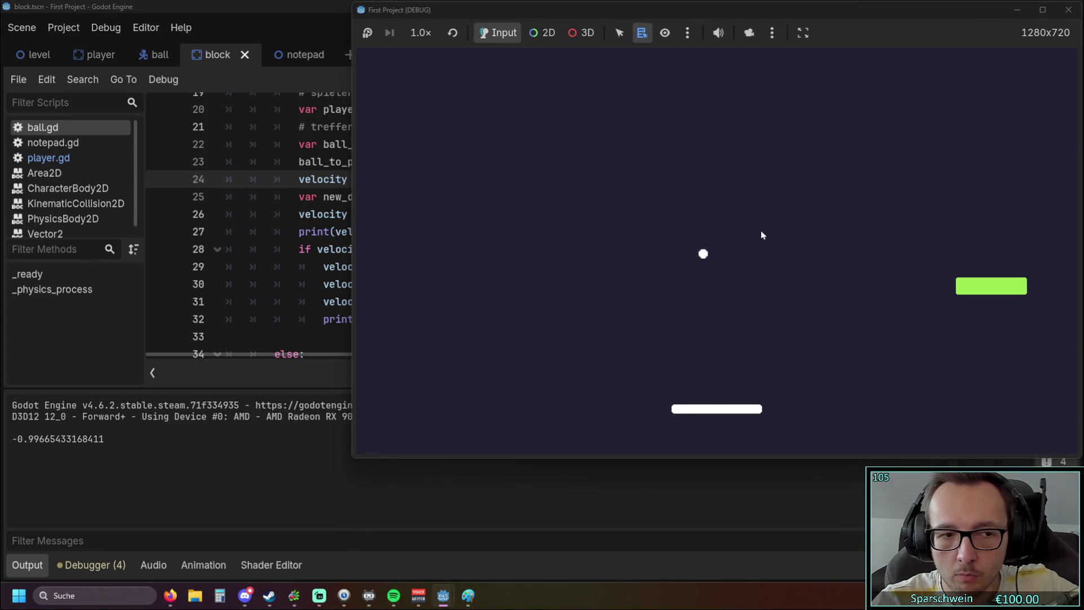
key("Left")
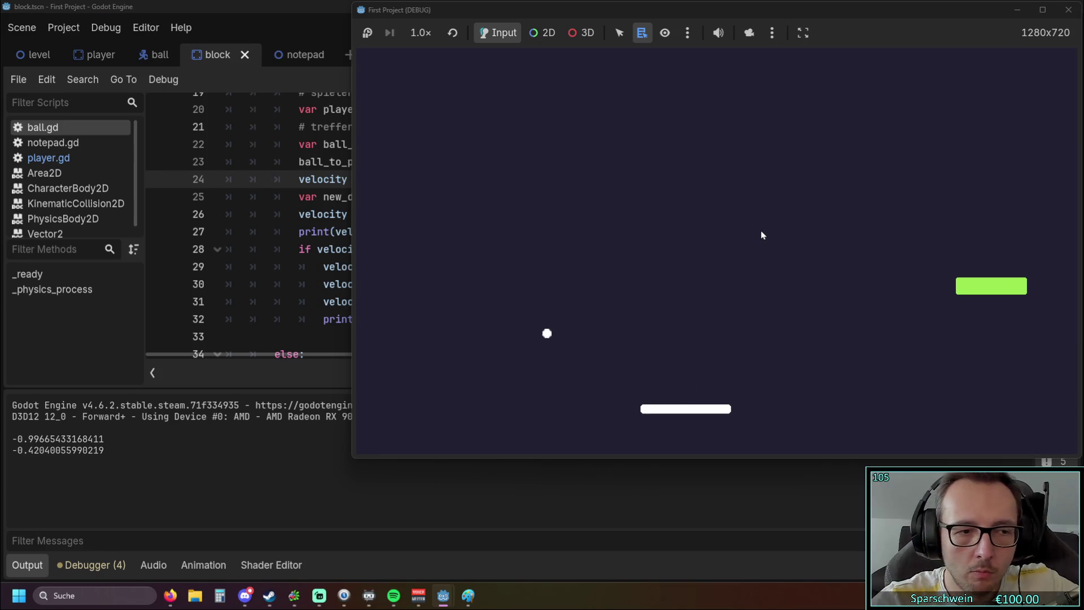
left_click(1068, 9)
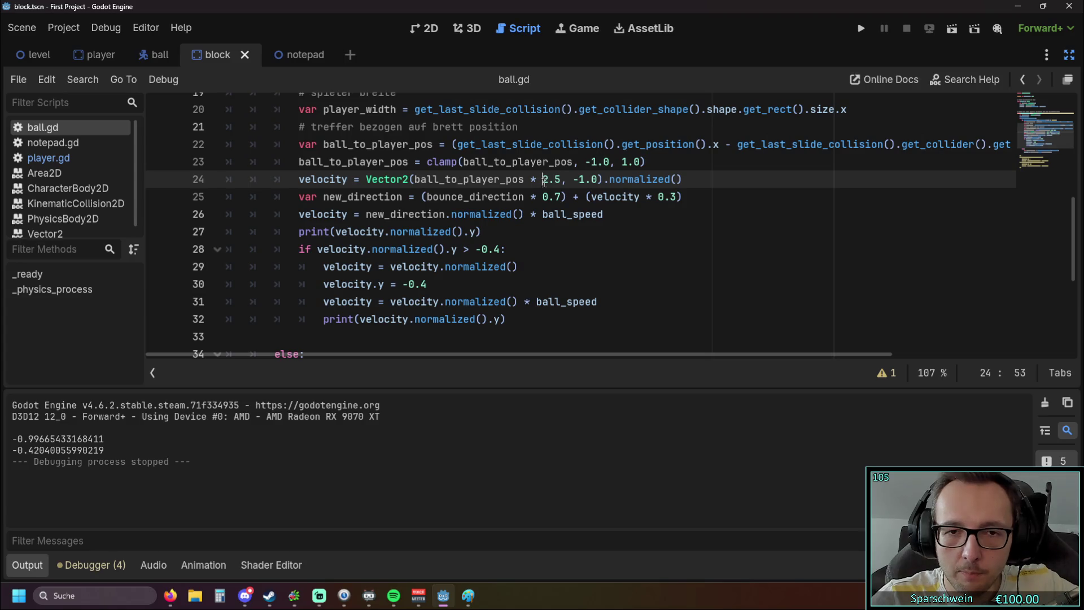
Change the multiplier to 1.5 and test the bounce again.
type("1.5")
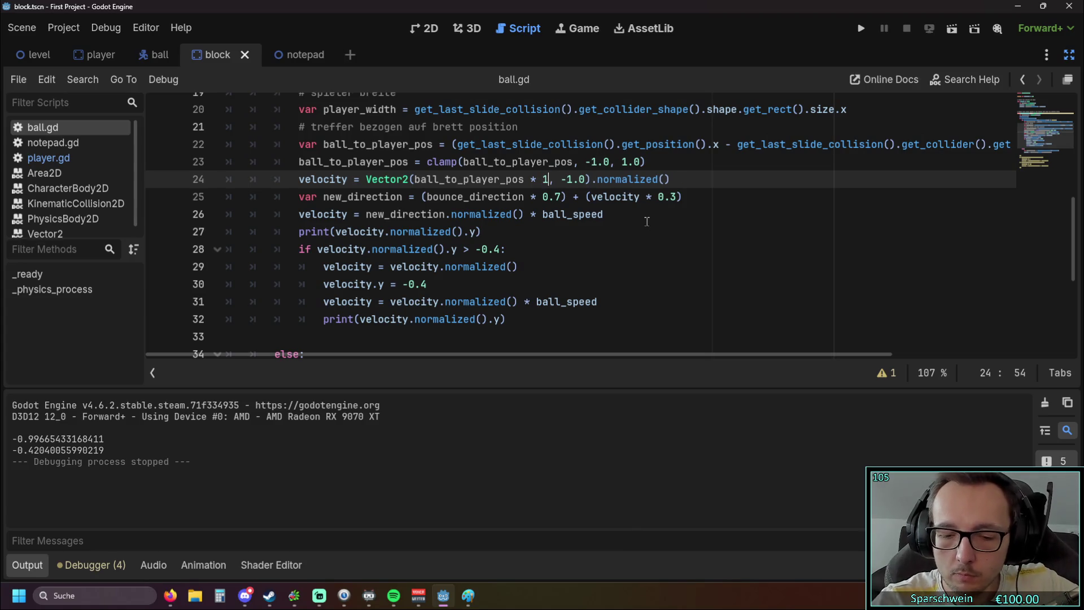
left_click(861, 29)
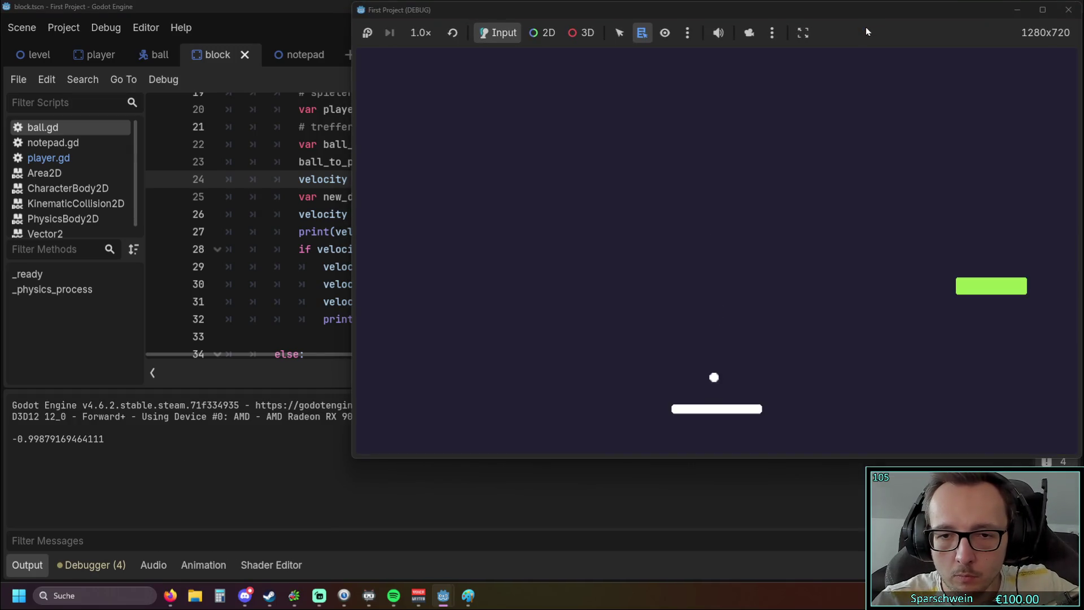
key("Left")
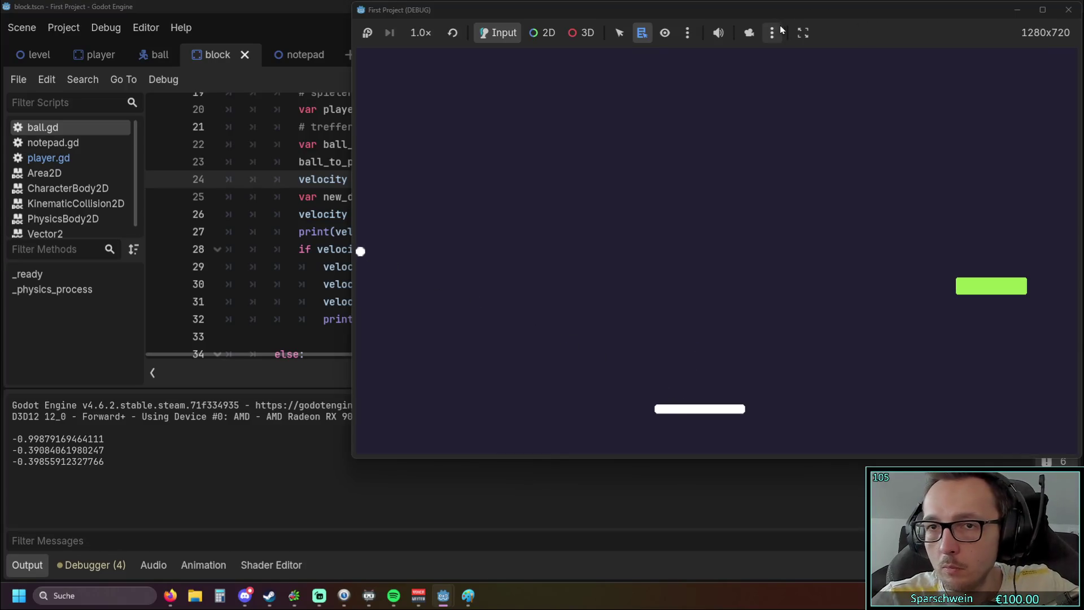
left_click(1067, 10)
Run the 1.5-multiplier game again, returning the ball several times before closing it.
scroll(658, 241, "up", 1)
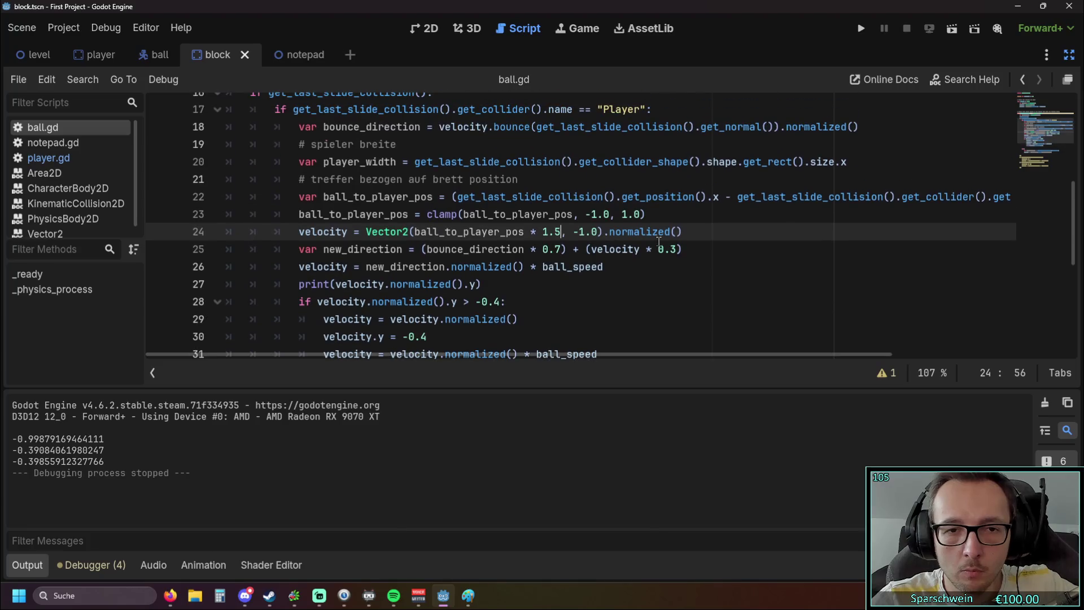
scroll(613, 263, "up", 1)
scroll(610, 263, "down", 1)
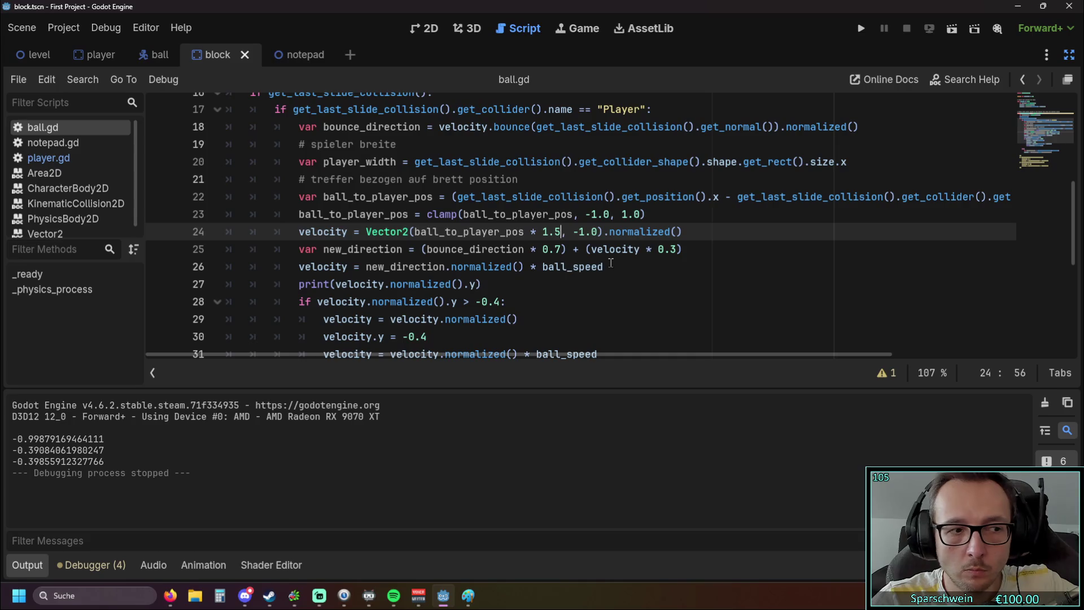
scroll(611, 263, "down", 1)
left_click(860, 28)
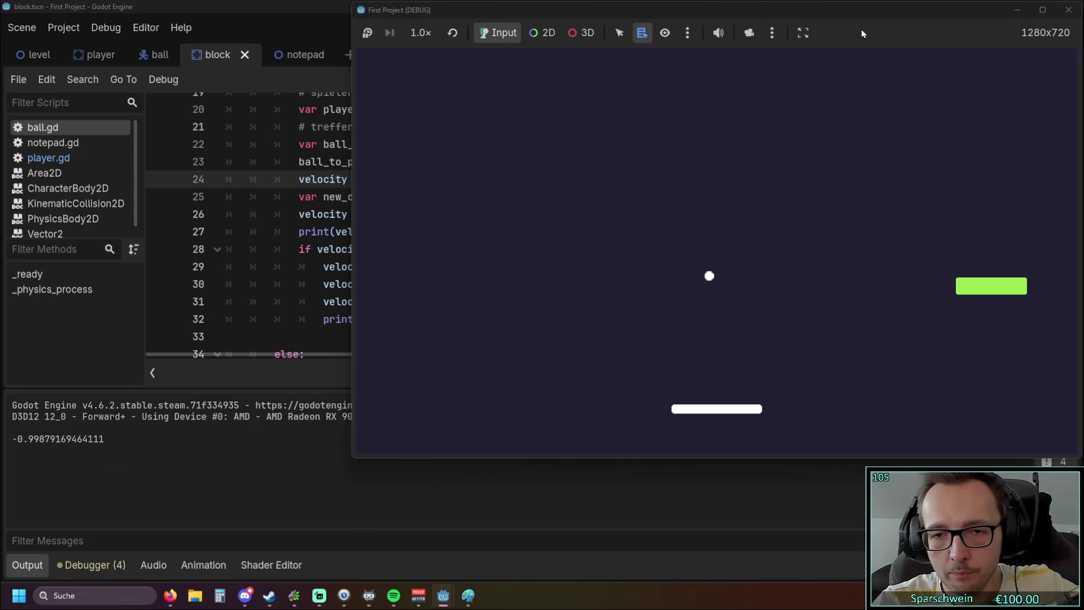
key("Left")
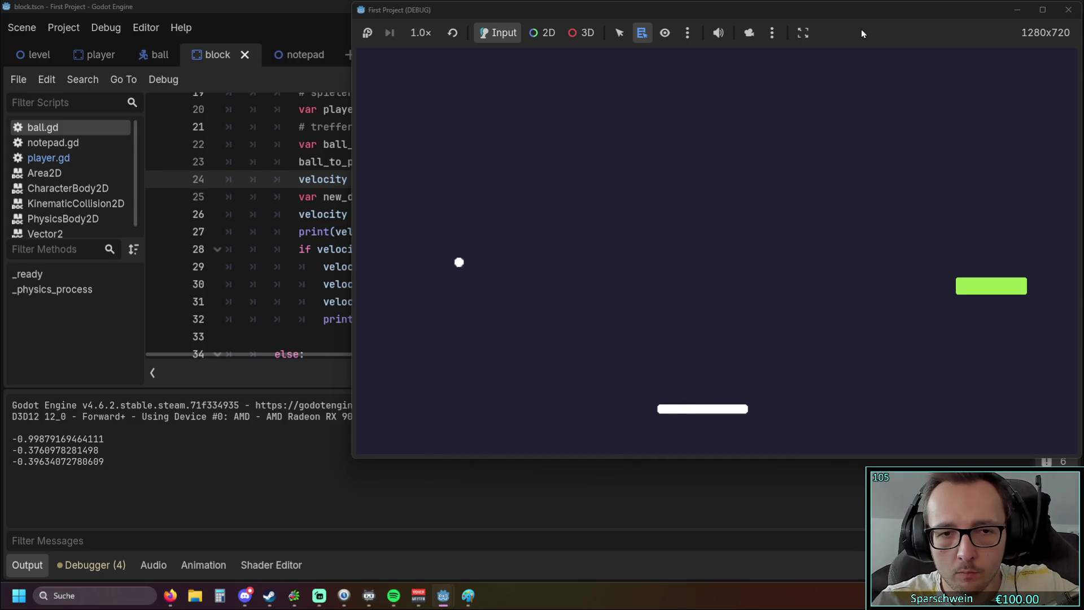
key("Right")
key("Right")
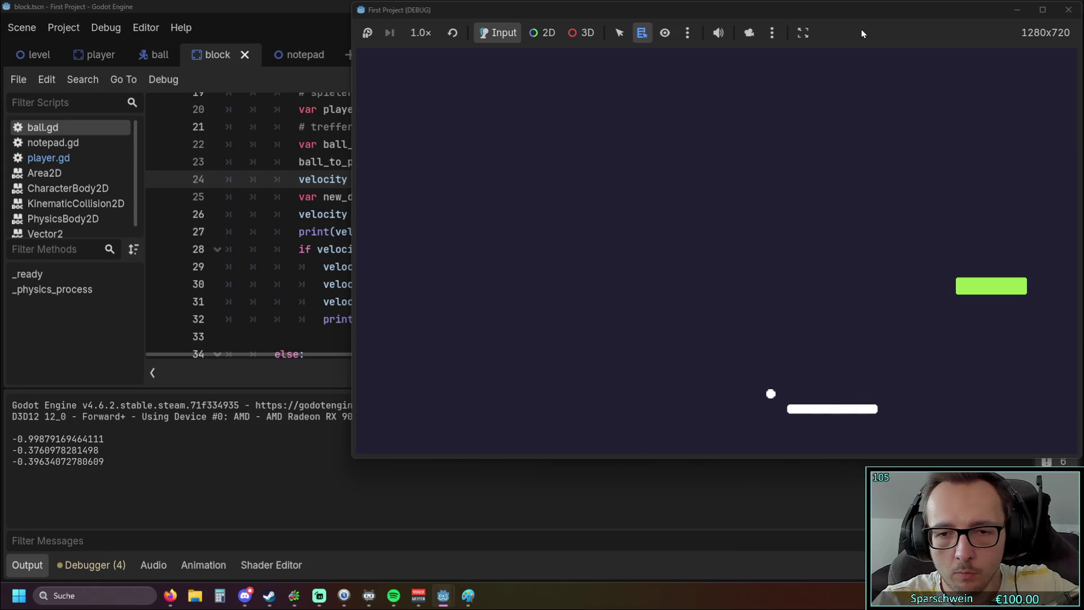
key("Right")
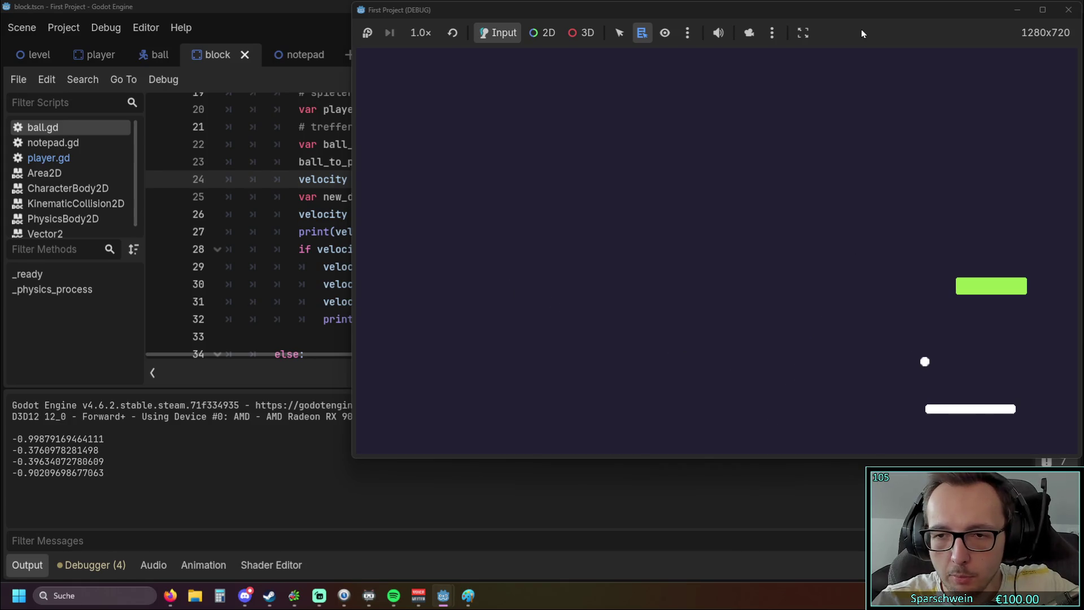
key("Left")
key("Left")
key("Left")
key("Left")
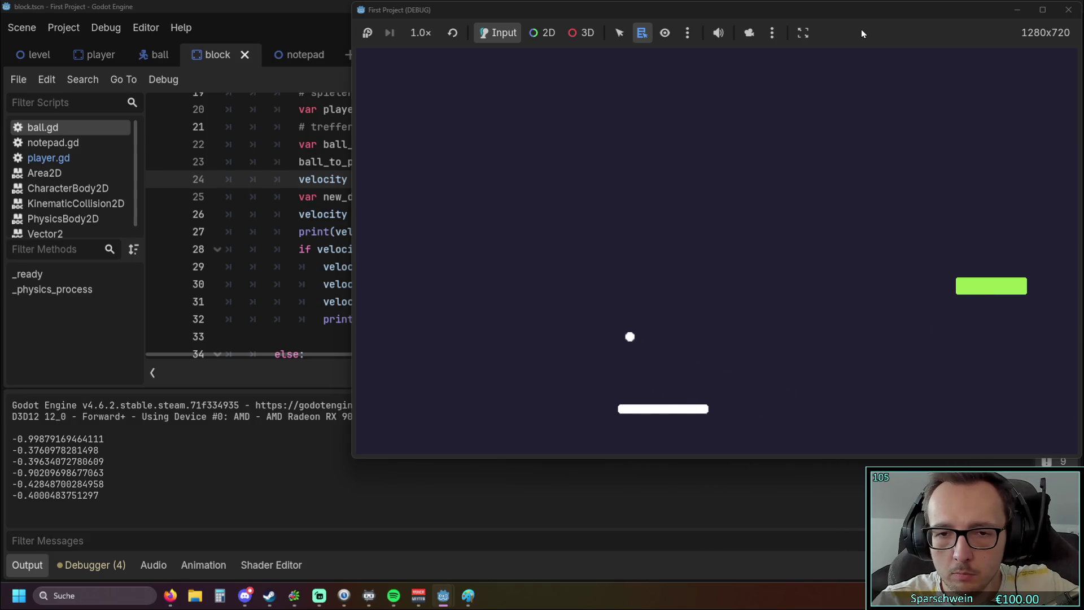
key("Right")
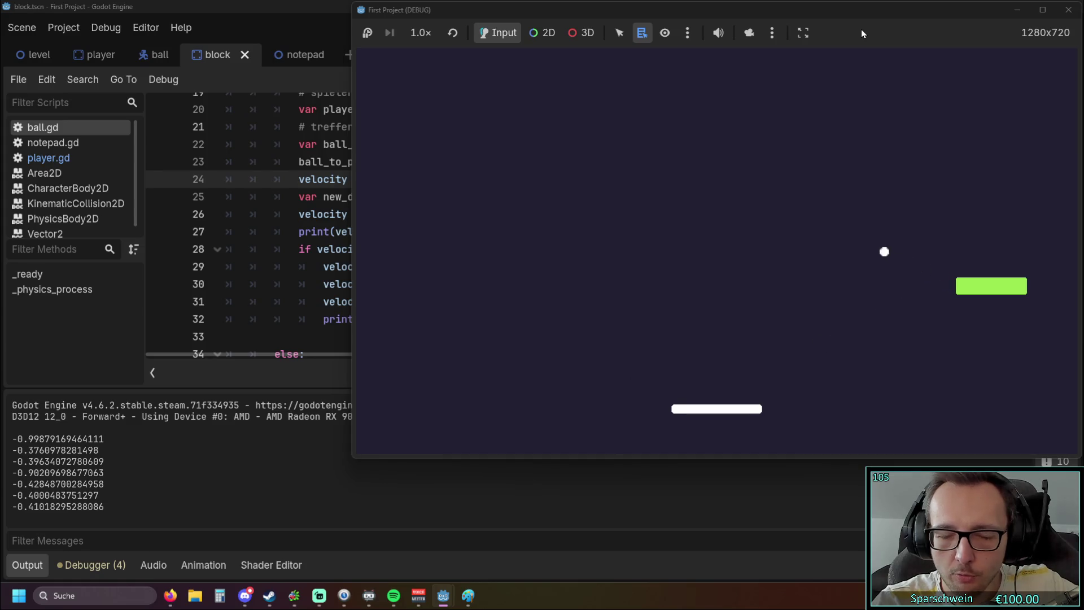
key("Left")
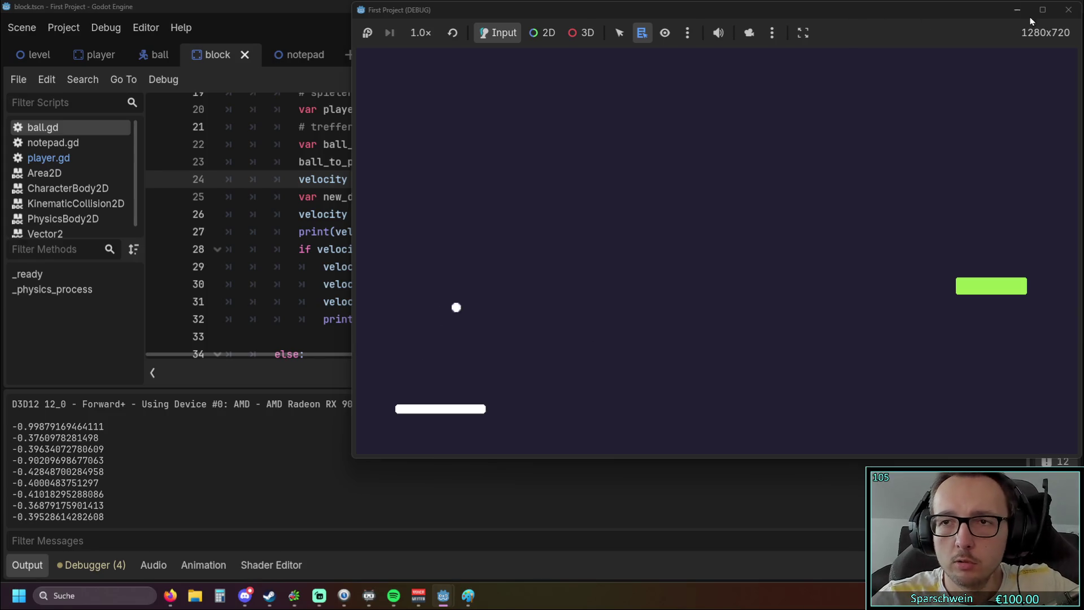
left_click(1068, 10)
Back in Paint, draw a red incoming line to the paddle's left end.
key("alt+Tab")
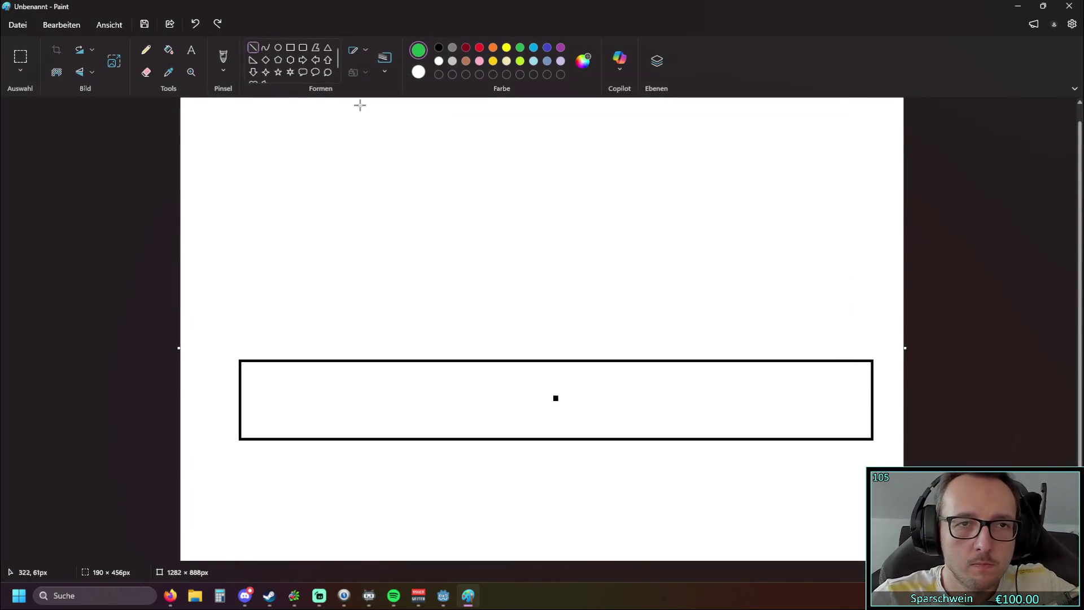
left_click(479, 48)
mouse_move(186, 265)
left_mouse_down()
mouse_move(291, 356)
mouse_move(378, 115)
left_mouse_up()
left_click(382, 193)
Add incoming and blue-violet bounce lines at the paddle's right and middle.
left_click(547, 48)
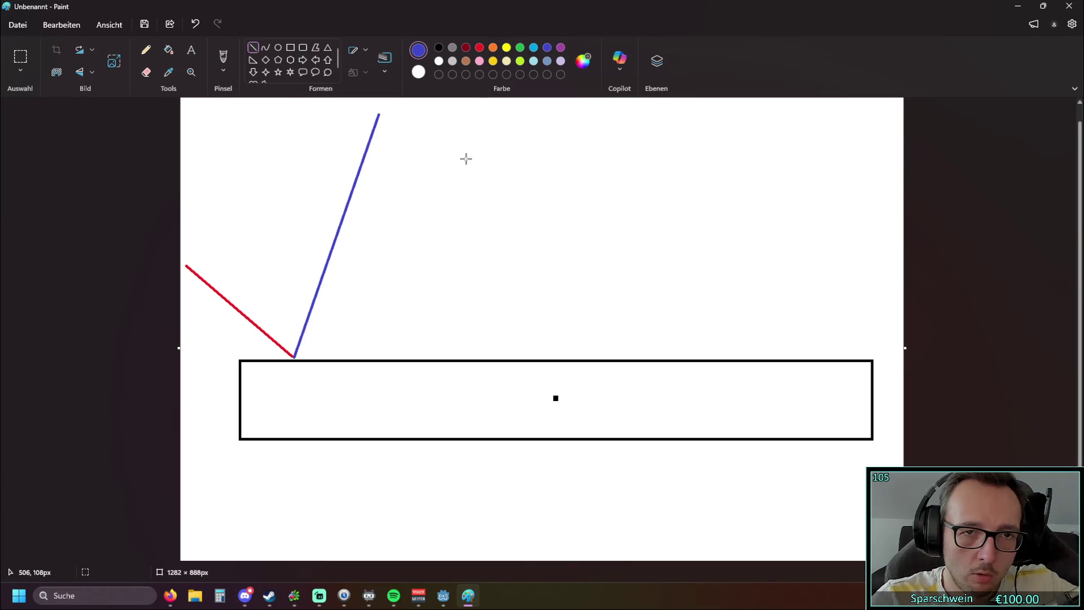
mouse_move(628, 267)
left_mouse_down()
mouse_move(752, 346)
mouse_move(738, 356)
mouse_move(729, 354)
mouse_move(922, 294)
left_mouse_up()
left_click(547, 48)
left_click_drag(907, 299, 907, 298)
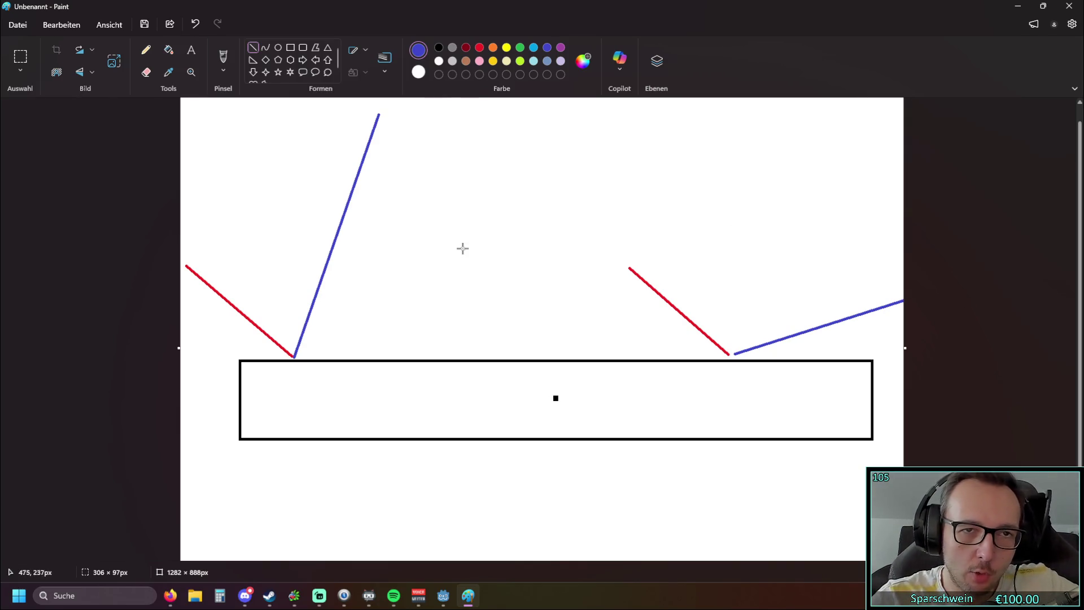
mouse_move(415, 263)
left_mouse_down()
mouse_move(549, 359)
mouse_move(670, 197)
left_mouse_up()
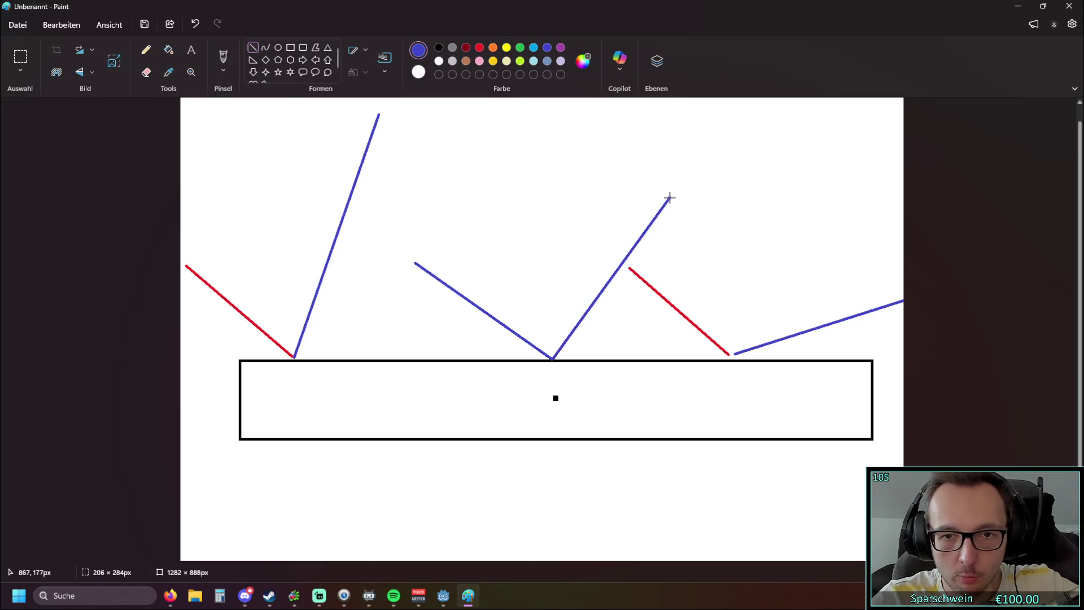
left_click(622, 501)
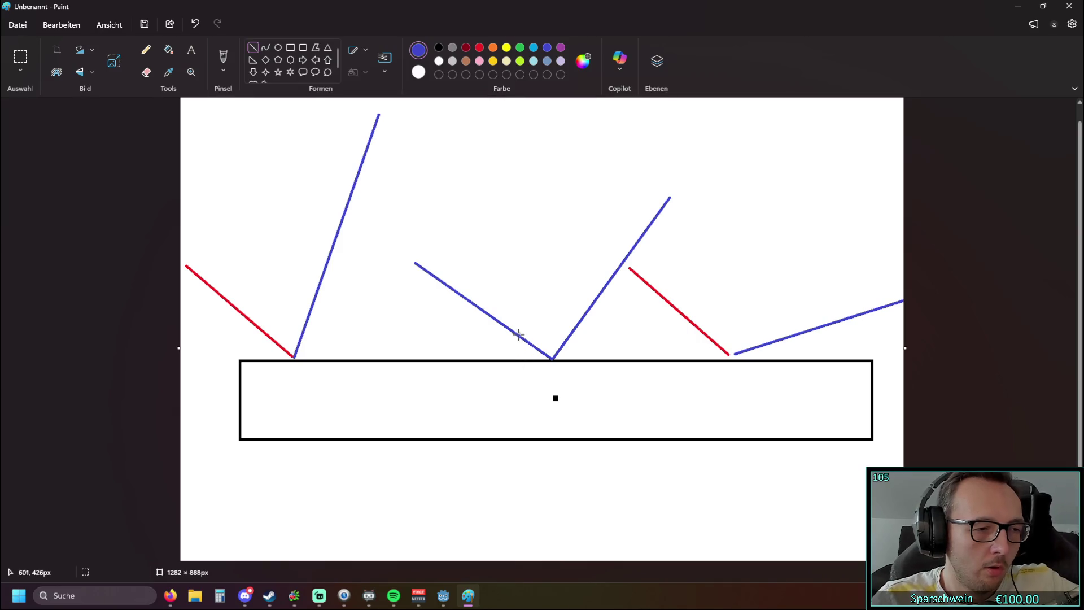
left_click(1065, 6)
Keep the drawing open, undo then redo its lines, and minimize Paint.
left_click(612, 317)
key("ctrl+z")
key("ctrl+z")
key("ctrl+z")
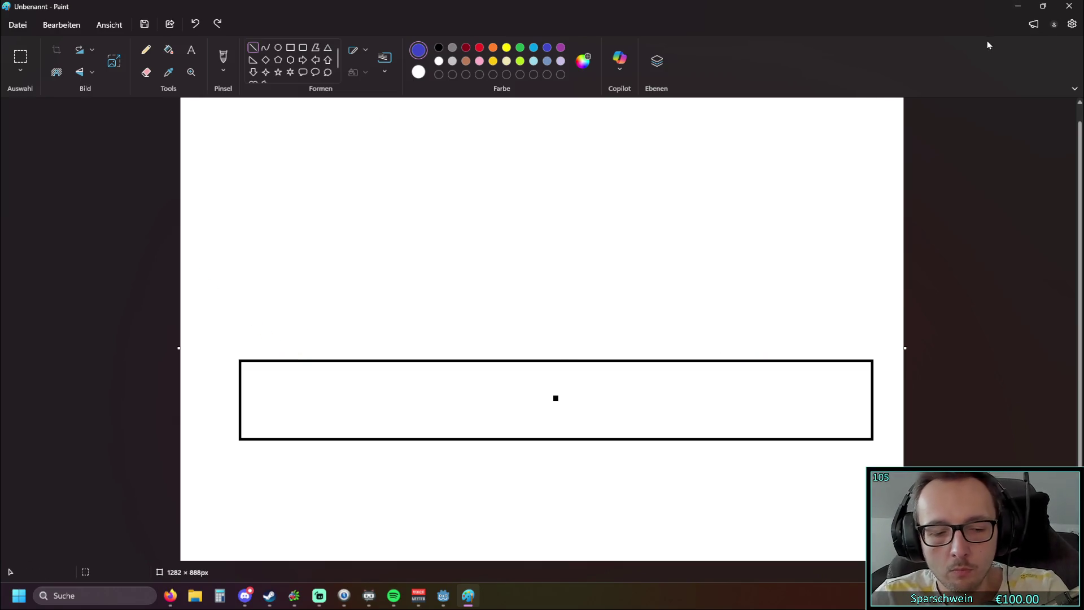
key("ctrl+y")
key("ctrl+y")
key("ctrl+y")
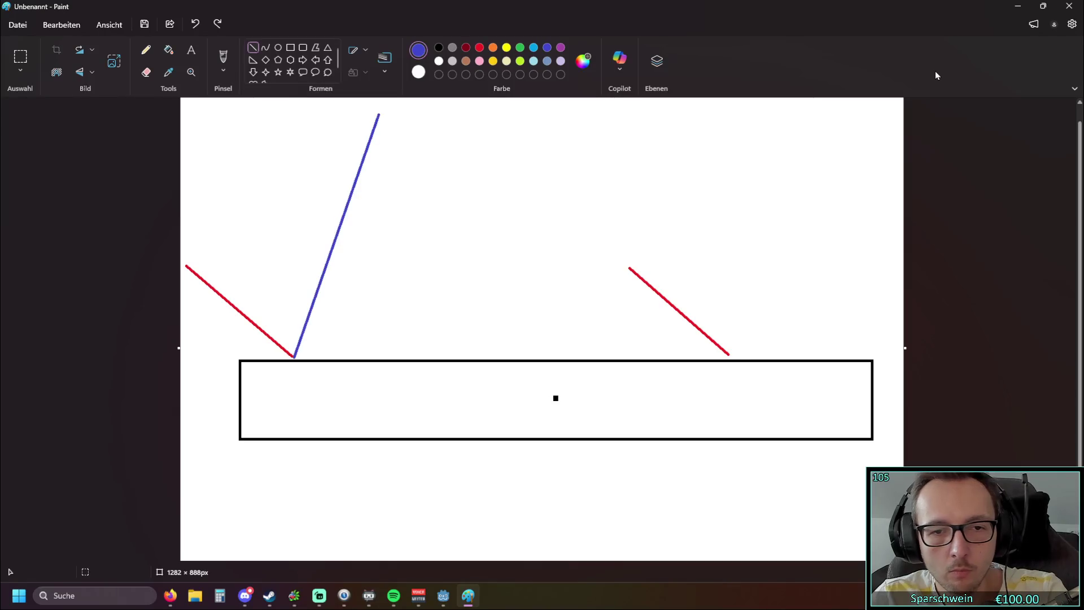
left_click(1018, 8)
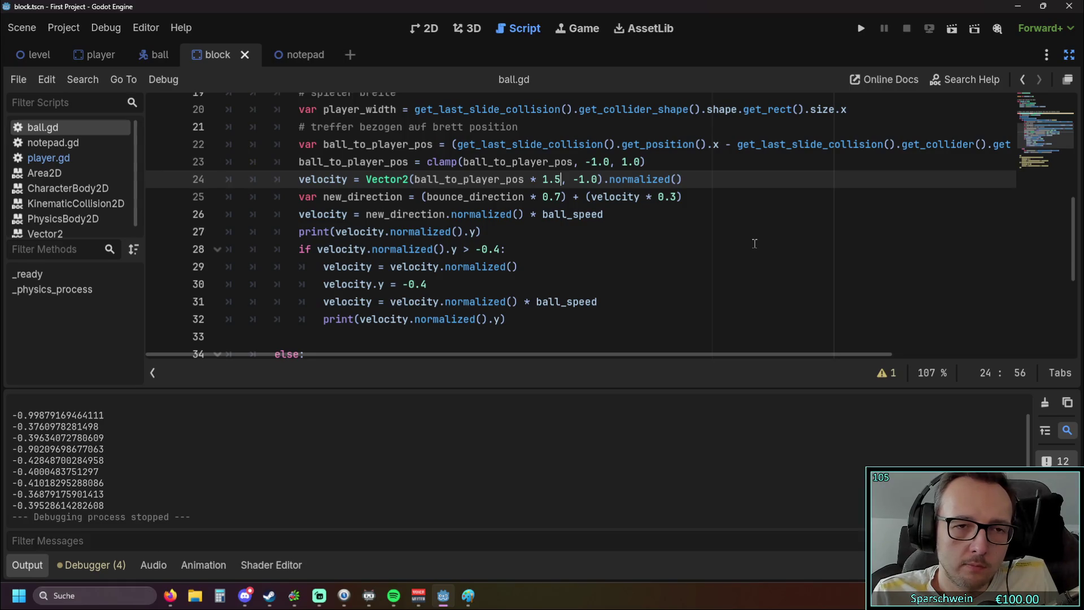
scroll(608, 238, "up", 1)
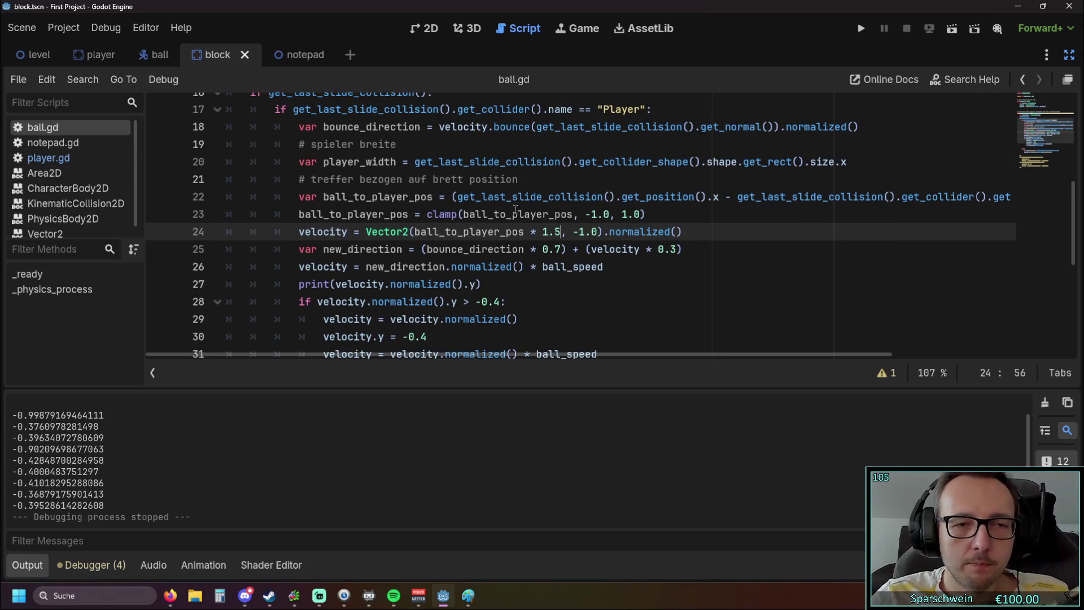
scroll(608, 237, "down", 1)
double_click(353, 161)
triple_click(451, 179)
left_click(720, 218)
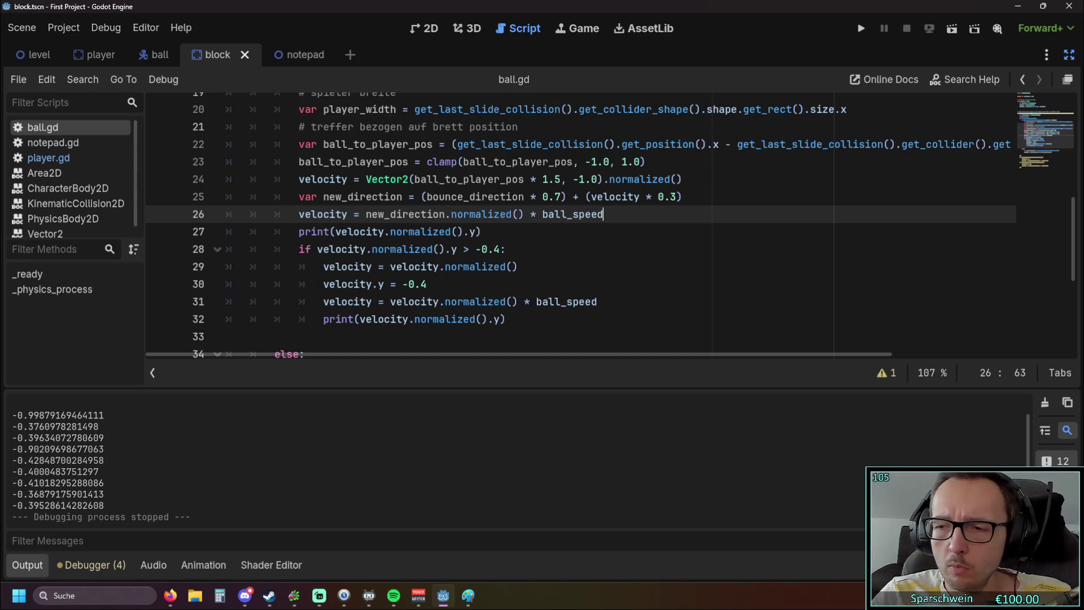
left_click(468, 596)
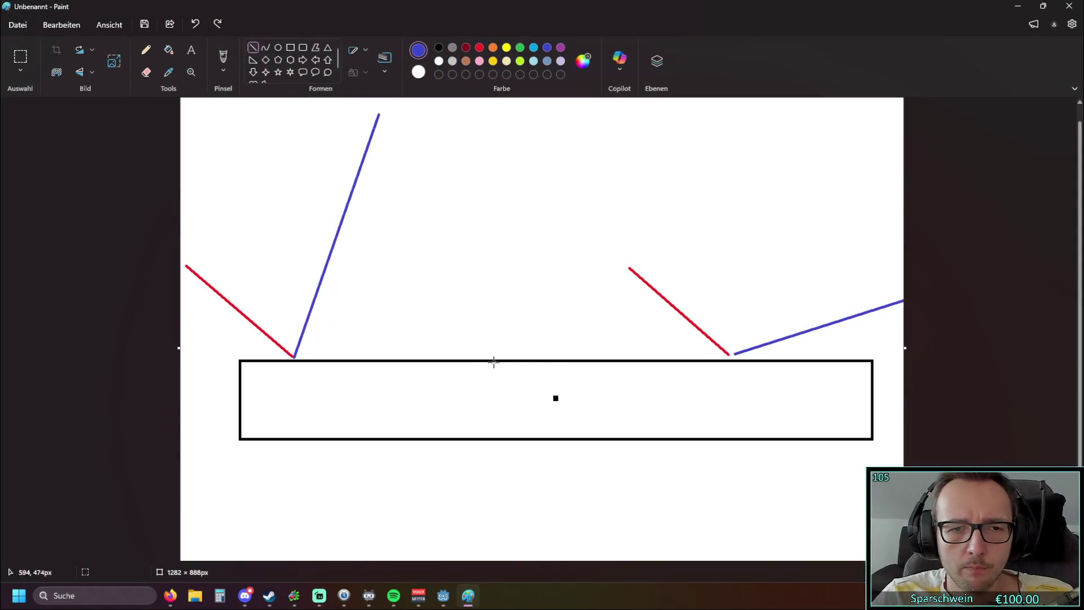
Undo the extra lines and draw a steep blue bounce line from the left contact point.
double_click(196, 24)
left_click(196, 23)
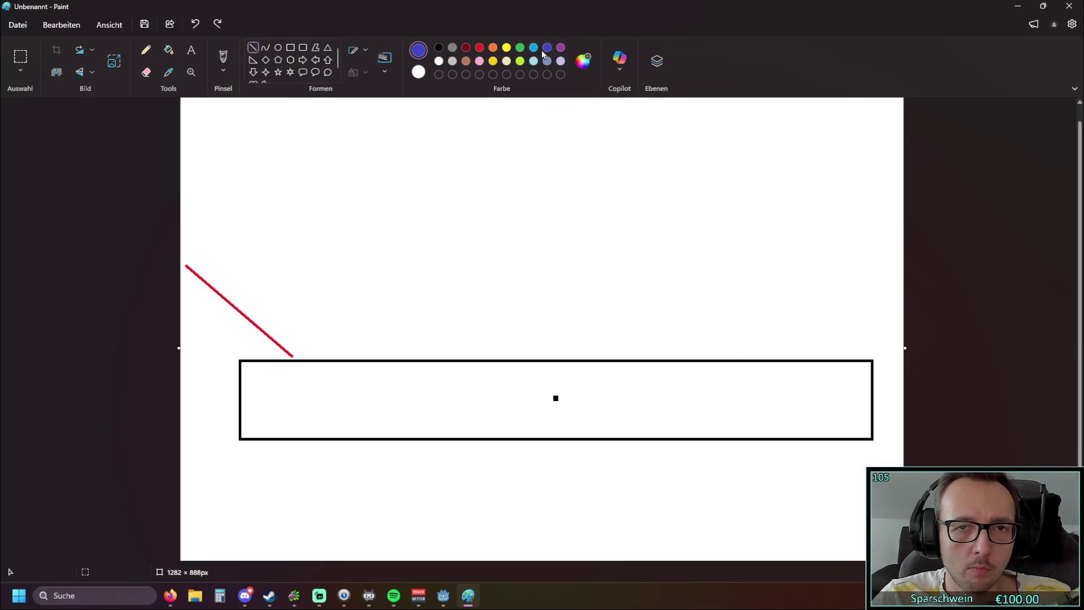
mouse_move(293, 357)
left_mouse_down()
mouse_move(399, 109)
mouse_move(323, 103)
mouse_move(363, 100)
mouse_move(349, 105)
left_mouse_up()
left_click(514, 155)
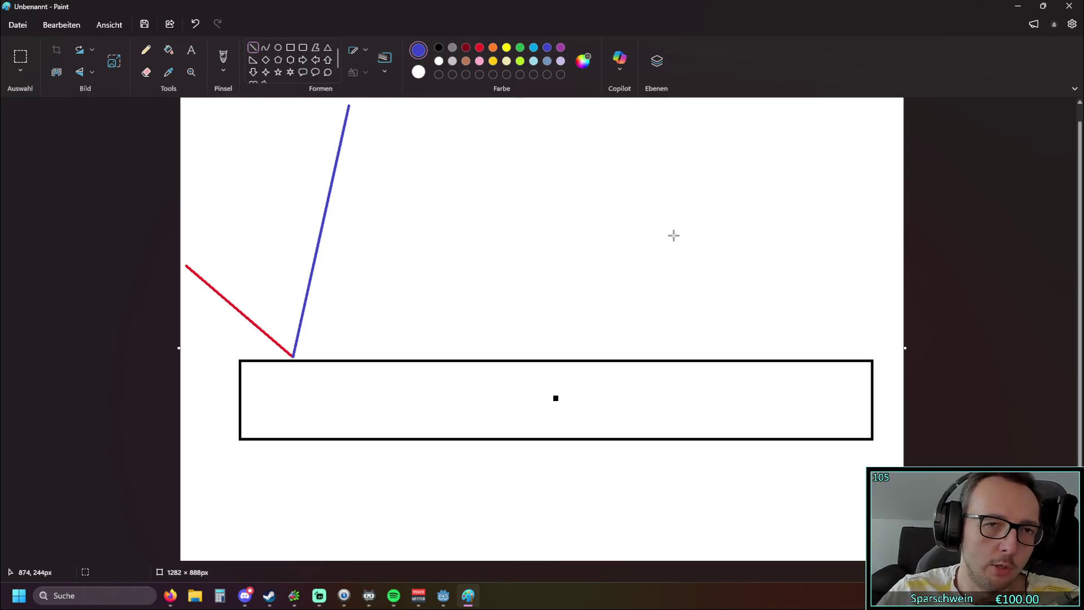
Try a green bounce line out to the right, then undo it.
left_click(520, 47)
left_click_drag(294, 357, 782, 257)
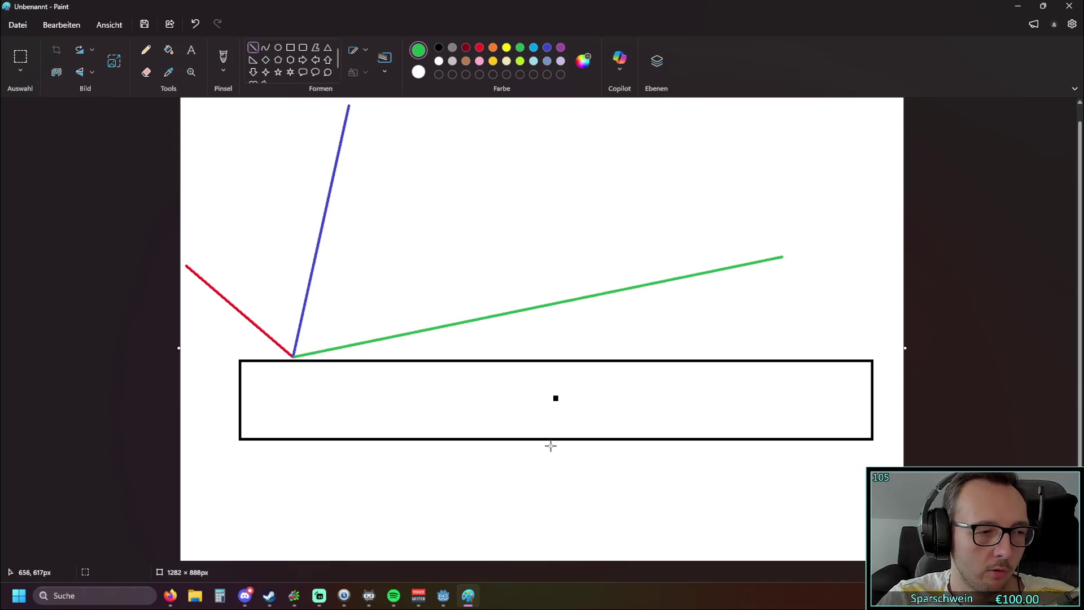
left_click(194, 24)
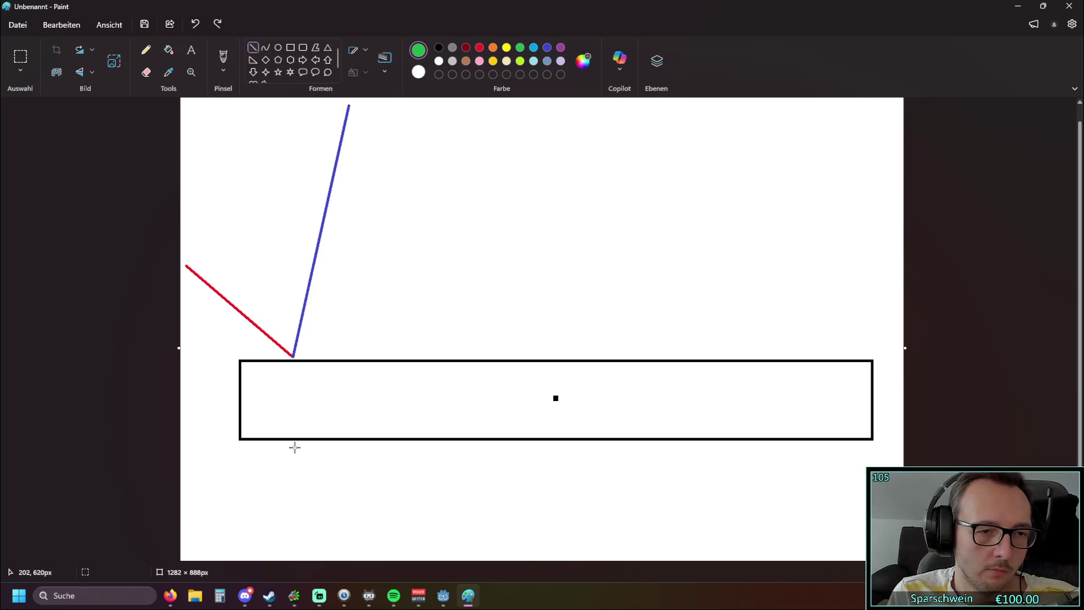
Swap the steep blue line for a blue line angled up-right from the contact point.
left_click(194, 24)
left_click(547, 48)
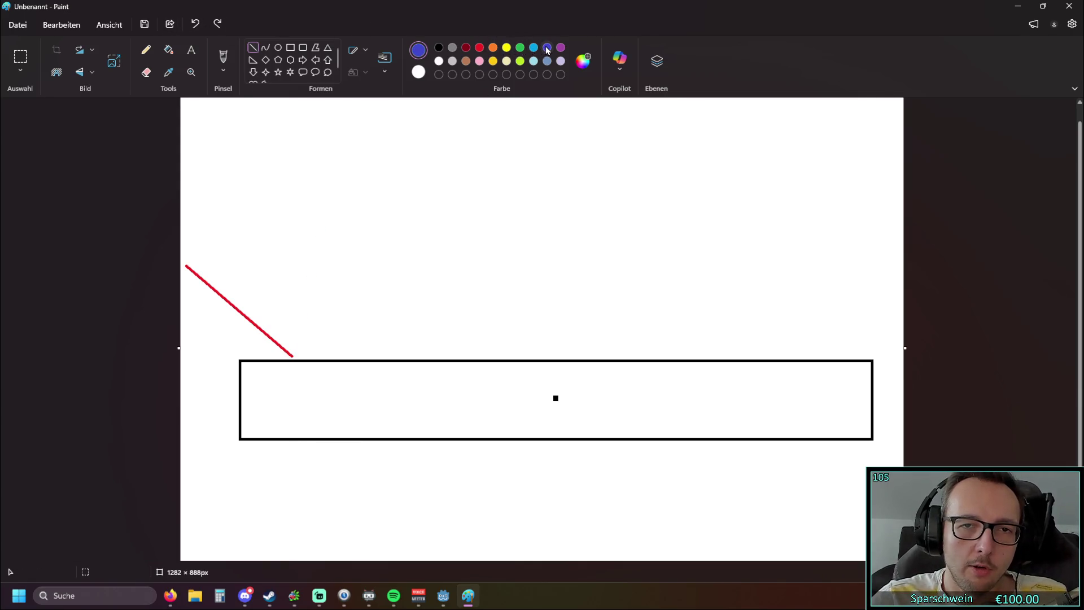
left_click_drag(293, 356, 515, 107)
left_click(459, 404)
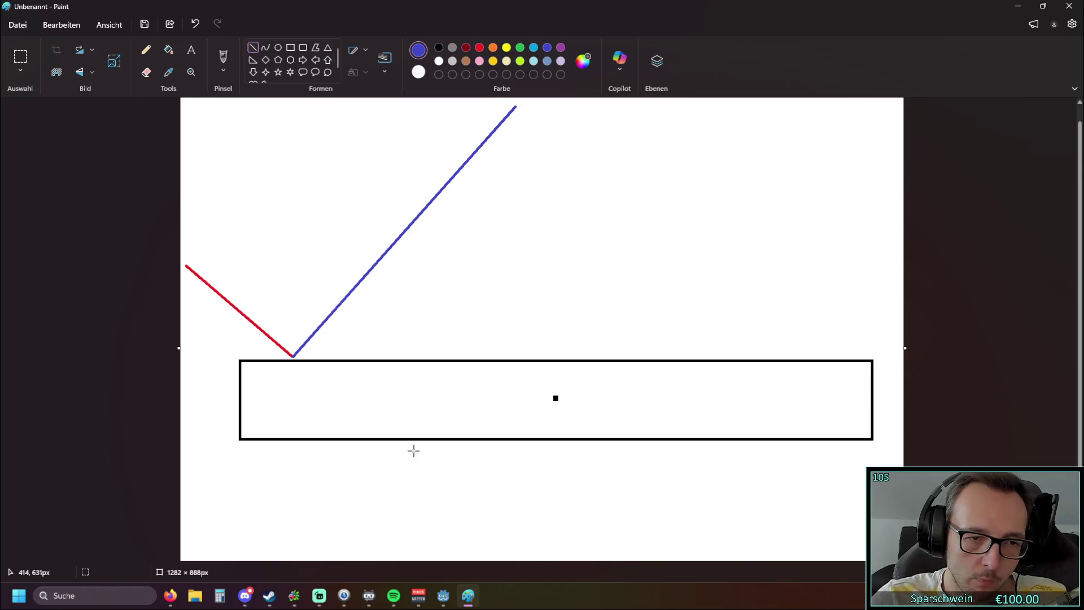
Replace it with a vertical line rising from the contact point, coloured green.
left_click(520, 47)
mouse_move(292, 356)
left_mouse_down()
mouse_move(353, 206)
mouse_move(375, 104)
mouse_move(341, 100)
left_mouse_up()
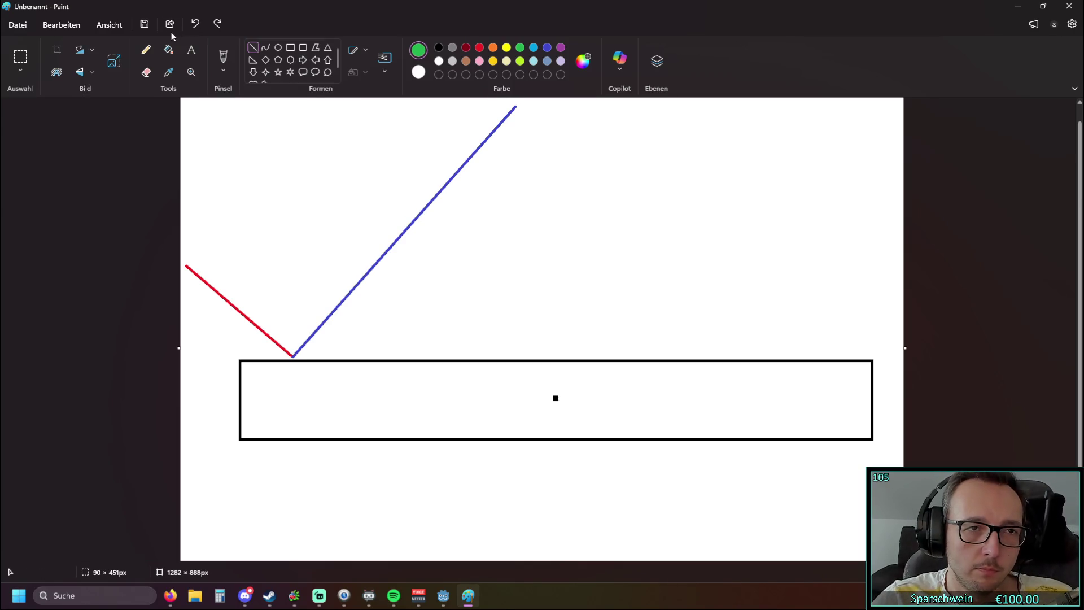
left_click(195, 24)
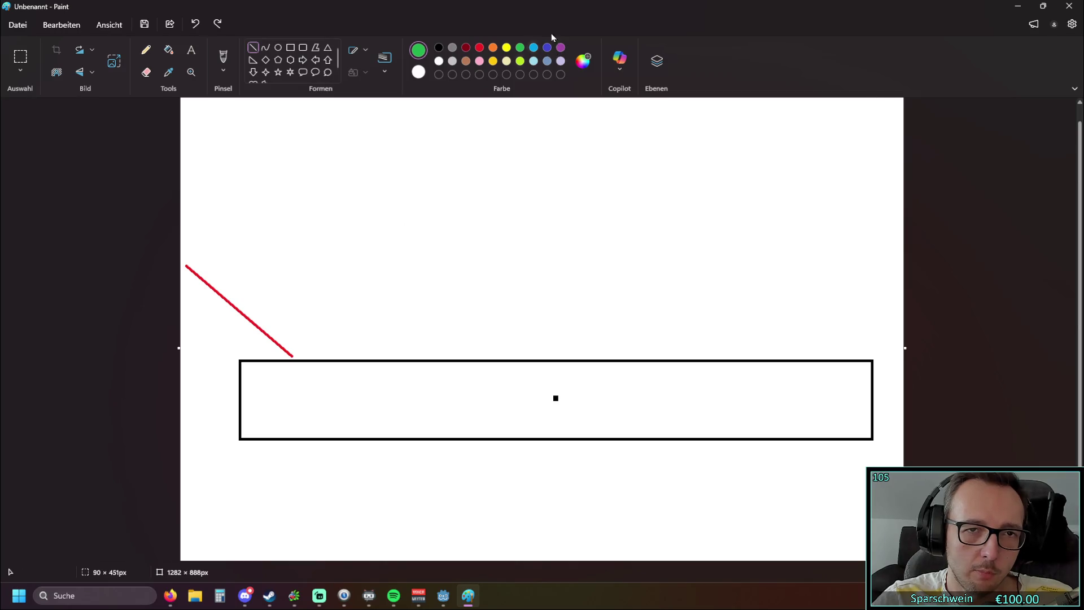
left_click(547, 48)
mouse_move(294, 357)
left_mouse_down()
mouse_move(305, 113)
mouse_move(293, 94)
left_mouse_up()
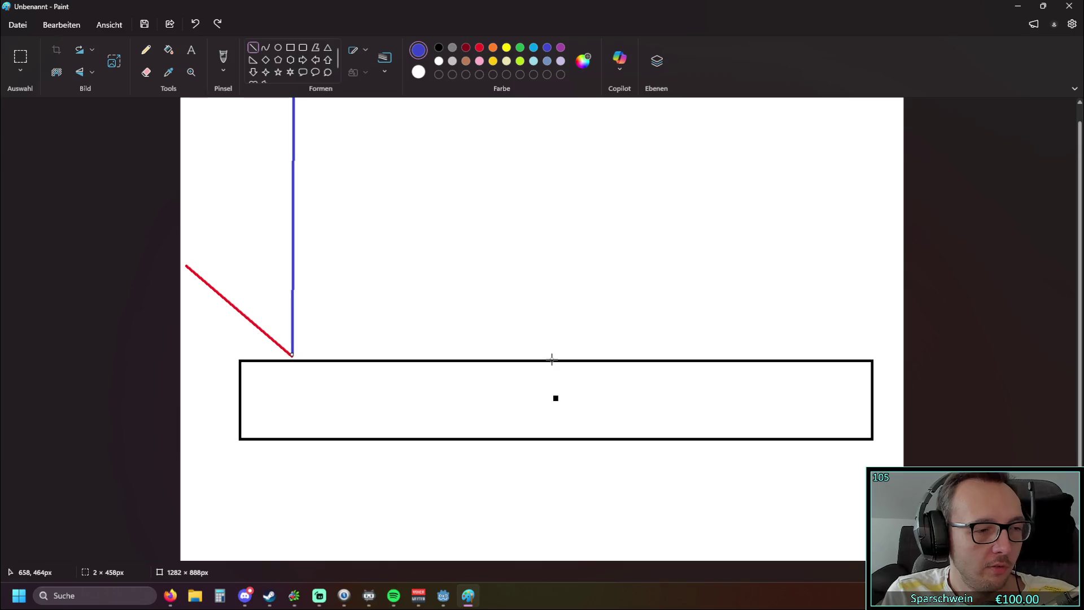
left_click(520, 60)
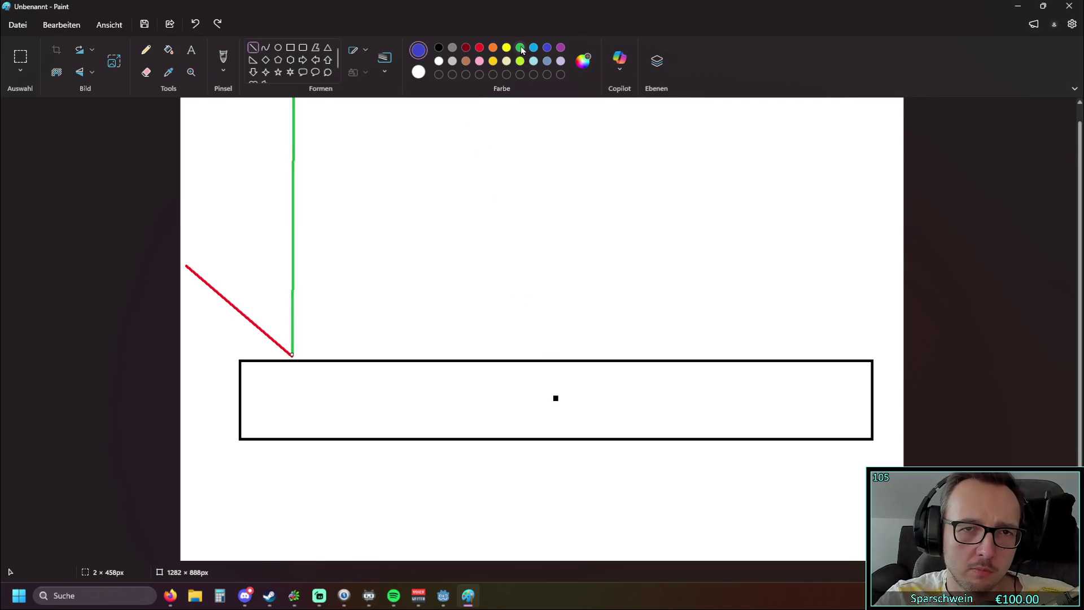
left_click(253, 50)
left_click(521, 48)
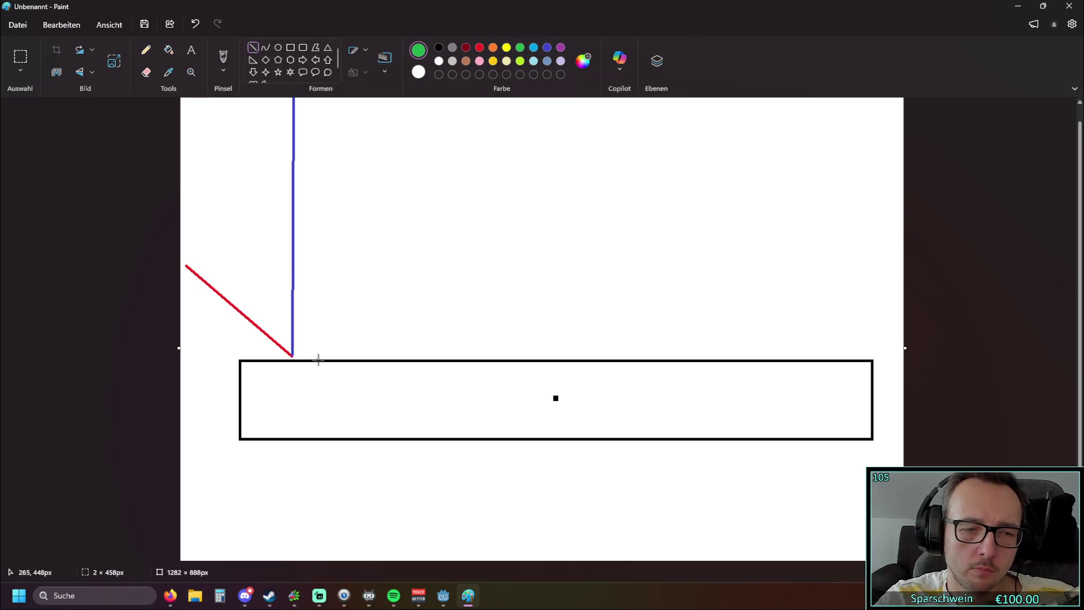
mouse_move(293, 356)
left_mouse_down()
mouse_move(402, 222)
mouse_move(516, 140)
left_mouse_up()
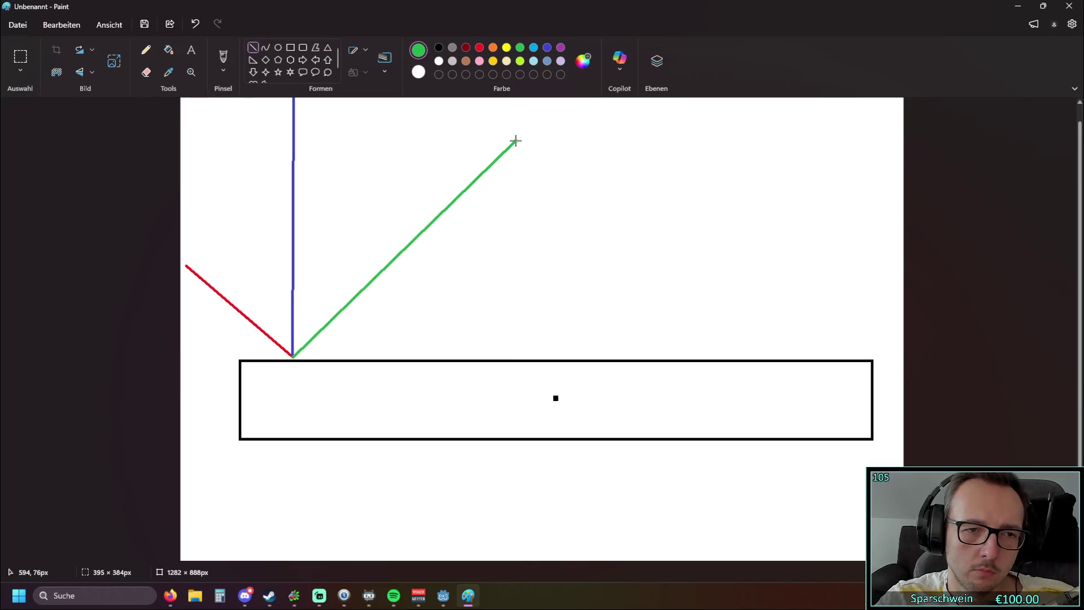
left_click(394, 481)
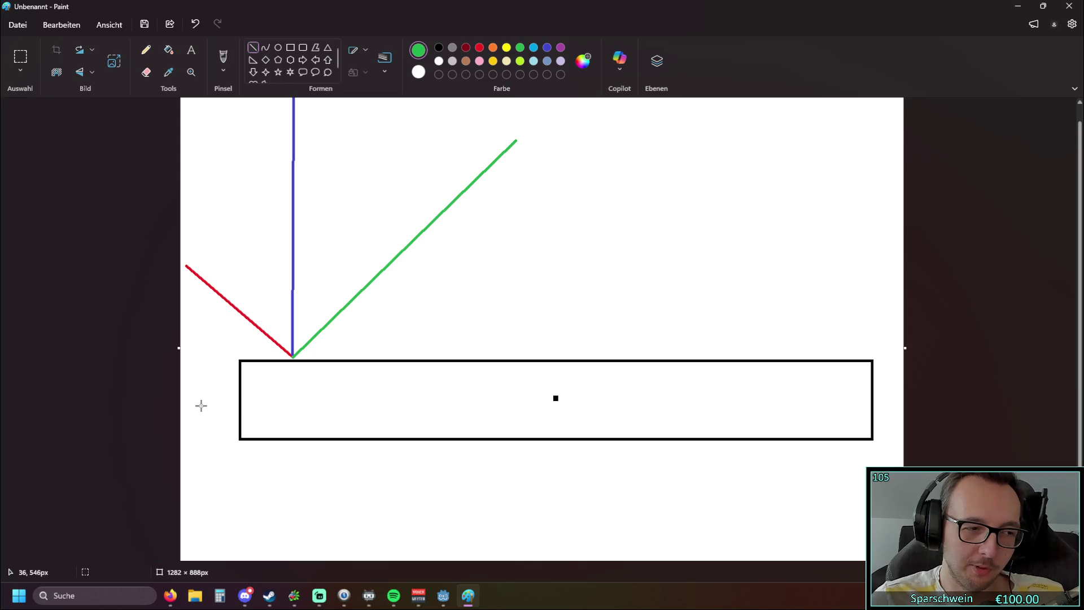
Try orange, brown, lime green and lavender swatches, finally choosing light yellow (Hellgelb).
left_click(497, 49)
left_click(466, 63)
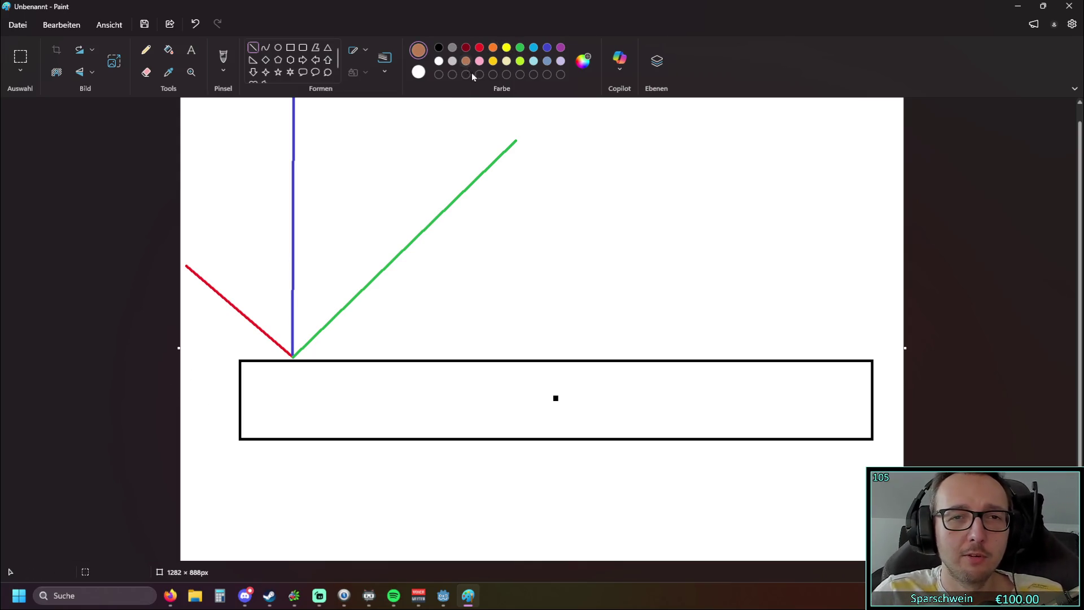
left_click(520, 62)
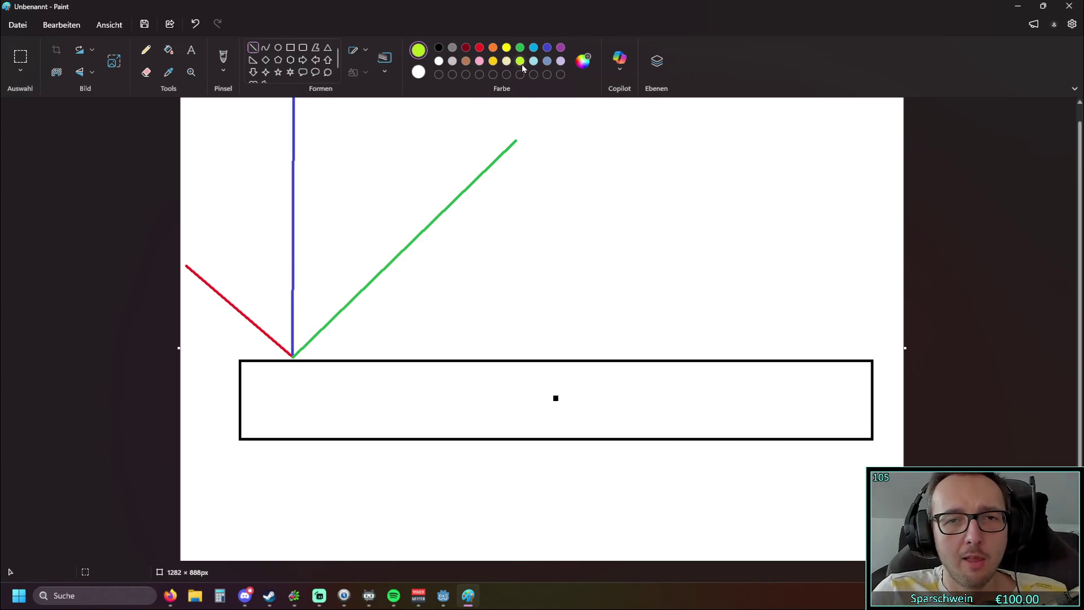
left_click(560, 61)
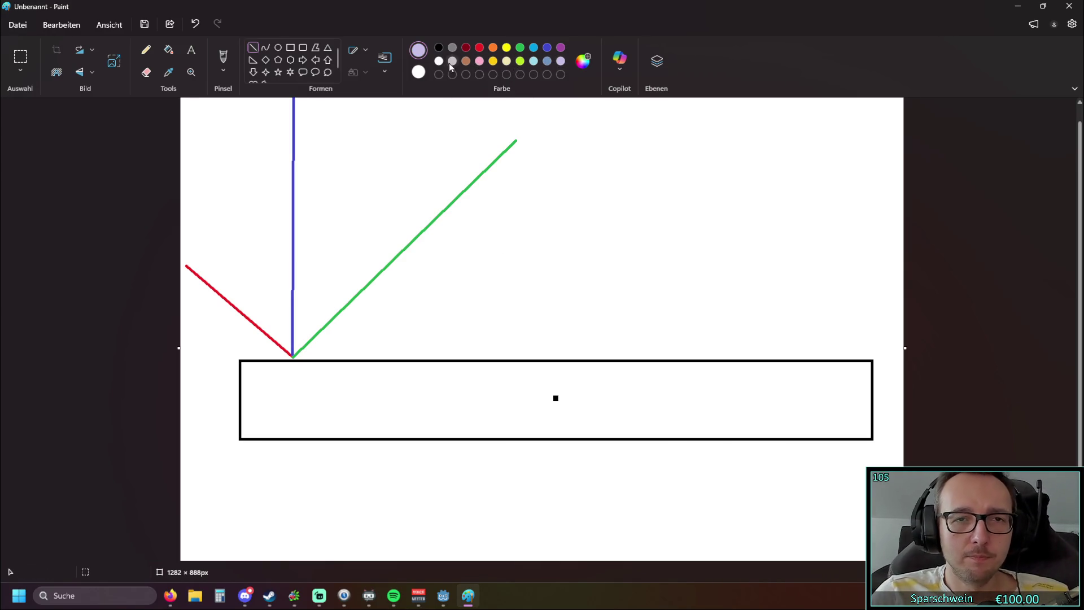
left_click(467, 48)
left_click(493, 48)
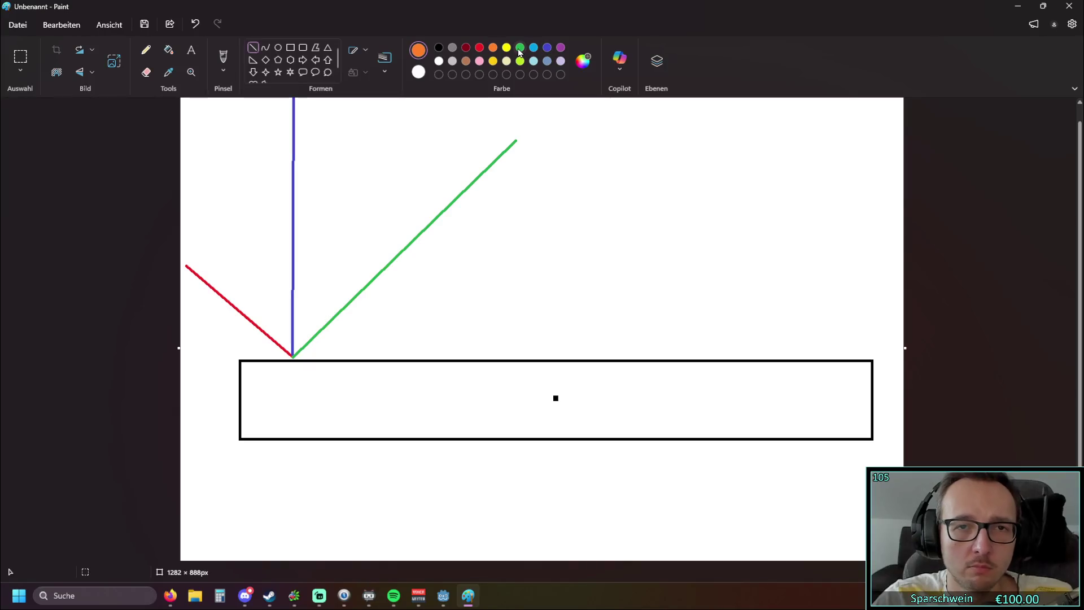
left_click(506, 61)
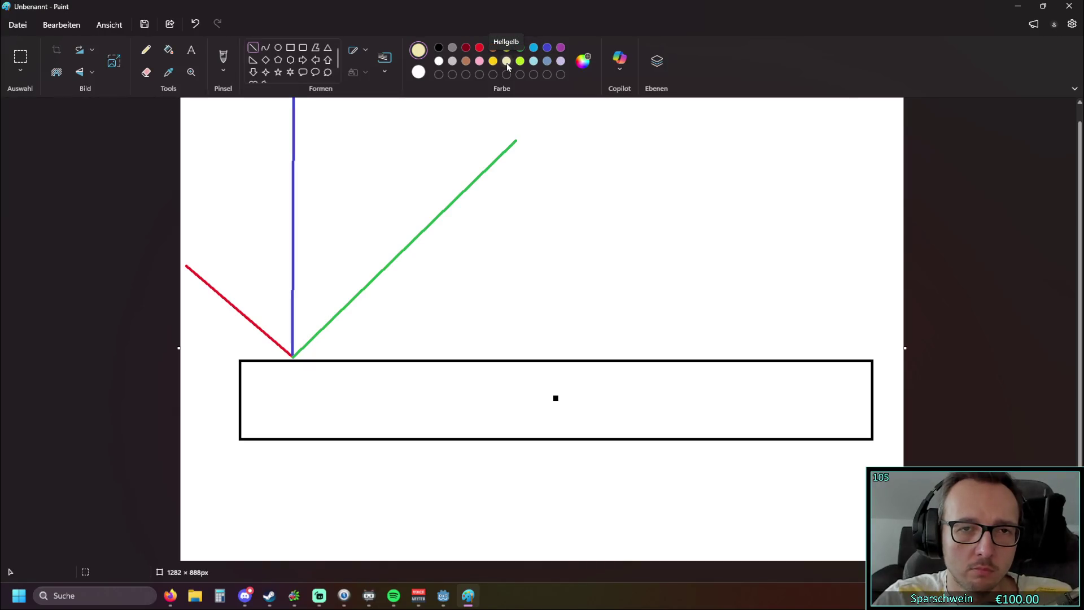
Draw two trial pink lines from the contact point, undo both, and choose purple.
left_click(479, 61)
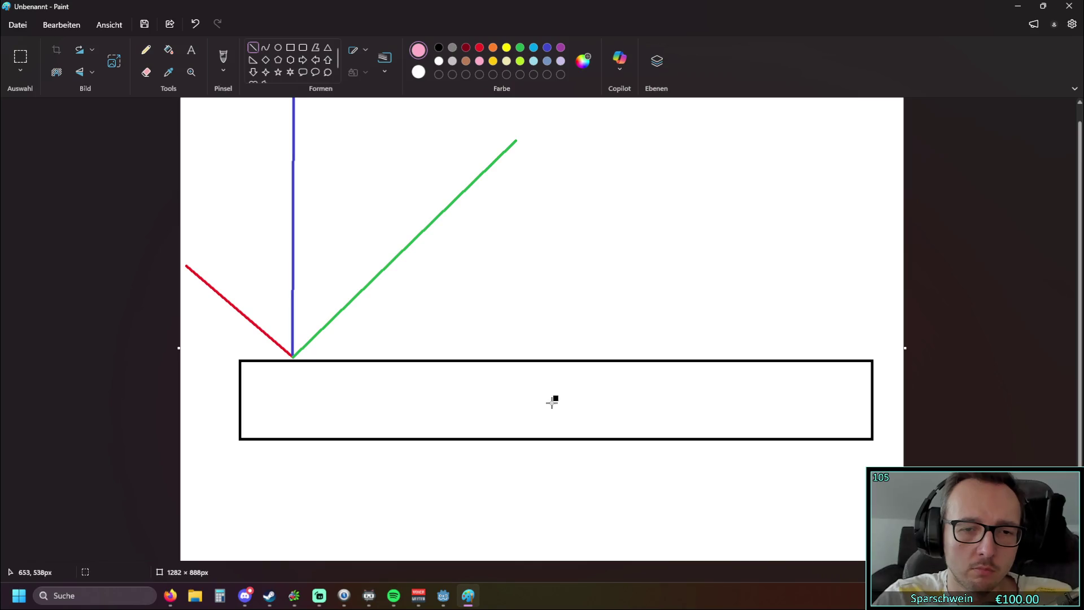
left_click_drag(554, 398, 293, 359)
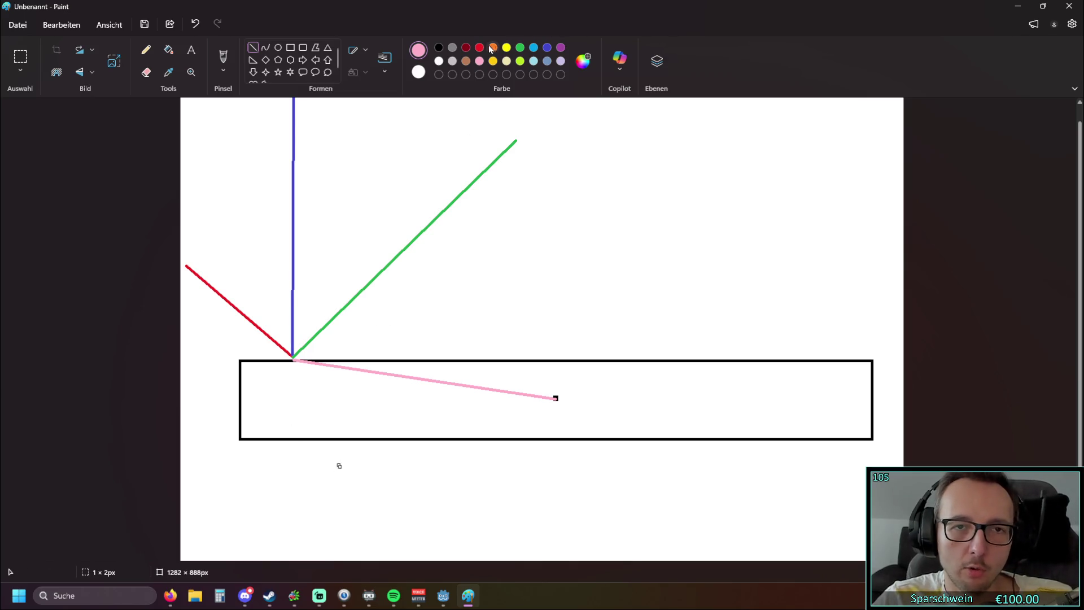
left_click_drag(293, 357, 356, 114)
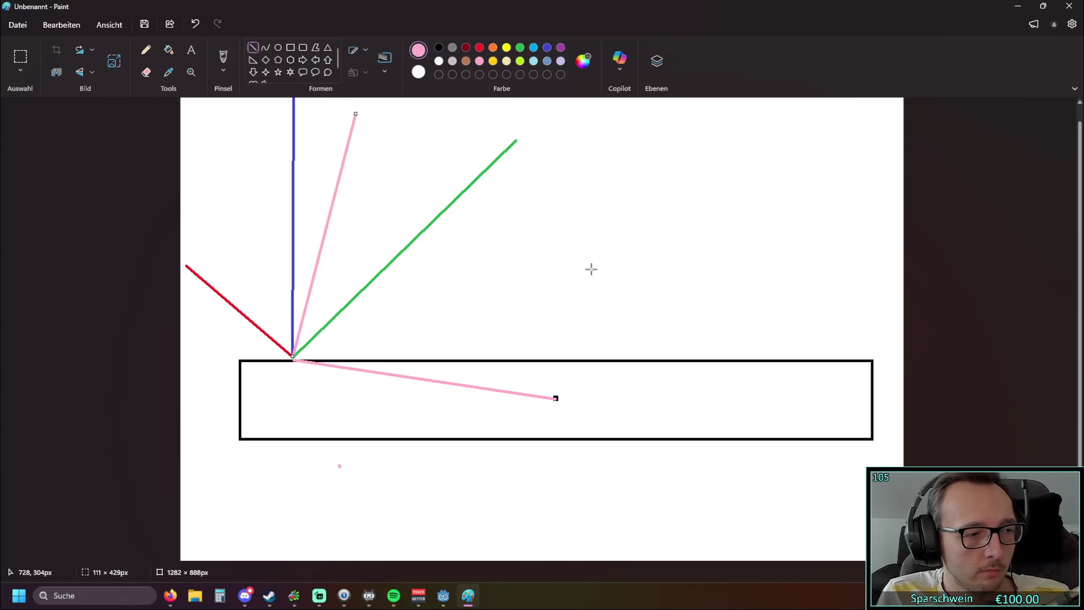
left_click(195, 26)
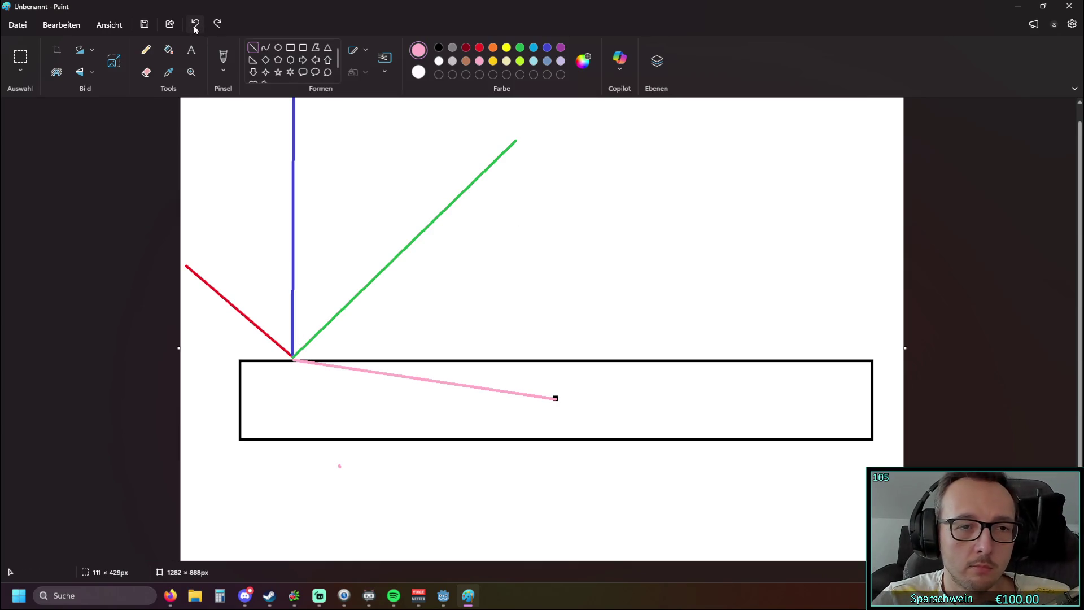
left_click(195, 27)
left_click(560, 48)
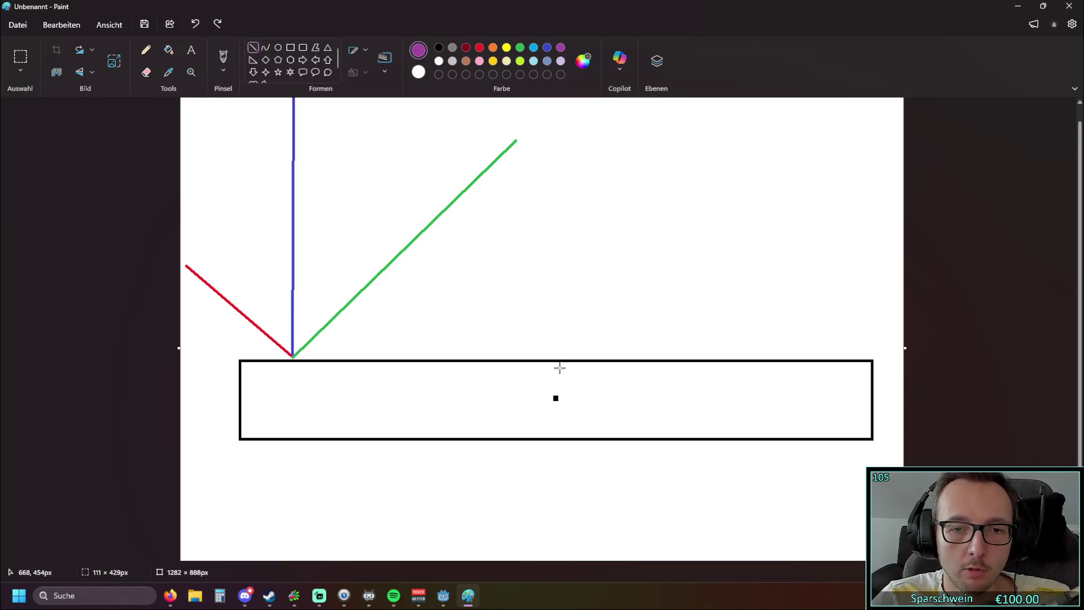
Draw a purple line from the paddle's centre to the contact point, then undo a stray mark.
mouse_move(555, 398)
left_mouse_down()
mouse_move(290, 356)
mouse_move(359, 104)
left_mouse_up()
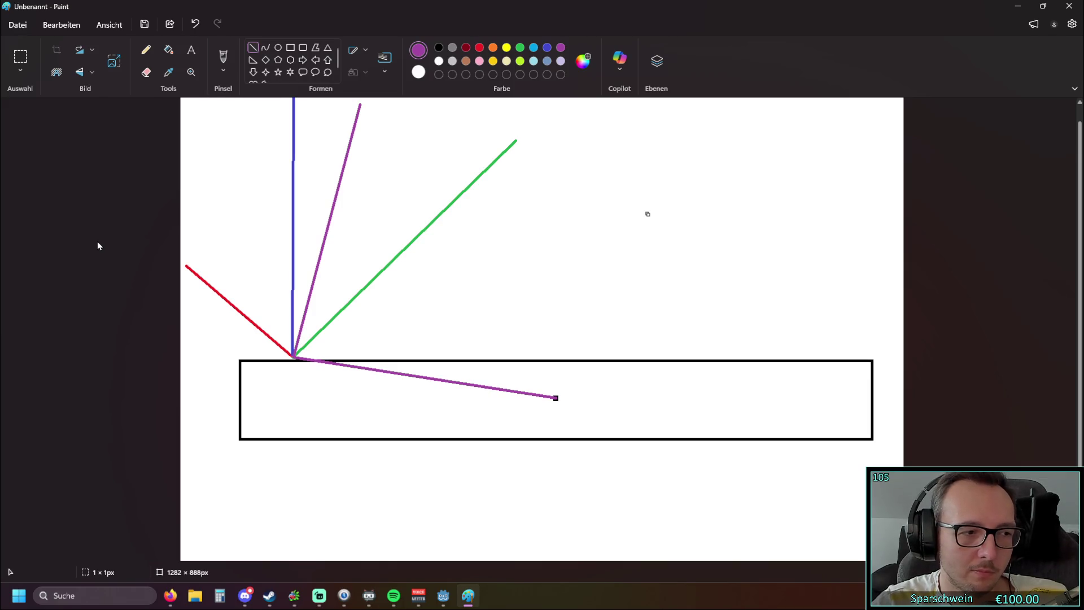
left_click(195, 25)
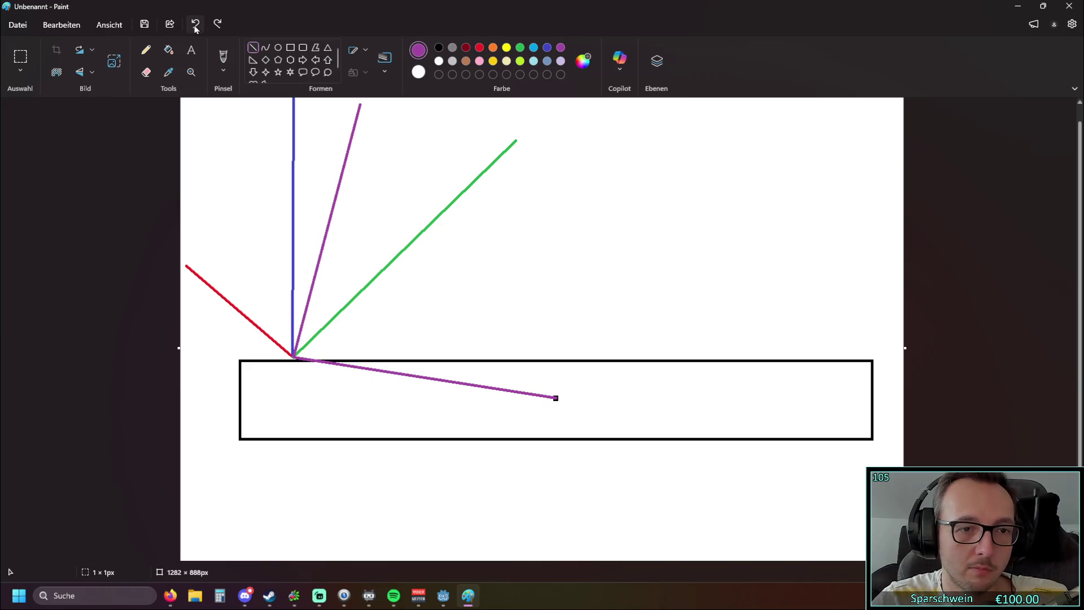
Replace the upward purple line with a long purple line running up-left from the paddle through the red line's contact point.
left_click(196, 25)
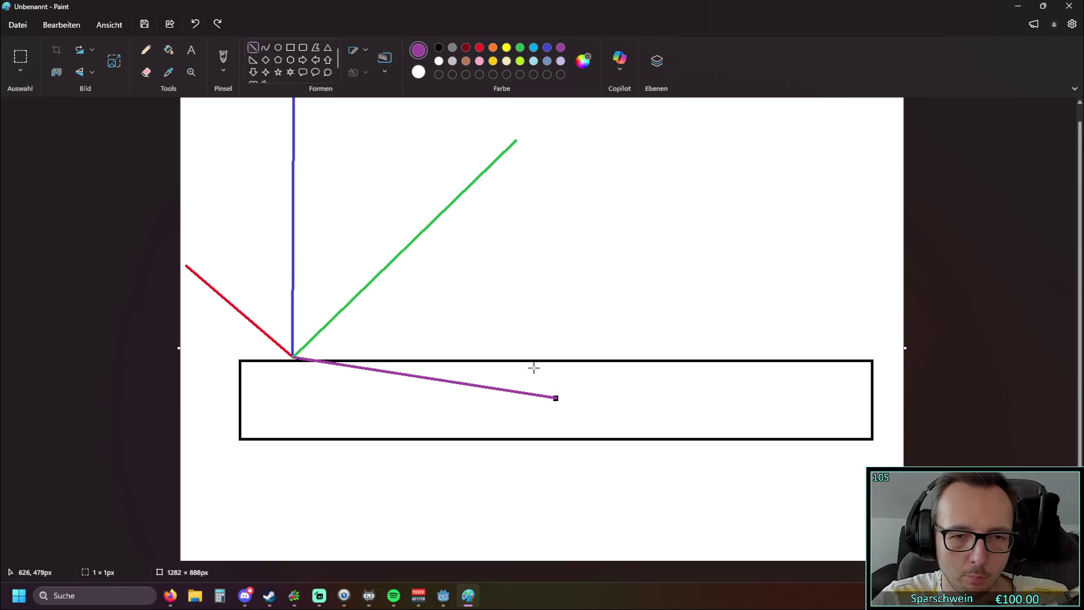
mouse_move(592, 368)
left_mouse_down()
mouse_move(284, 221)
mouse_move(226, 251)
mouse_move(276, 288)
mouse_move(266, 275)
mouse_move(230, 273)
mouse_move(237, 293)
mouse_move(204, 284)
mouse_move(203, 297)
mouse_move(224, 300)
left_mouse_up()
left_click(661, 408)
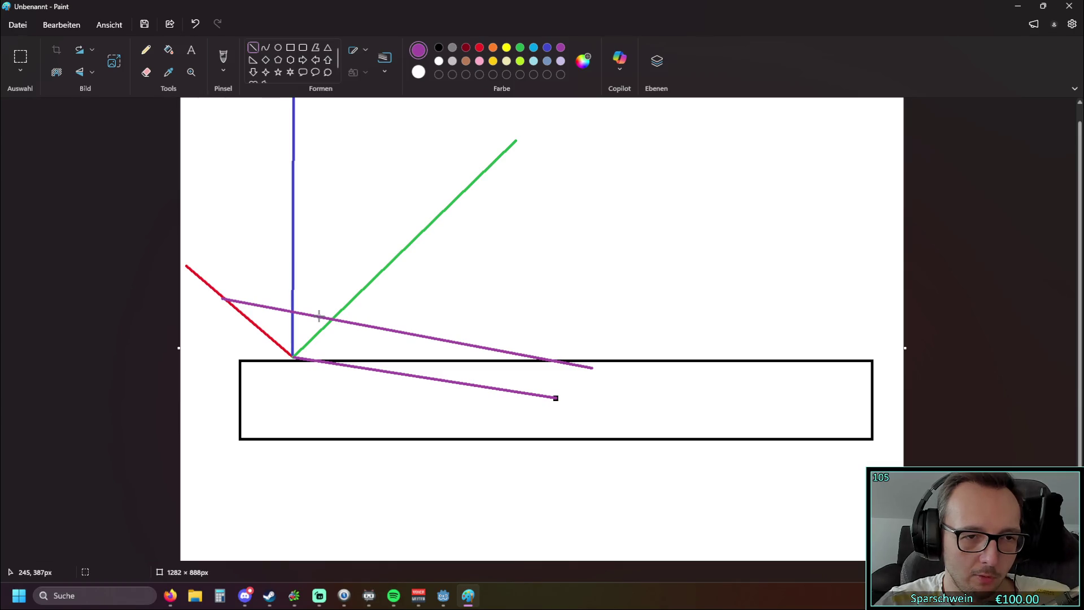
Try a blue-grey line up from the contact point, discard it, and switch the colour to yellow.
left_click(547, 60)
left_click_drag(295, 354, 405, 166)
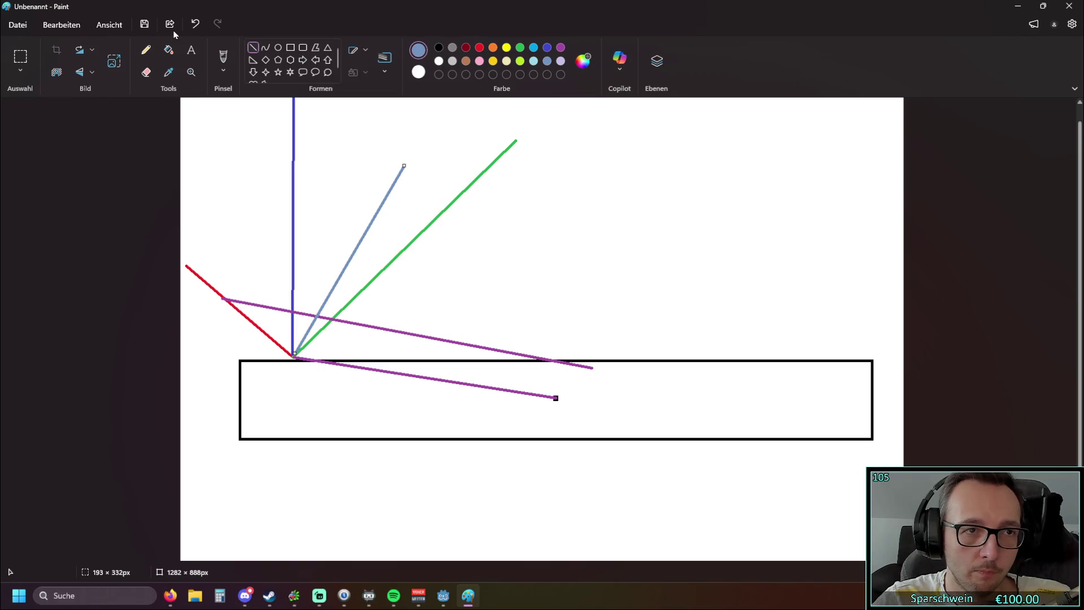
left_click(195, 24)
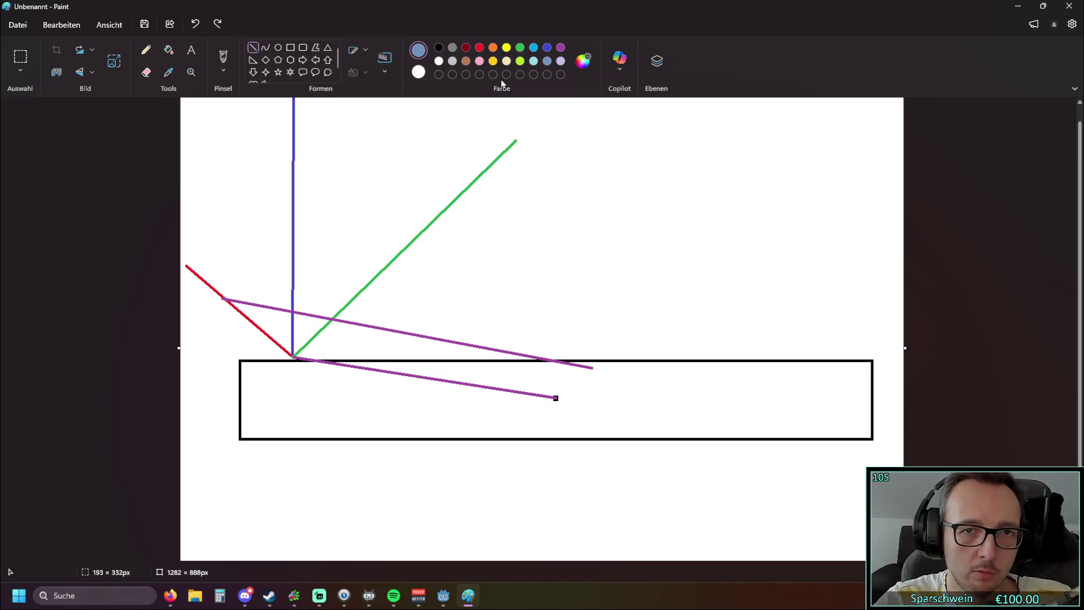
left_click(506, 46)
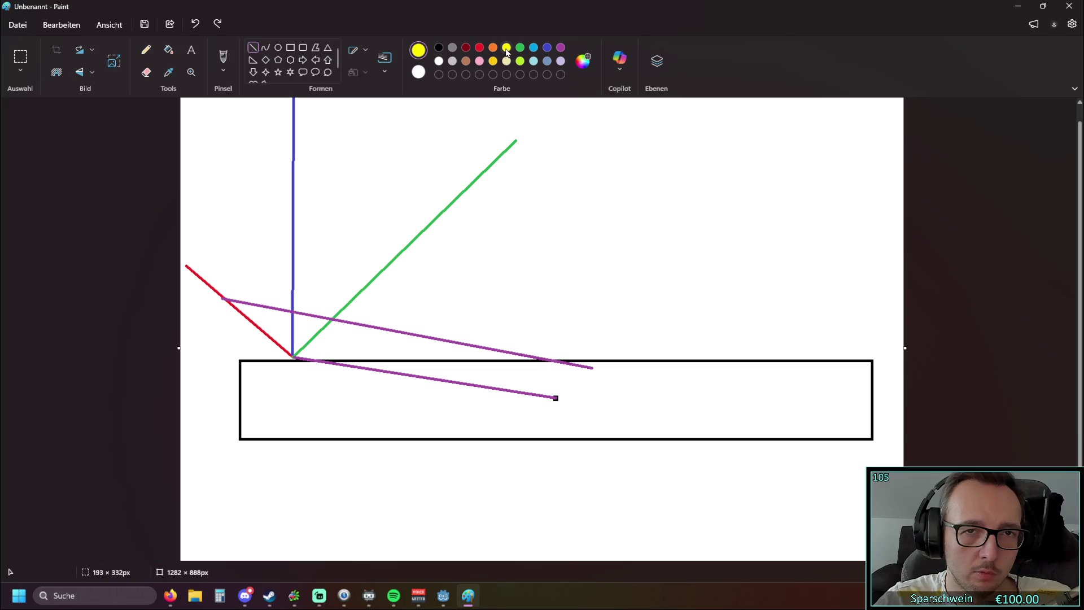
Draw a yellow line rising steeply up-right from the contact point, between the blue and green lines.
mouse_move(293, 355)
left_mouse_down()
mouse_move(389, 164)
mouse_move(416, 147)
mouse_move(431, 114)
left_mouse_up()
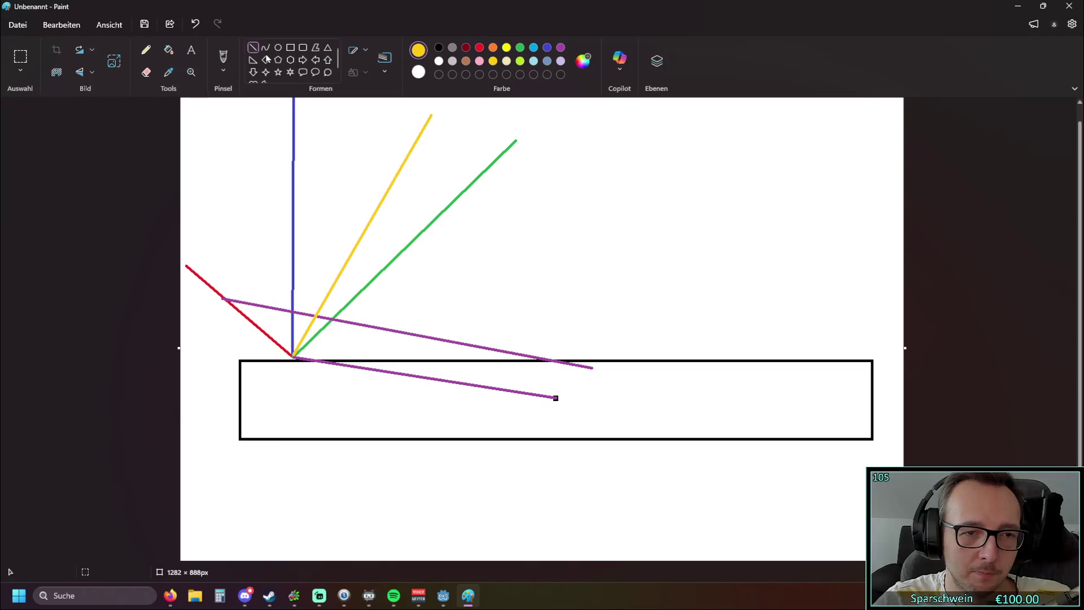
Undo back to the single red incoming line and add a green bounce line from its left contact point.
left_click(195, 23)
left_click(195, 23)
left_click(195, 24)
left_click(194, 24)
left_click(195, 24)
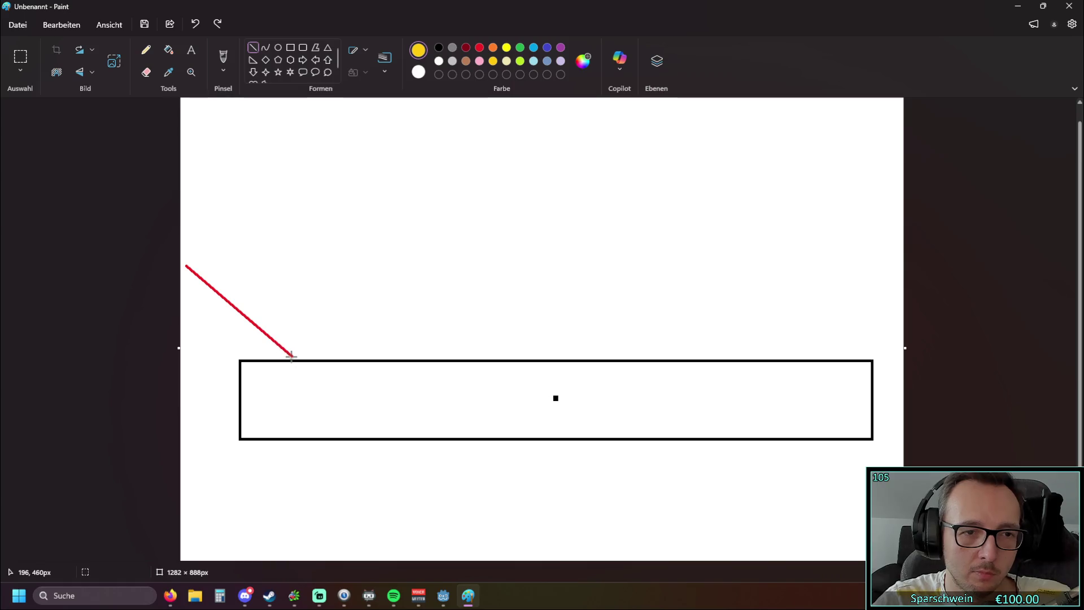
left_click_drag(292, 355, 416, 120)
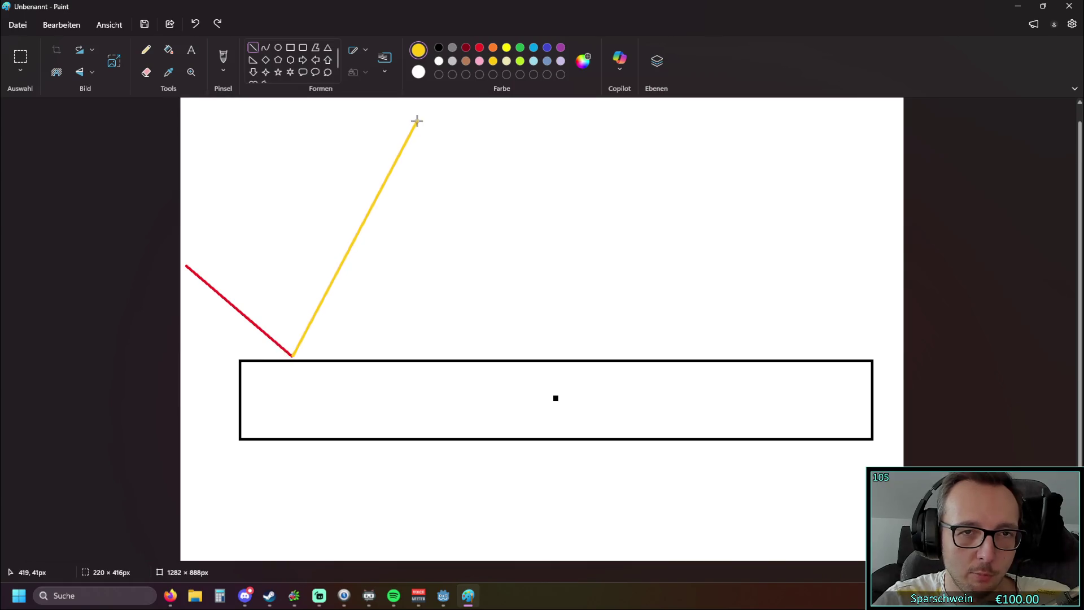
left_click(479, 47)
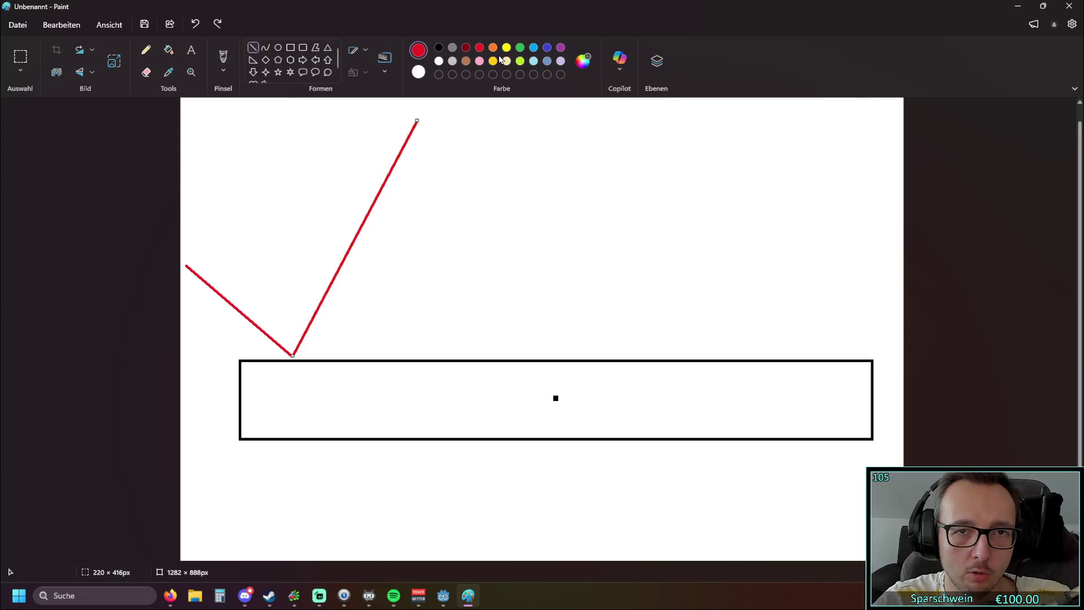
left_click(520, 49)
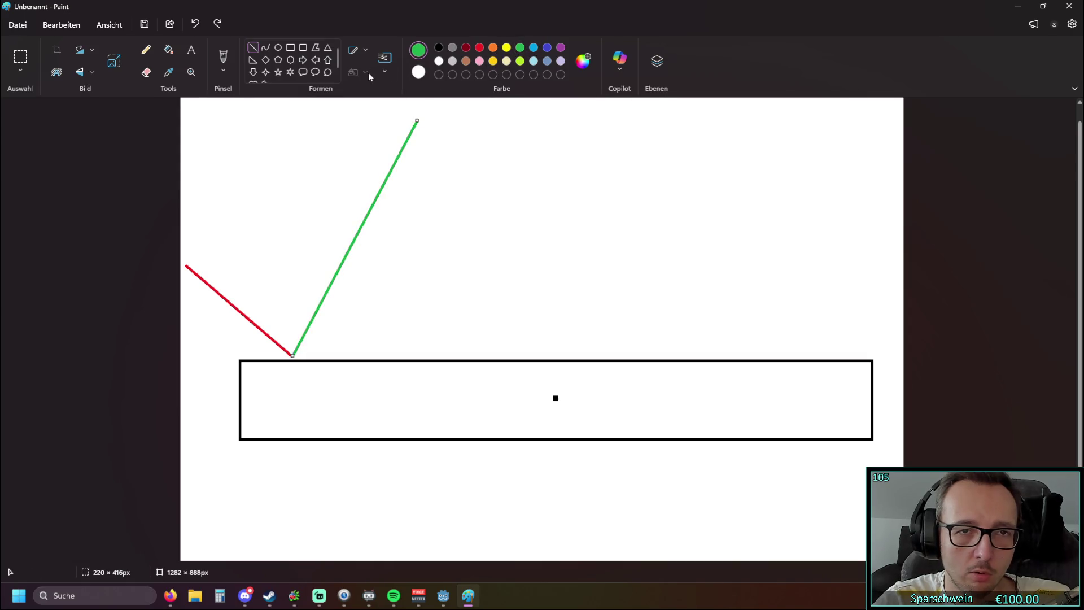
left_click(252, 47)
Draw a red incoming line to the paddle's centre with a green bounce line rising to the right.
left_click(480, 47)
left_click_drag(460, 263, 545, 356)
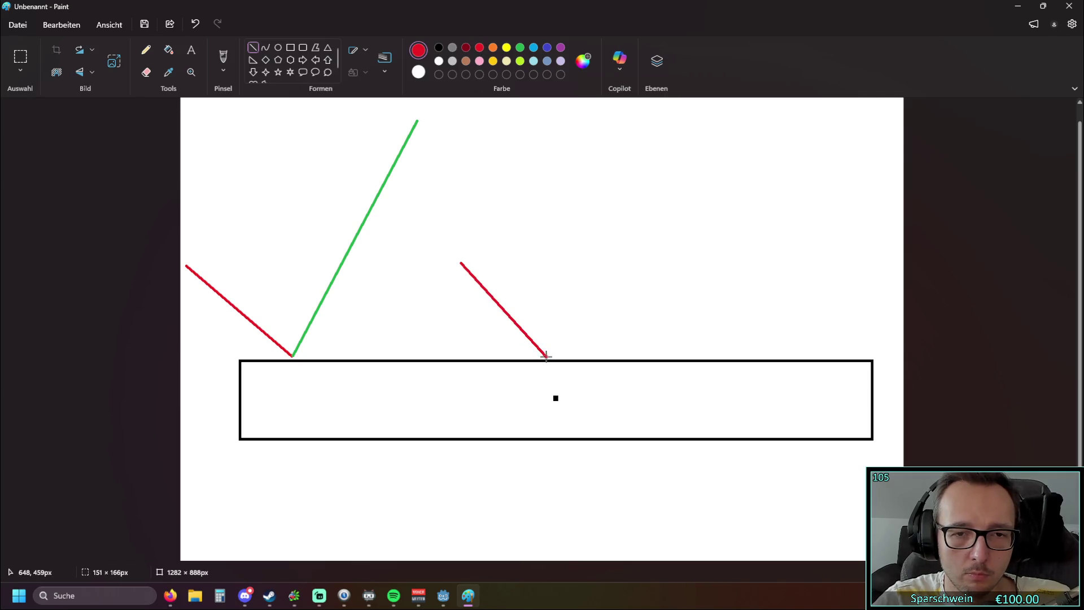
left_click(559, 498)
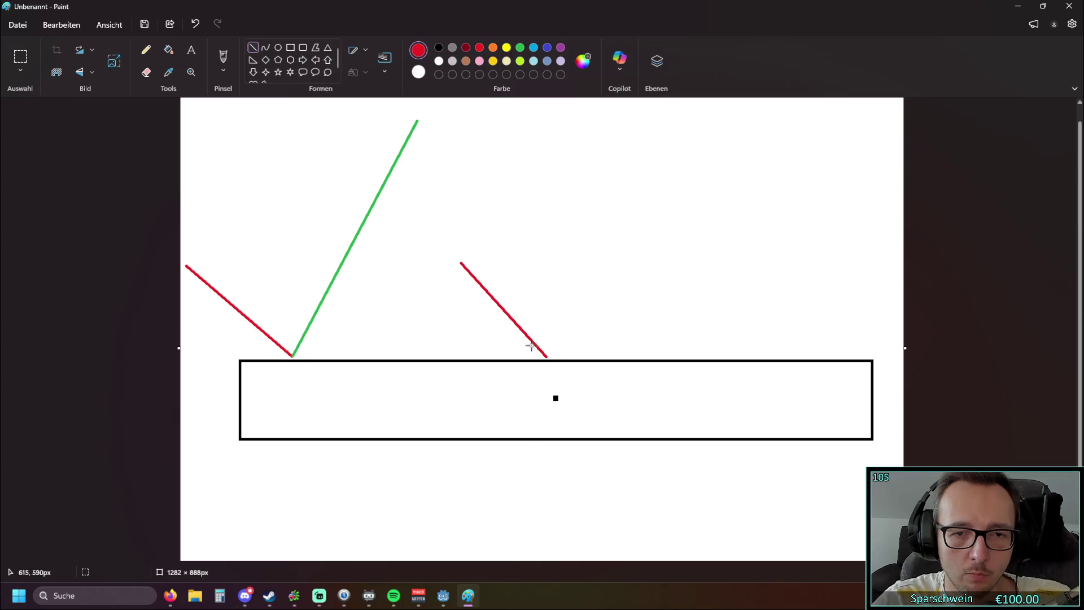
left_click(521, 48)
mouse_move(546, 357)
left_mouse_down()
mouse_move(717, 146)
mouse_move(772, 151)
left_mouse_up()
left_click(568, 487)
Add a red incoming line near the paddle's right end with a flatter green bounce line.
left_click(484, 50)
mouse_move(727, 287)
left_mouse_down()
mouse_move(791, 354)
mouse_move(885, 301)
mouse_move(899, 307)
left_mouse_up()
left_click(523, 58)
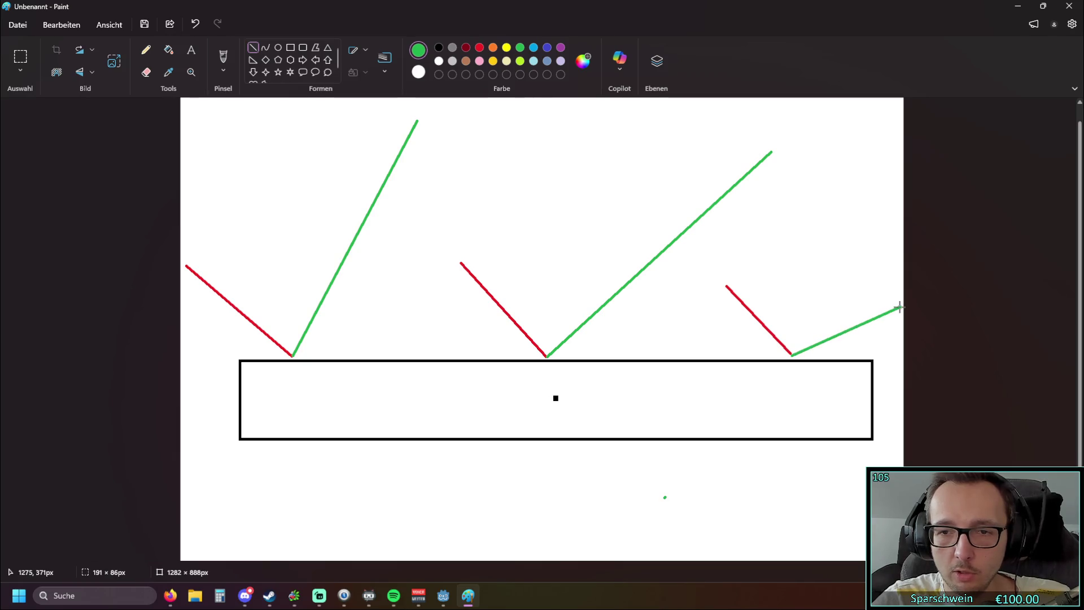
left_click(690, 476)
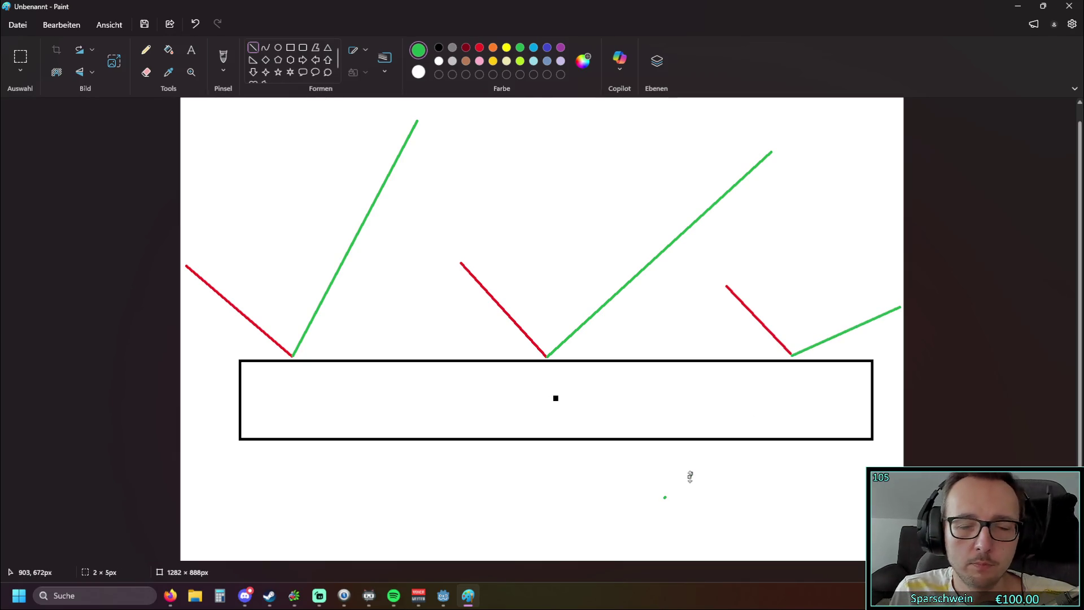
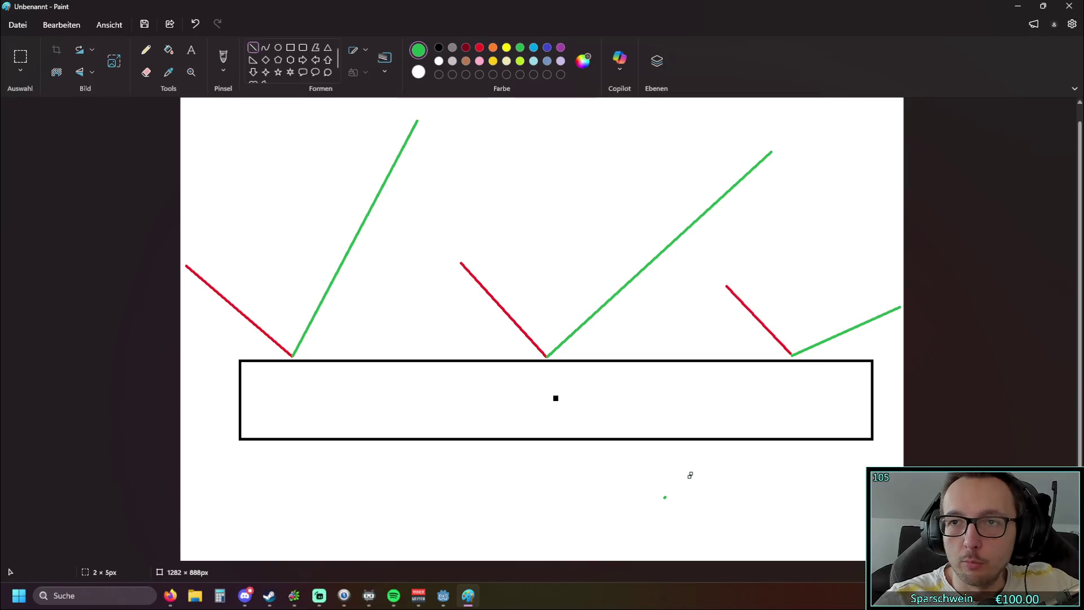
Minimize the Paint bounce sketch and launch the Breakout game from the Godot editor.
left_click(1016, 9)
scroll(136, 488, "up", 3)
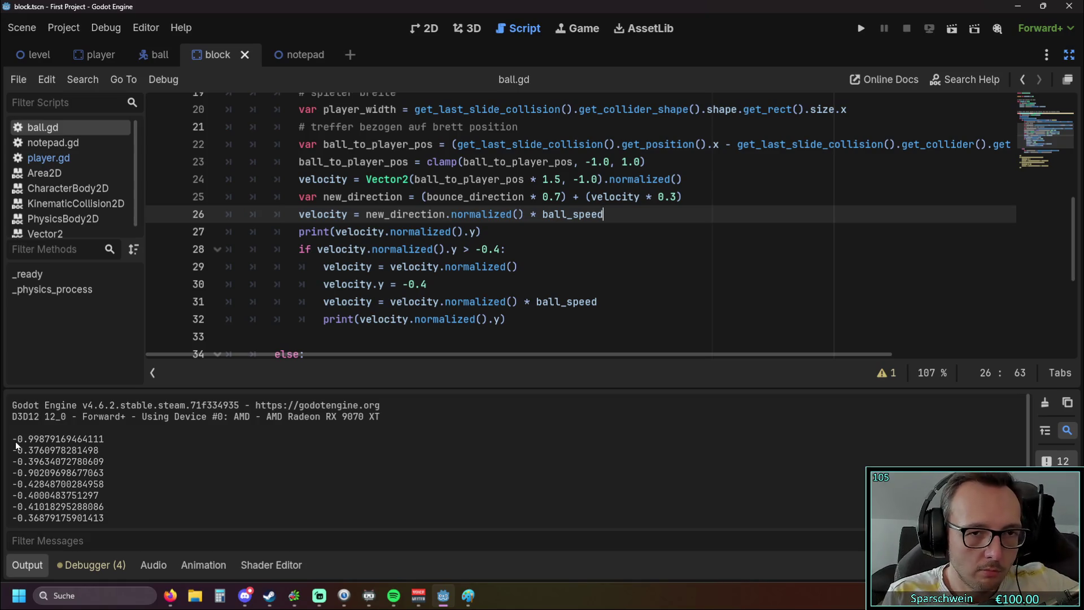
left_click(860, 29)
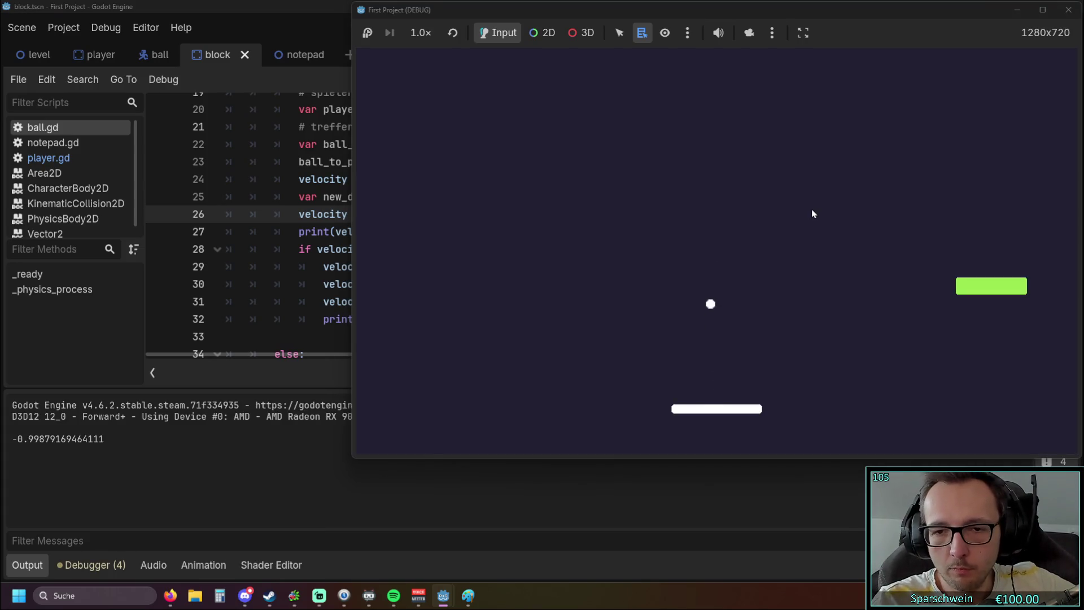
Steer the paddle left and right to bounce the ball several times, then stop the game.
key("Left")
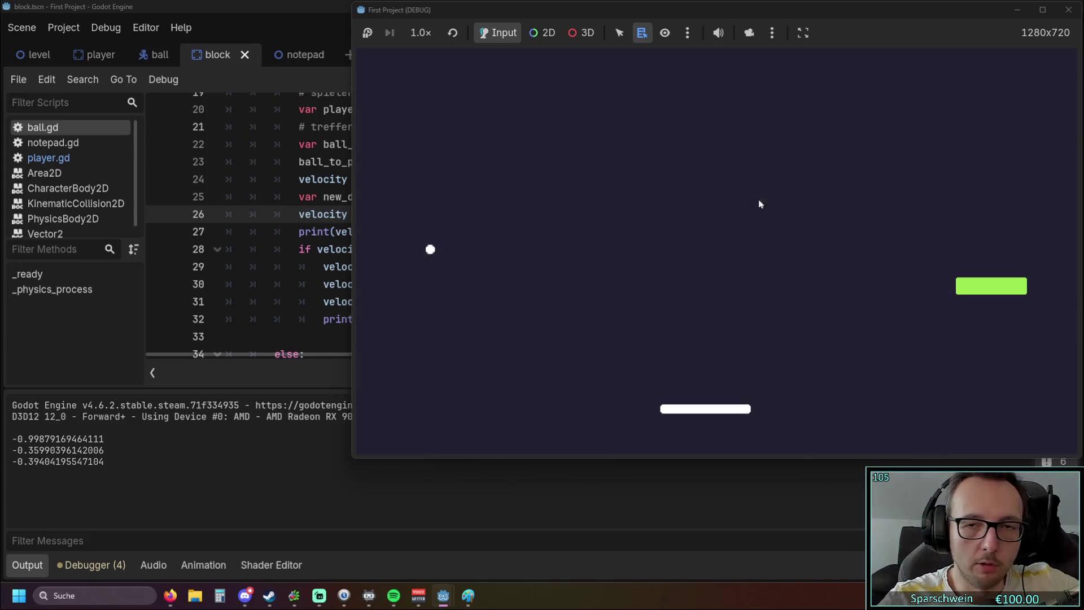
key("Right")
key("Right")
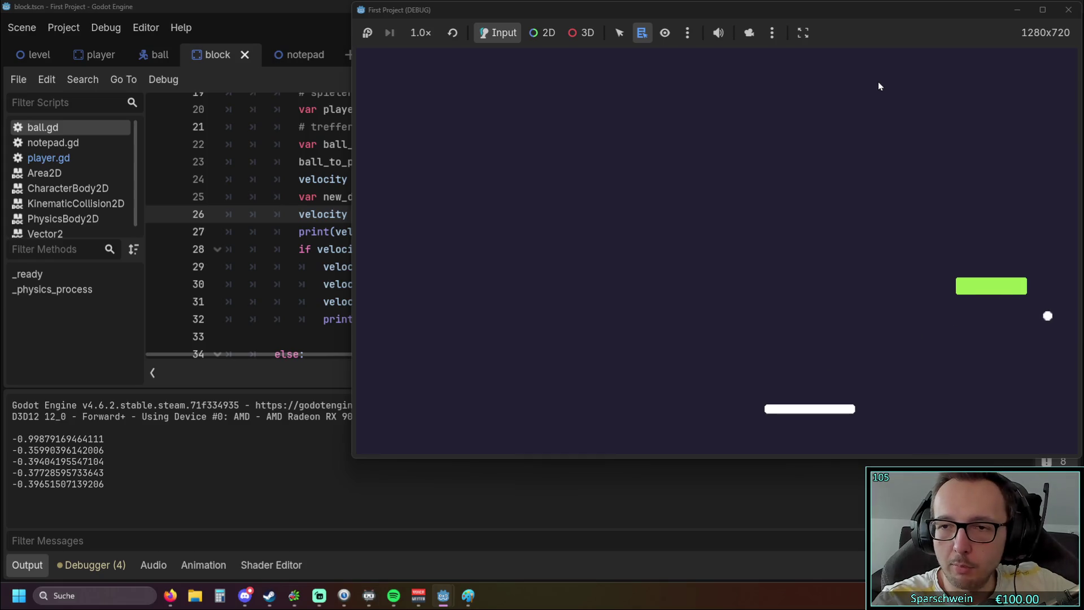
key("Right")
key("Left")
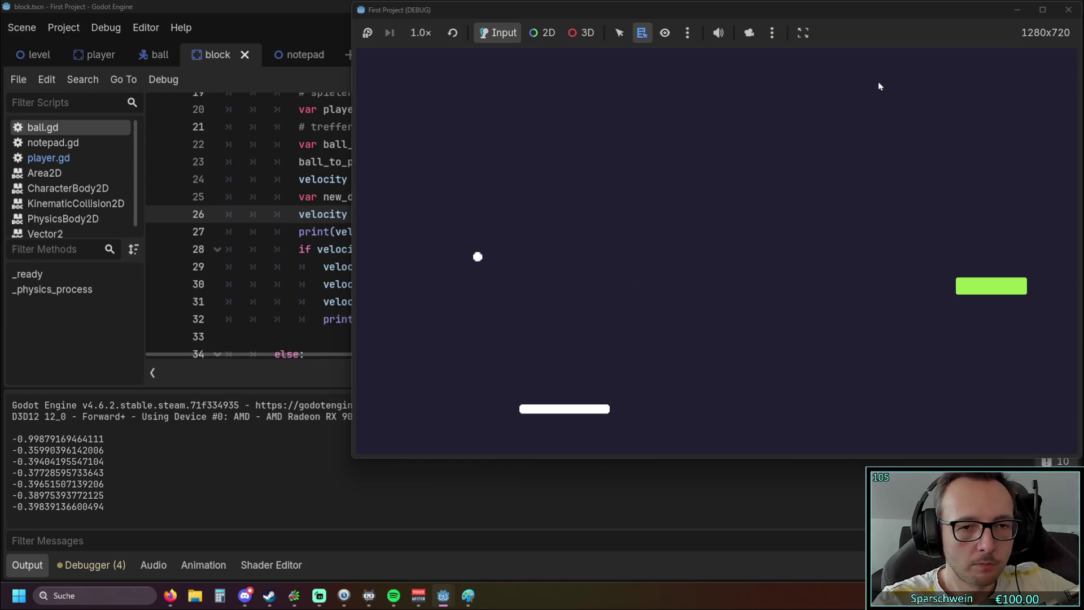
key("Right")
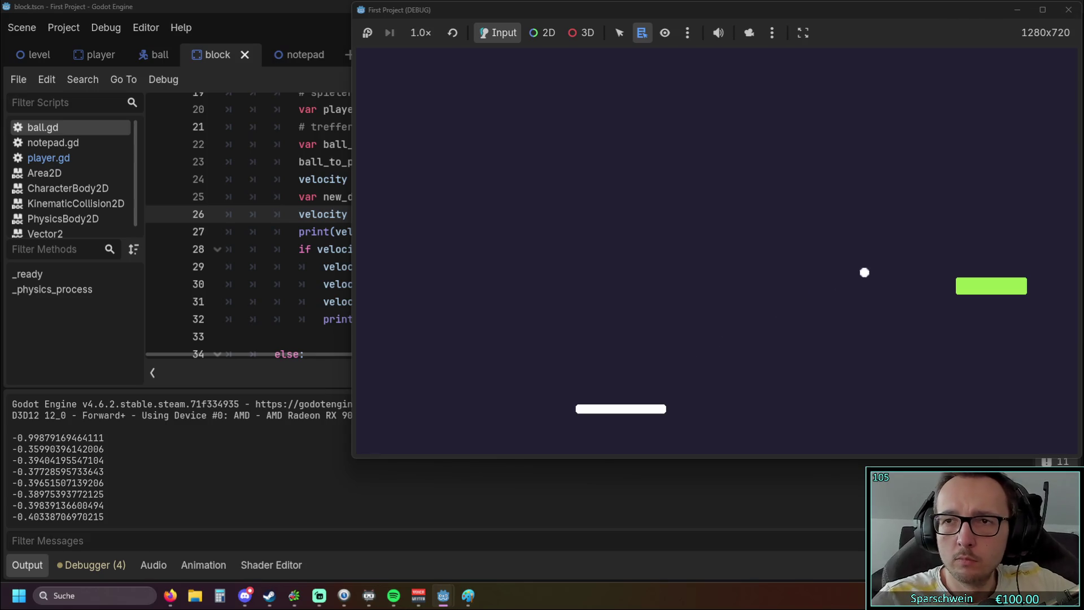
left_click(1068, 9)
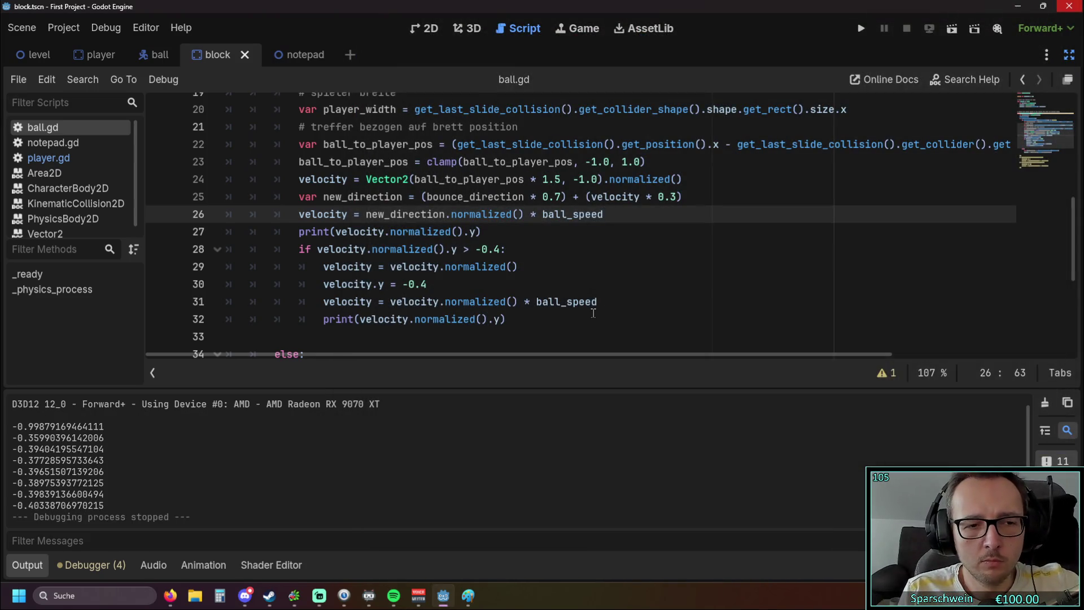
Bring back the Paint diagram of three red incoming paths with green bounce lines.
left_click(466, 601)
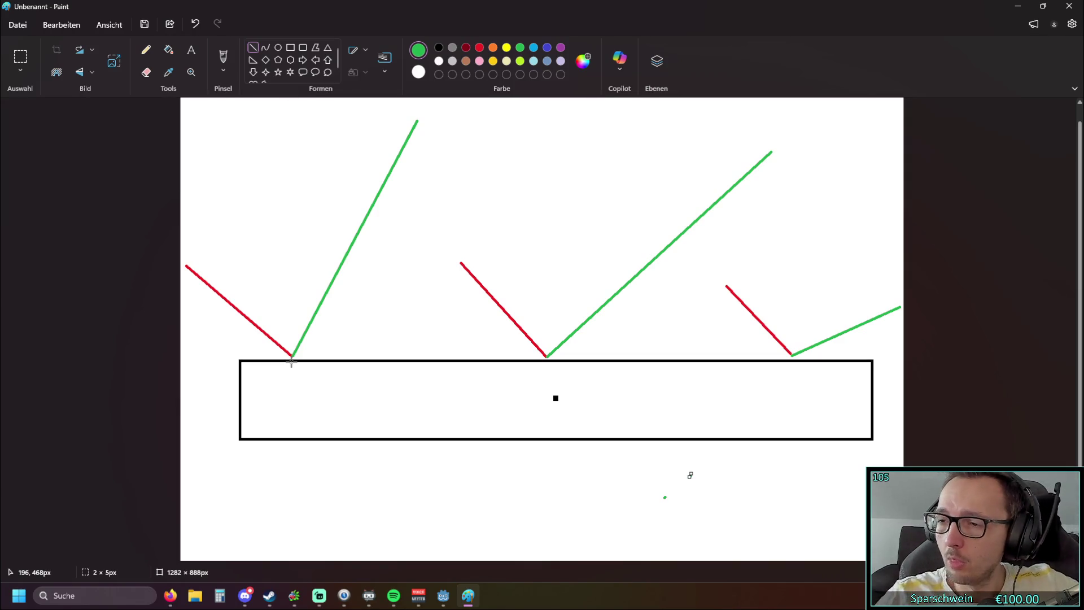
key("alt+Tab")
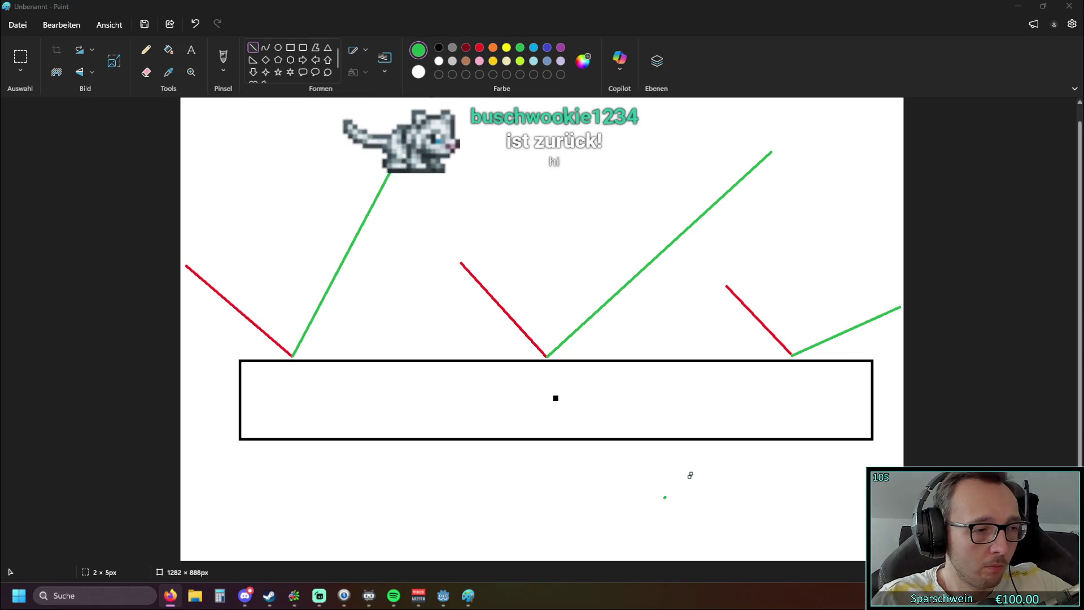
Switch back to ball.gd beside the eight printed y-velocity values.
key("alt+Tab")
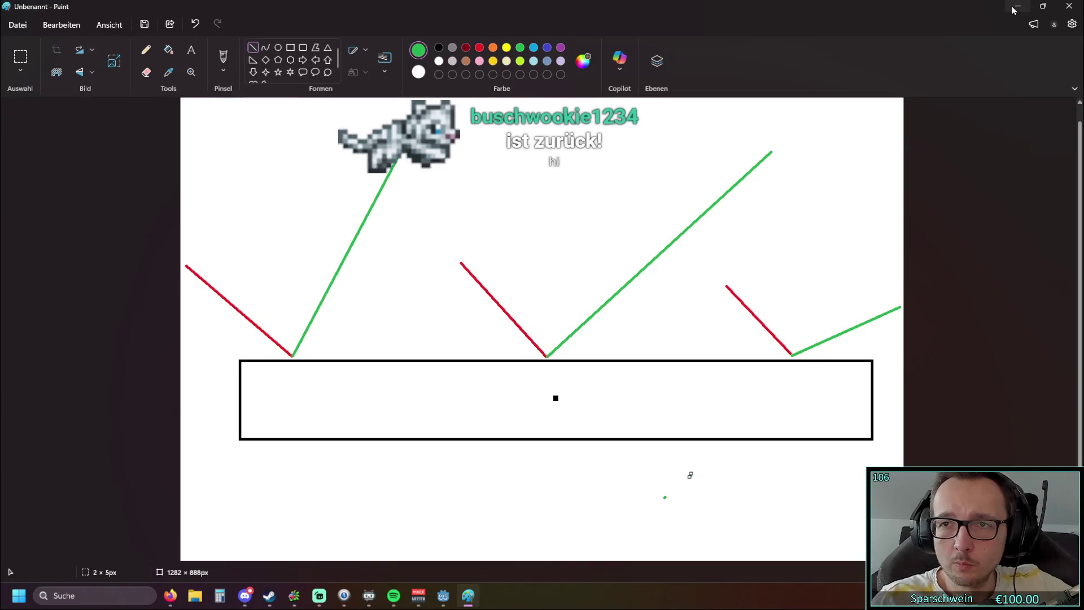
key("alt+Tab")
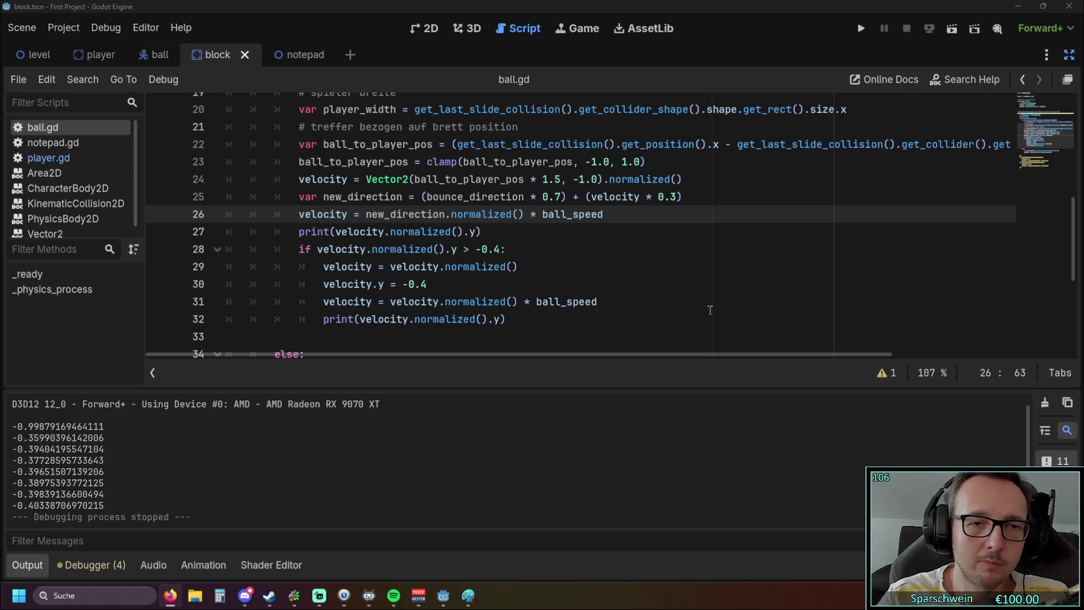
scroll(703, 305, "up", 3)
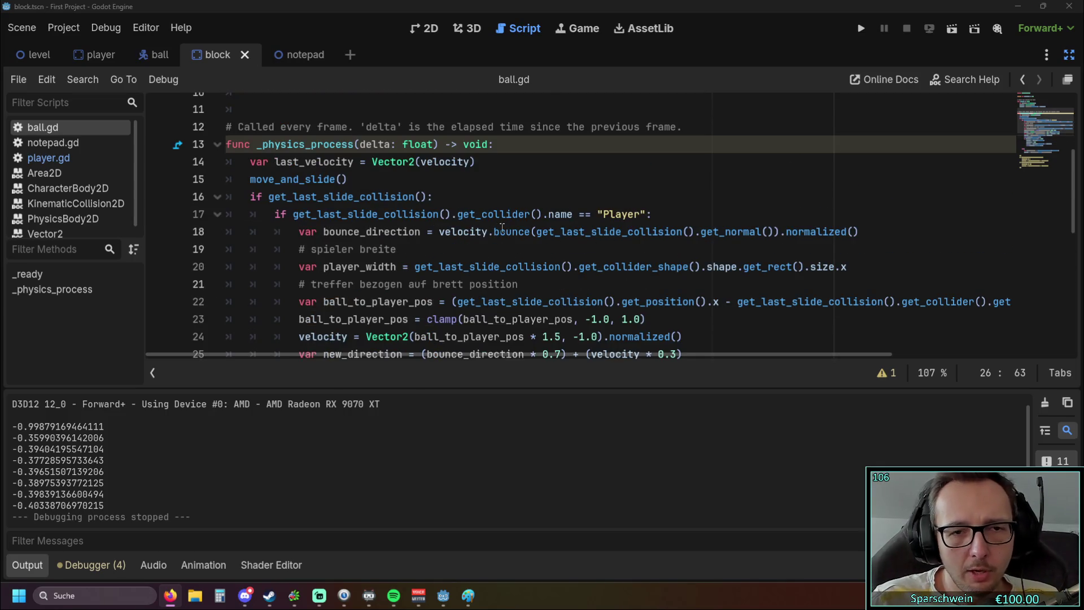
scroll(502, 226, "down", 1)
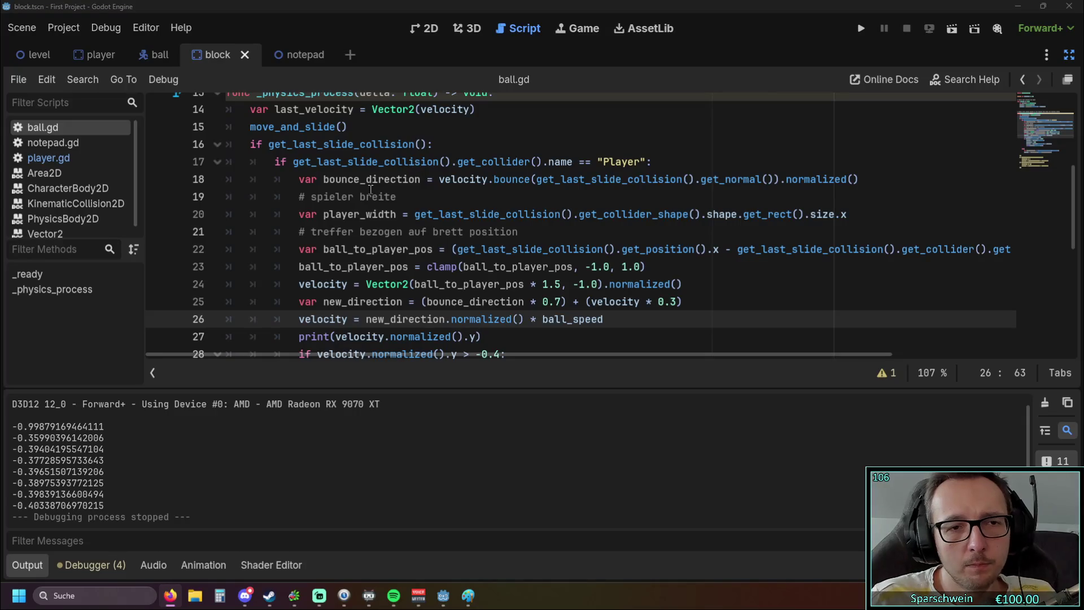
left_click_drag(330, 179, 526, 179)
left_click(442, 193)
left_click(440, 179)
left_click(531, 192)
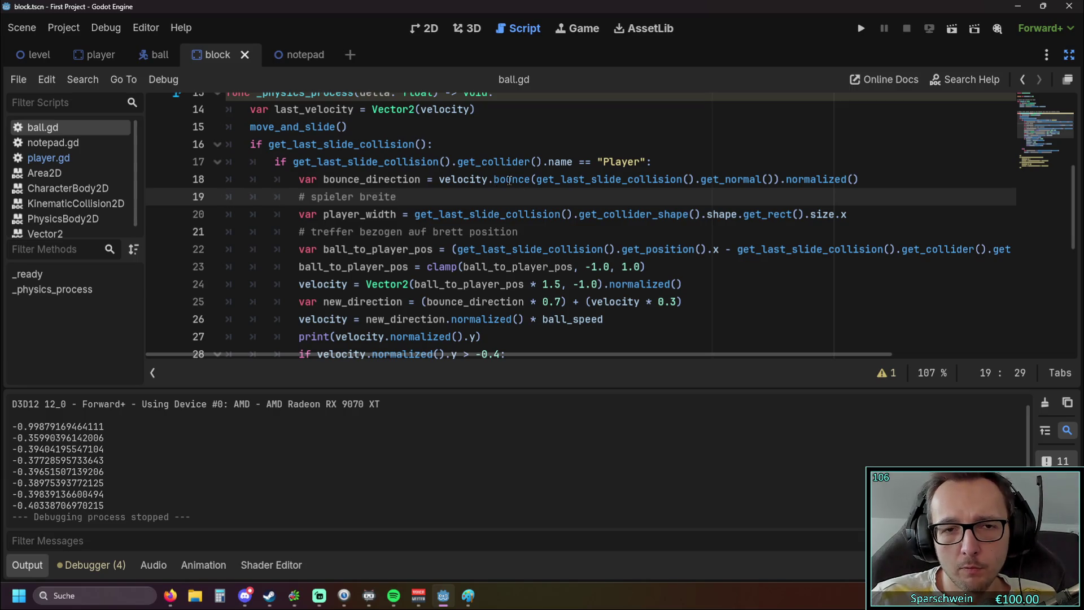
mouse_move(510, 180)
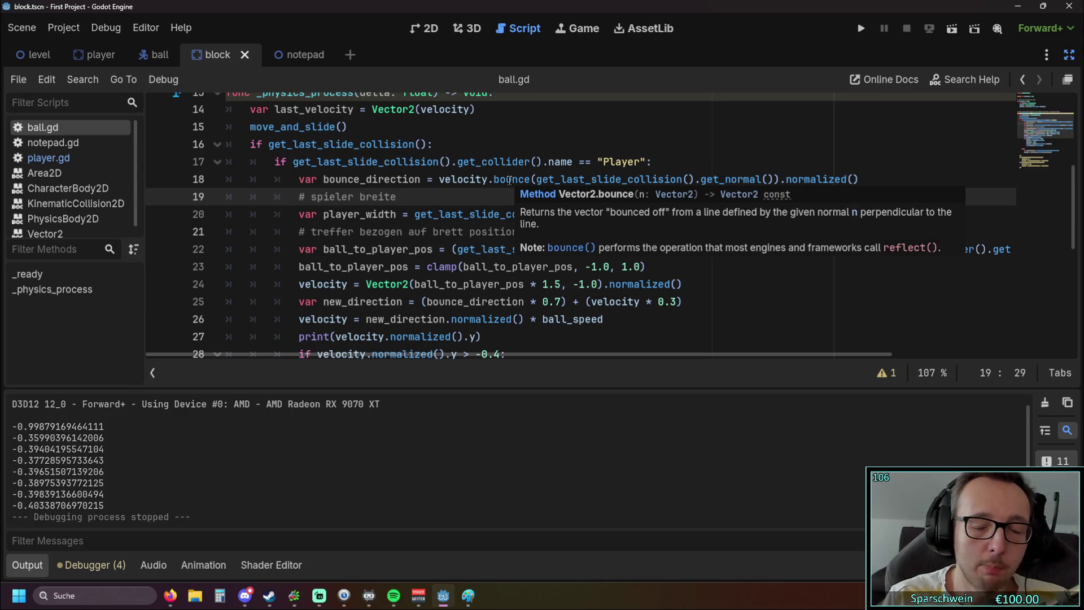
scroll(511, 181, "down", 1)
scroll(515, 184, "down", 2)
scroll(514, 184, "up", 1)
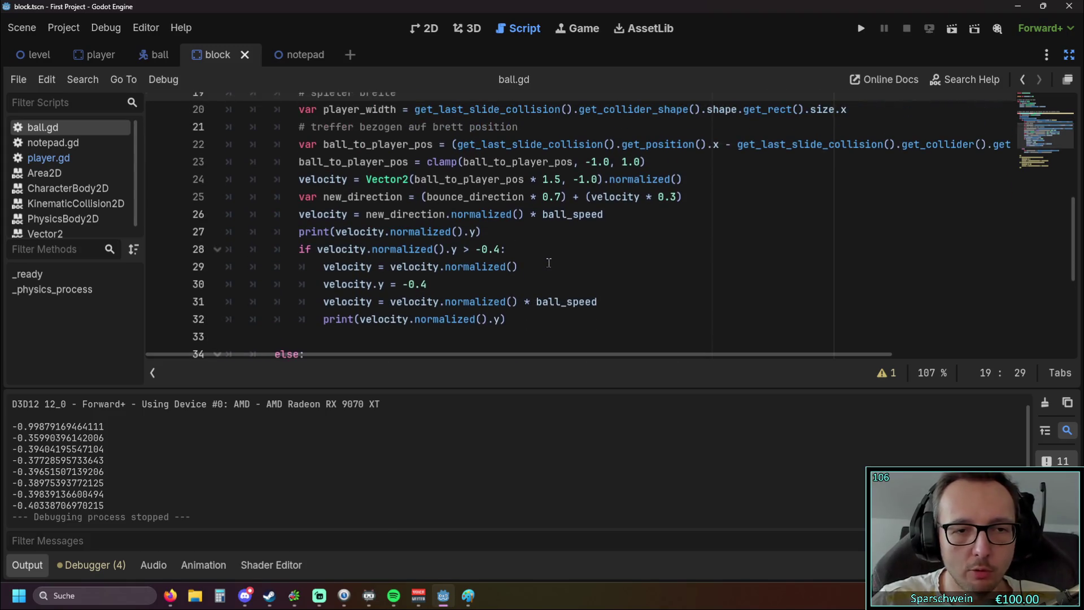
scroll(596, 298, "up", 1)
scroll(595, 297, "down", 1)
scroll(595, 298, "up", 1)
scroll(595, 299, "down", 1)
scroll(595, 299, "up", 1)
scroll(595, 299, "down", 1)
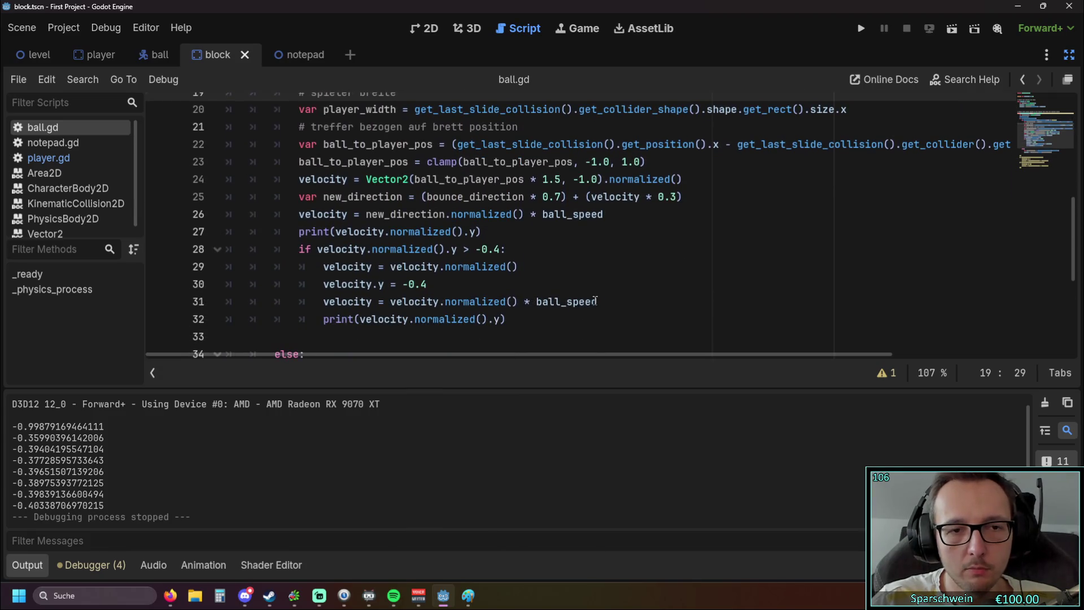
left_click_drag(540, 326, 229, 249)
scroll(395, 270, "up", 1)
scroll(564, 283, "down", 1)
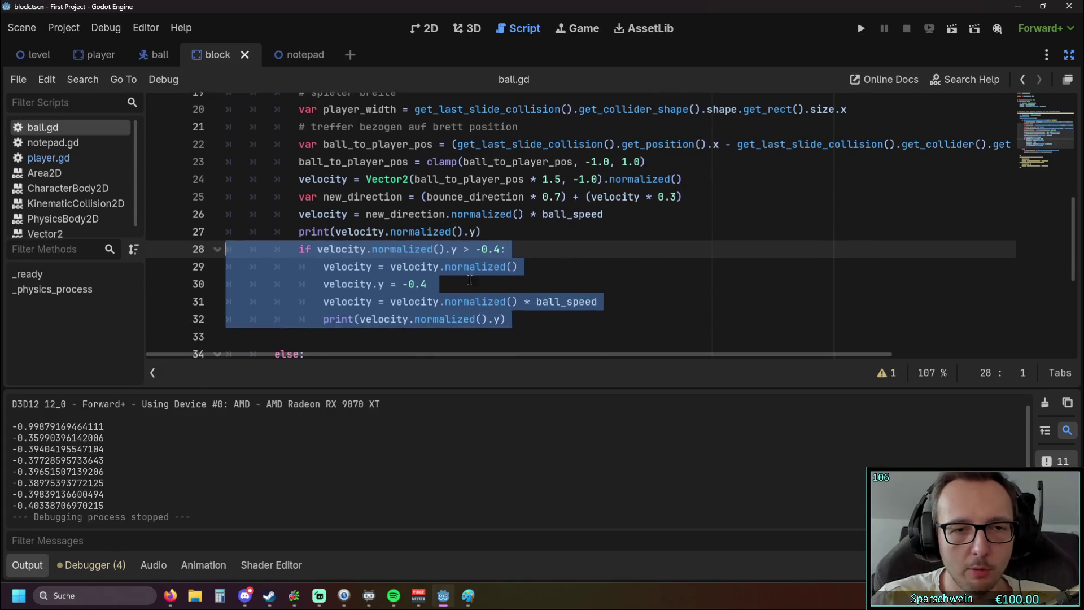
left_click(592, 285)
scroll(618, 256, "up", 1)
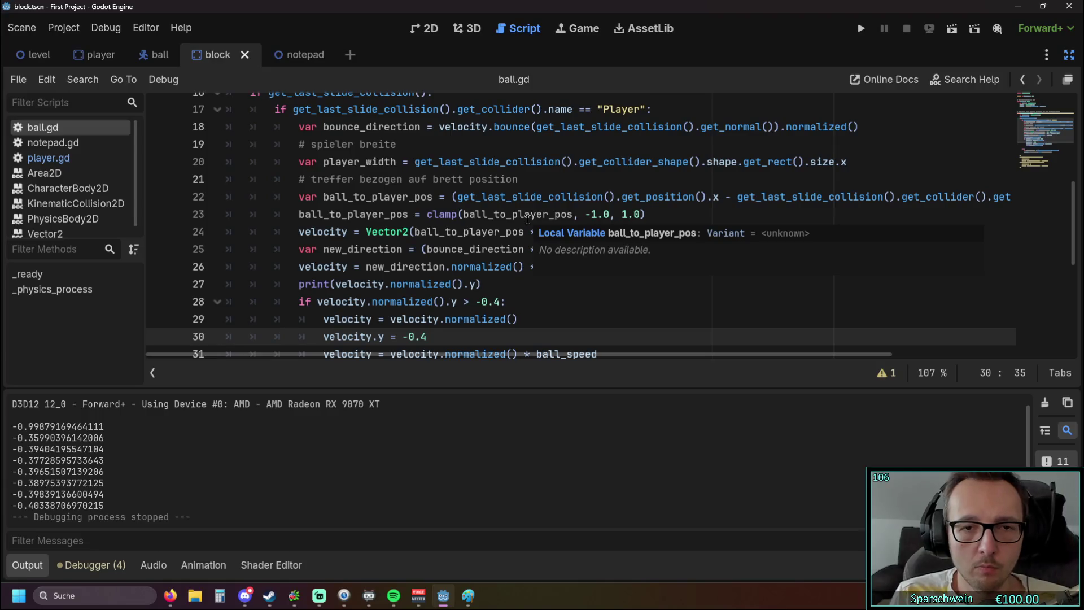
scroll(627, 331, "down", 1)
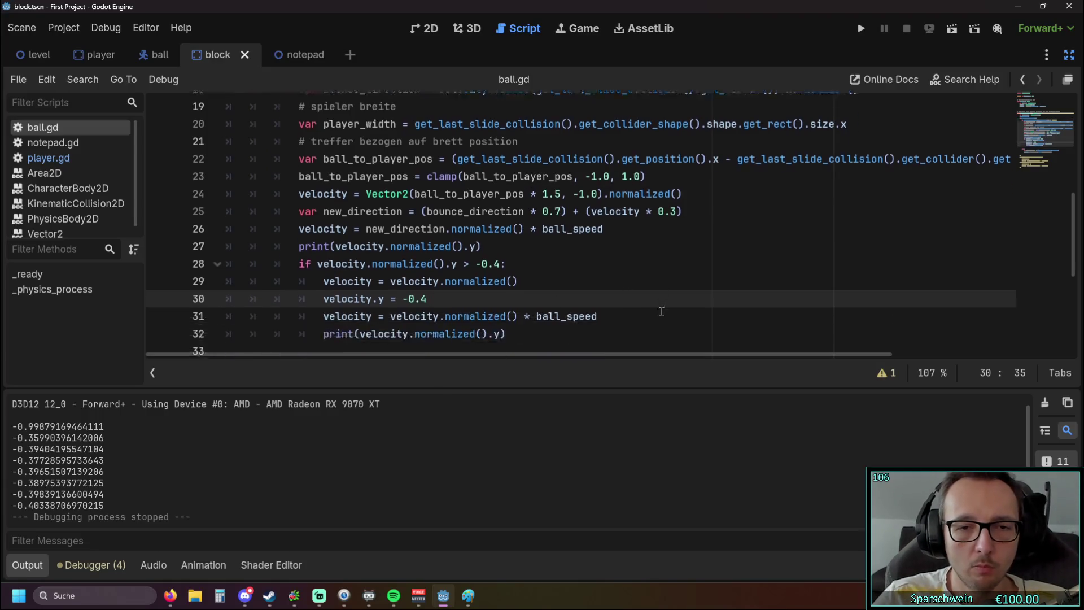
scroll(668, 322, "up", 1)
scroll(655, 322, "down", 1)
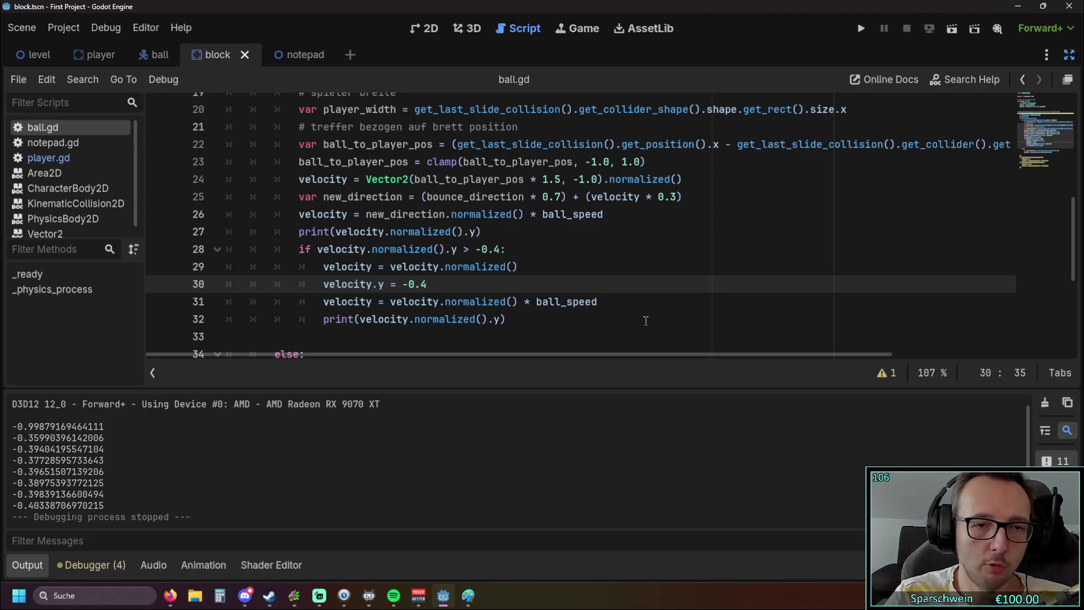
left_click_drag(323, 267, 505, 319)
left_click_drag(275, 320, 677, 337)
scroll(539, 317, "up", 1)
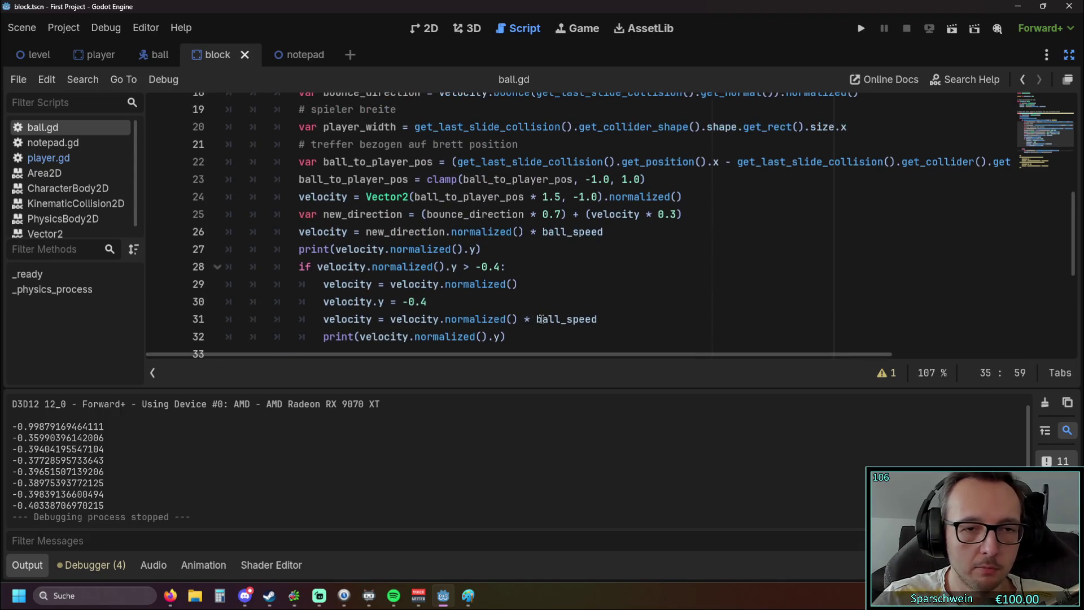
left_click(543, 331)
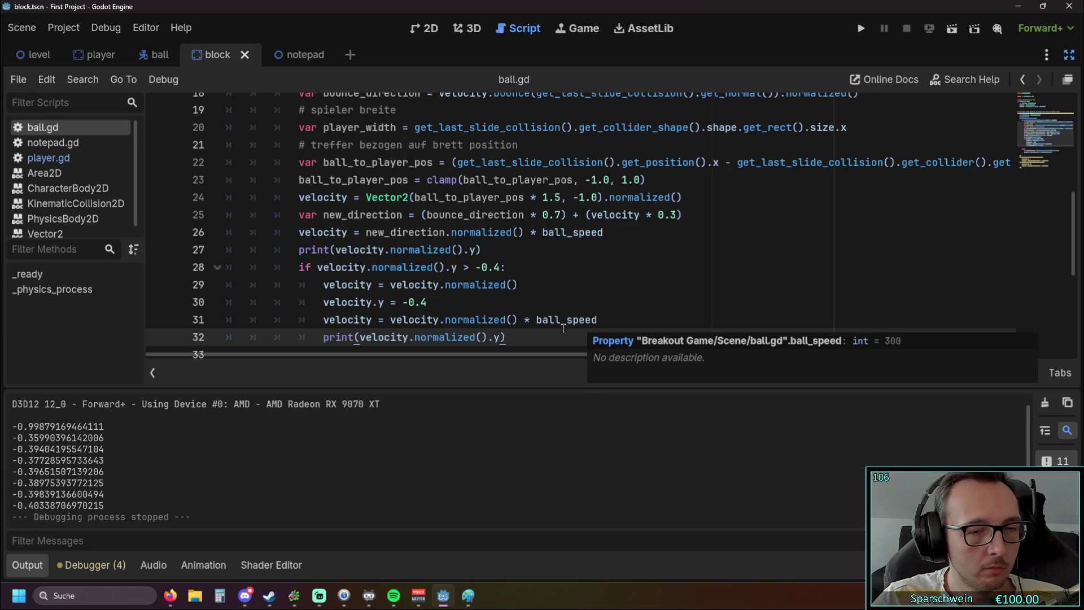
mouse_move(508, 337)
left_mouse_down()
mouse_move(291, 249)
mouse_move(285, 269)
mouse_move(217, 270)
left_mouse_up()
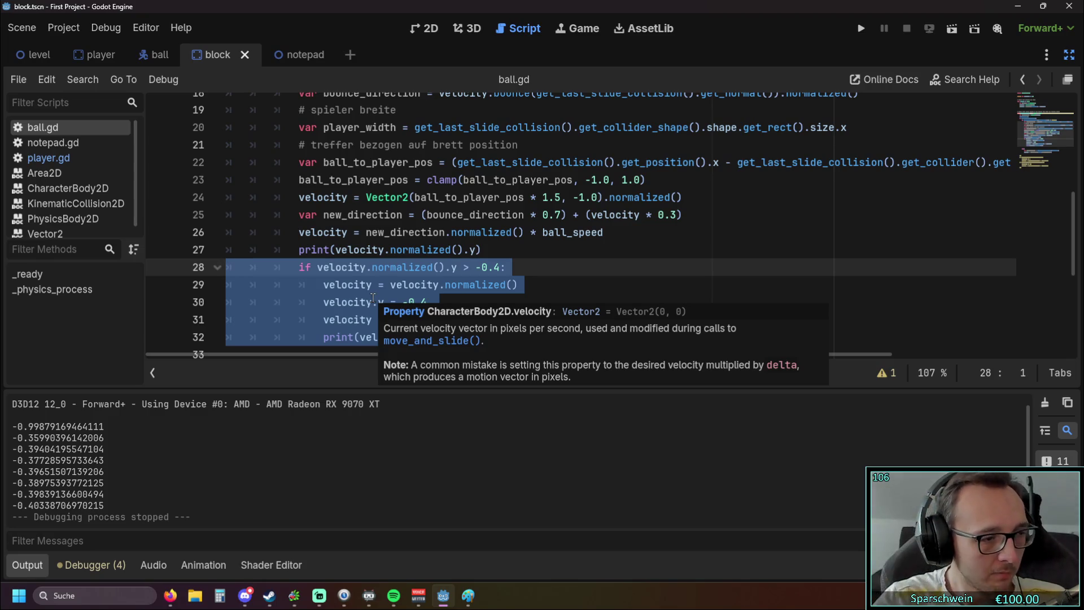
left_click(467, 302)
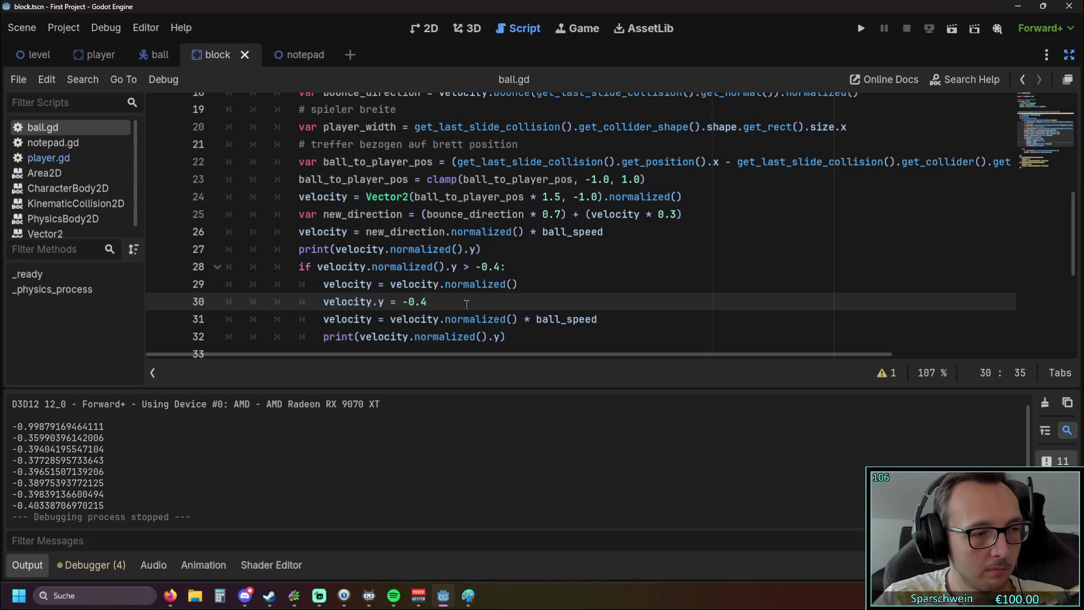
scroll(458, 306, "down", 1)
scroll(458, 306, "up", 1)
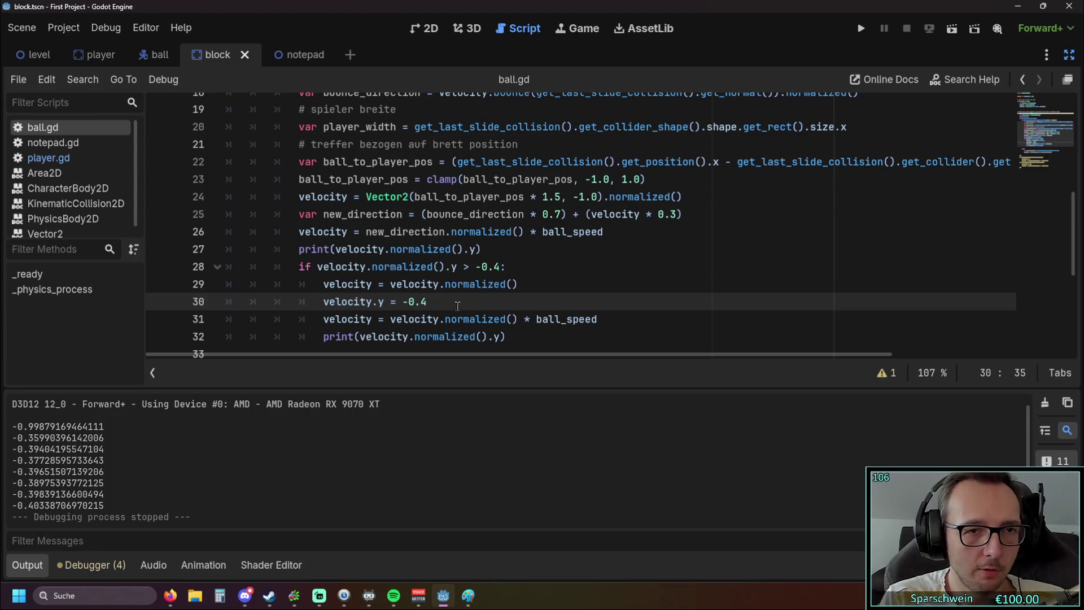
scroll(508, 254, "up", 1)
scroll(508, 254, "down", 1)
left_click_drag(529, 337, 429, 180)
left_click(559, 289)
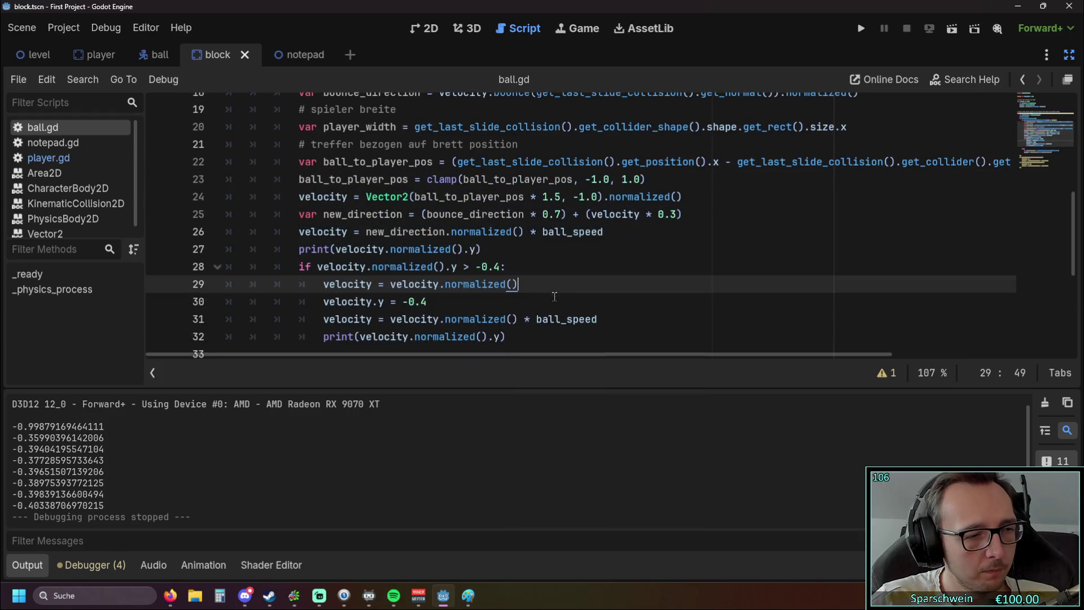
scroll(556, 300, "up", 1)
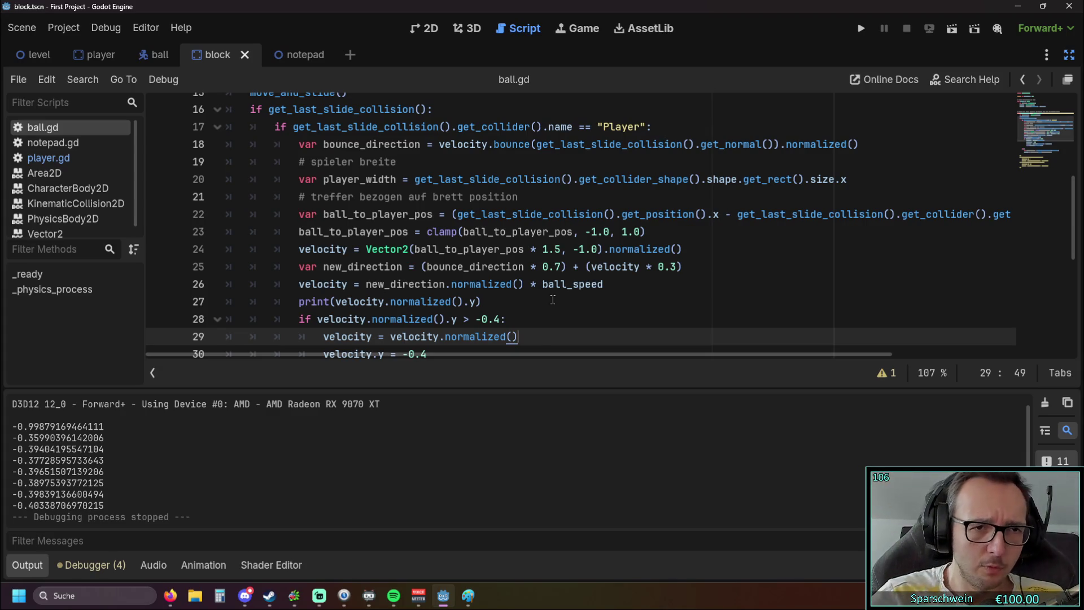
left_click_drag(396, 162, 162, 160)
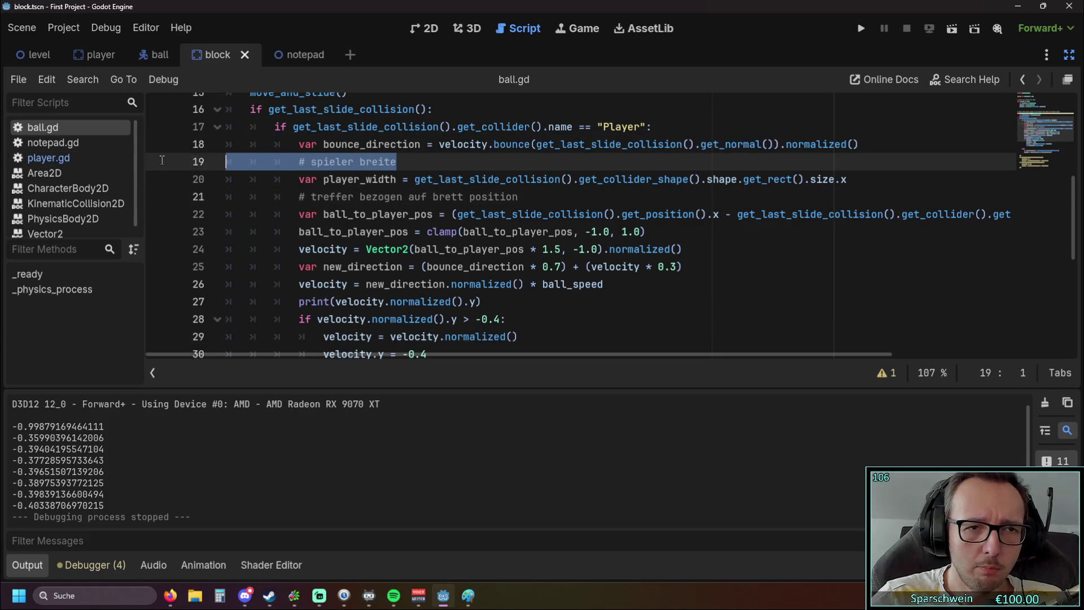
left_click(475, 233)
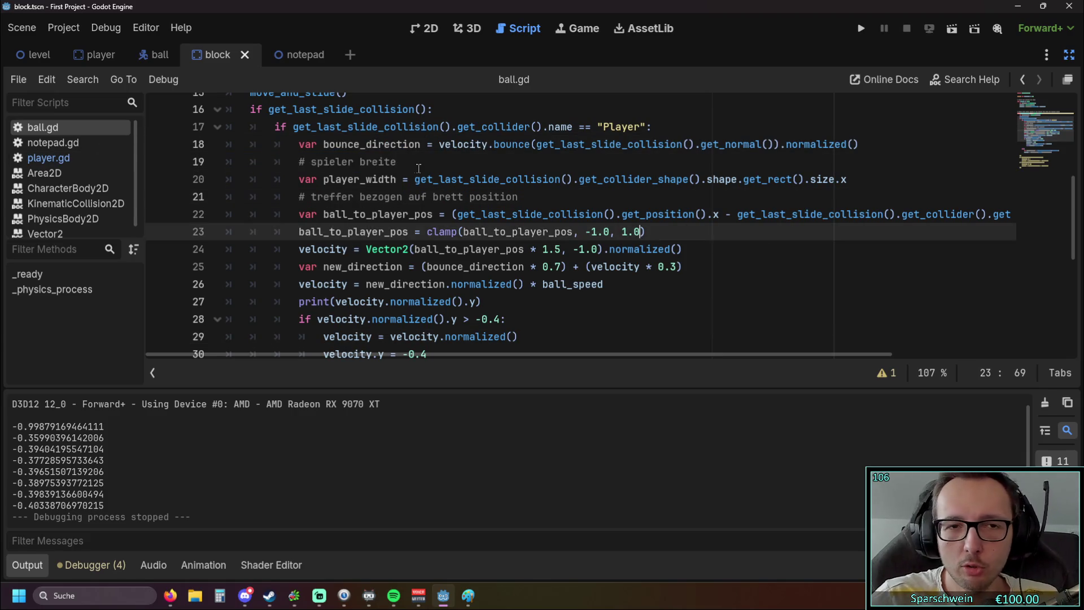
left_click_drag(396, 161, 170, 164)
left_click(418, 214)
left_click_drag(396, 161, 174, 171)
mouse_move(452, 265)
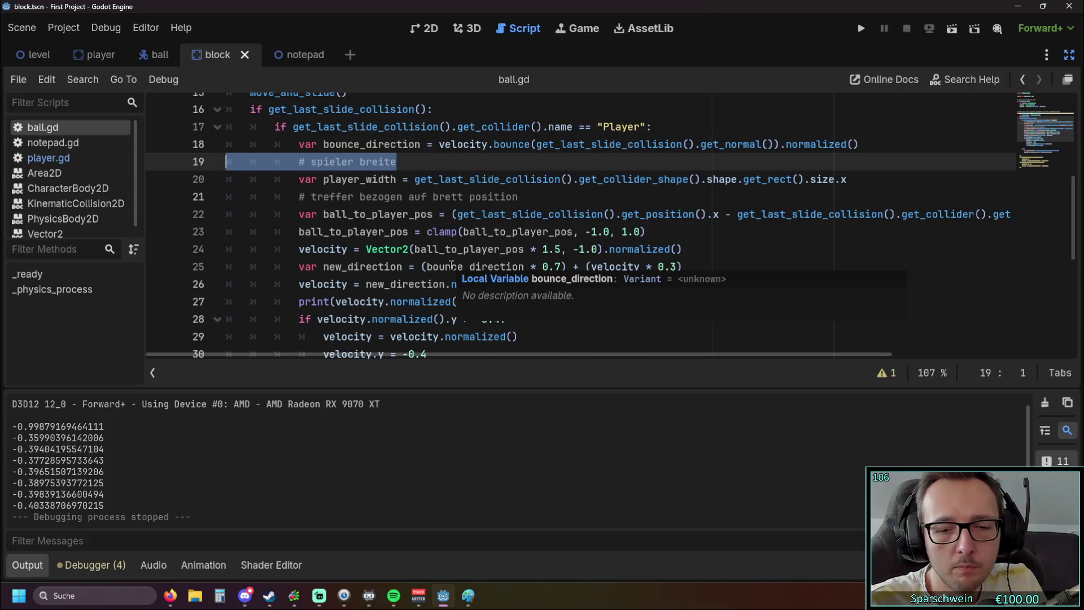
Delete the German comment lines, keeping the player_width line ending in size.x.
key("BackSpace")
key("BackSpace")
mouse_move(360, 196)
left_mouse_down()
mouse_move(127, 190)
mouse_move(847, 162)
left_mouse_up()
key("BackSpace")
key("BackSpace")
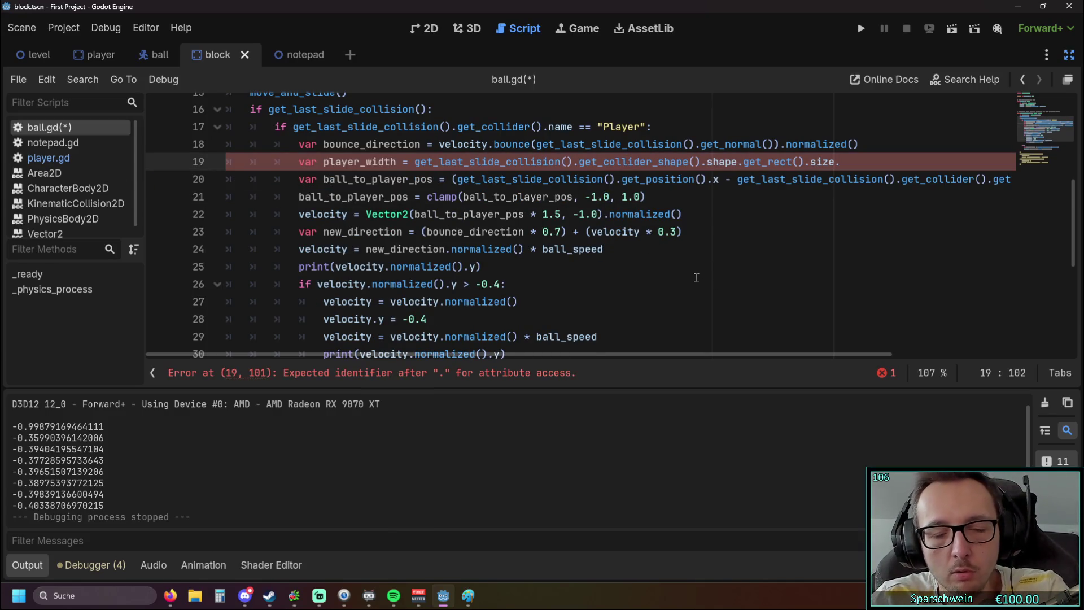
key("ctrl+z")
key("BackSpace")
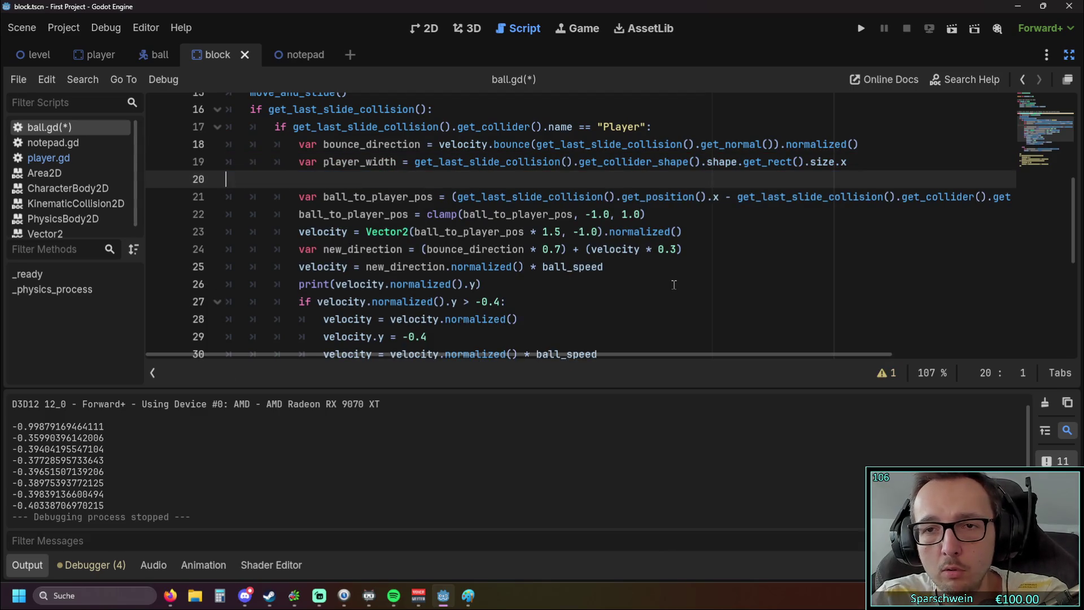
key("BackSpace")
scroll(695, 296, "up", 3)
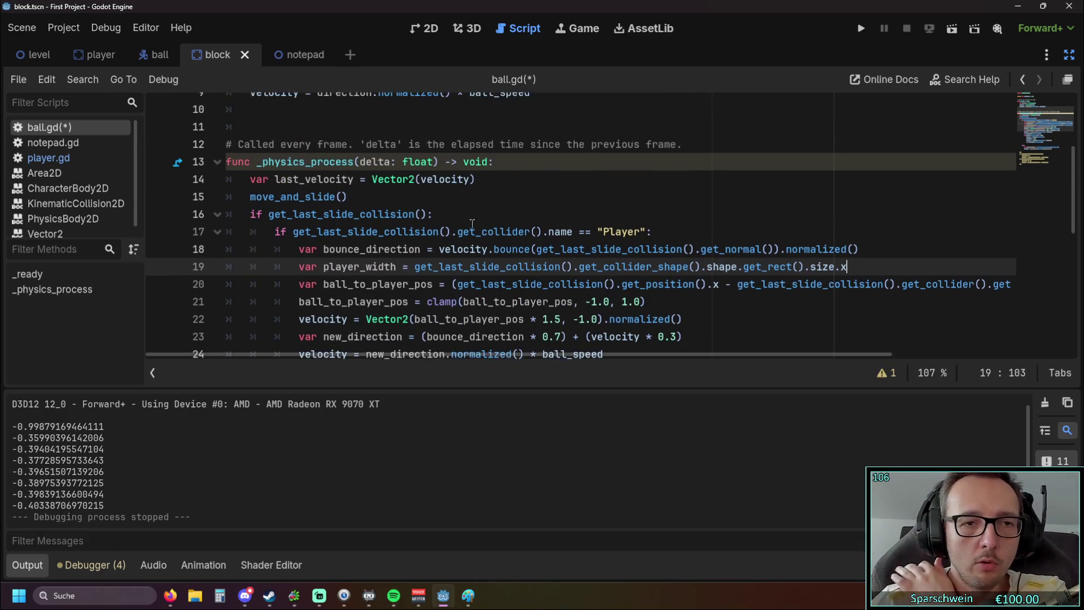
Locate the old velocity-mixing code around lines 24–30 below last_velocity.
left_click(279, 194)
left_click(560, 231)
scroll(560, 232, "down", 6)
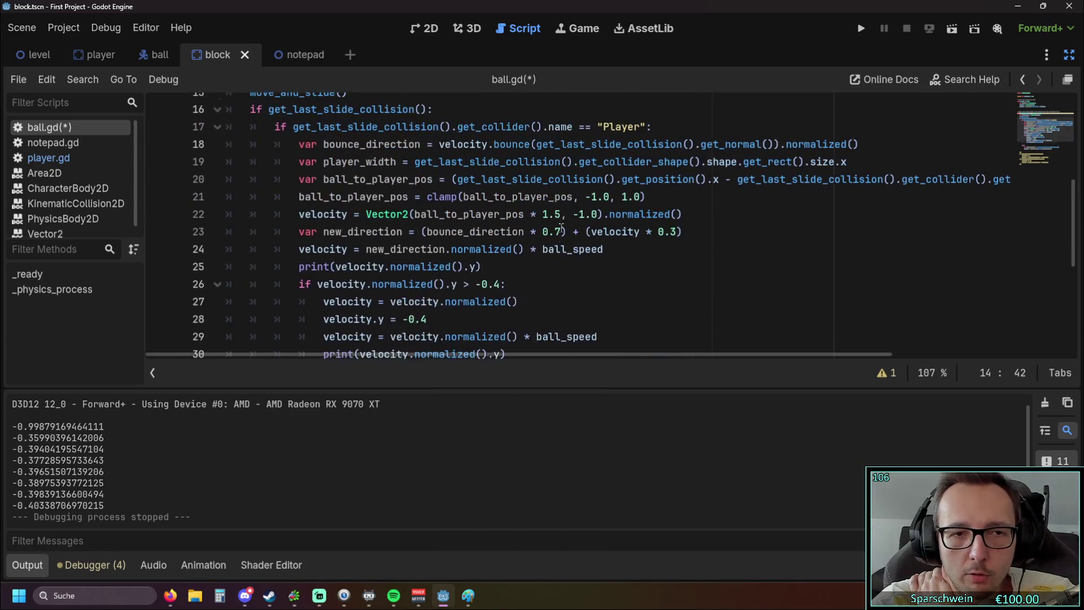
scroll(560, 232, "up", 3)
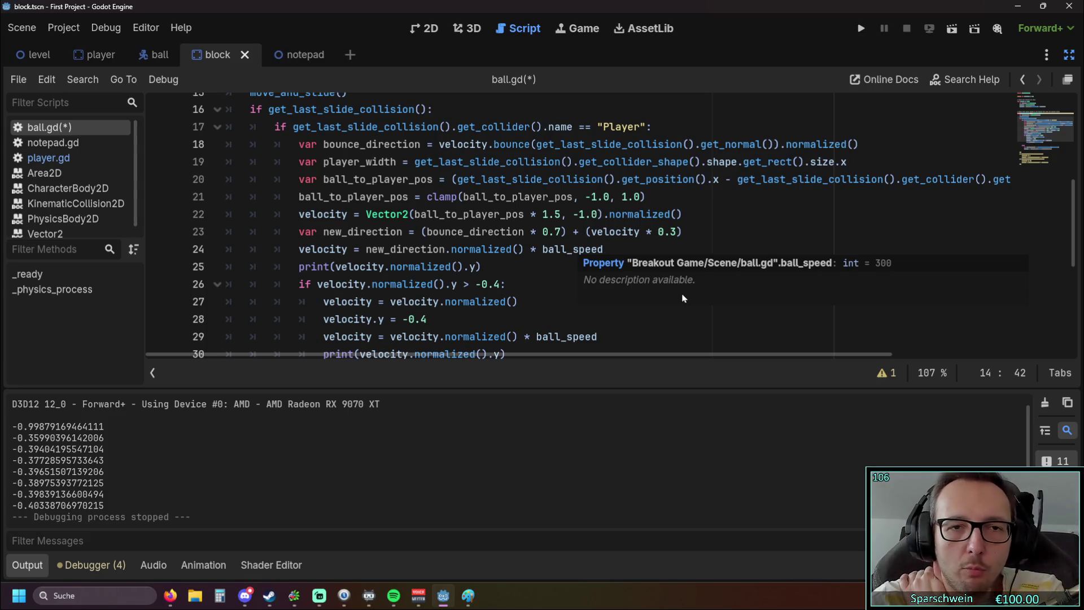
left_click(695, 342)
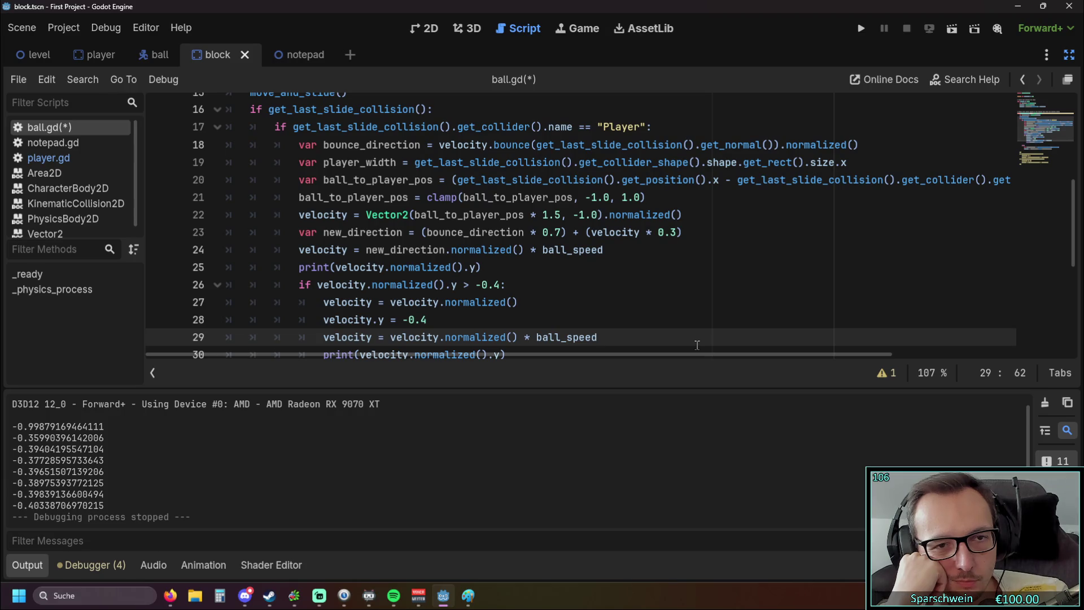
scroll(696, 345, "down", 1)
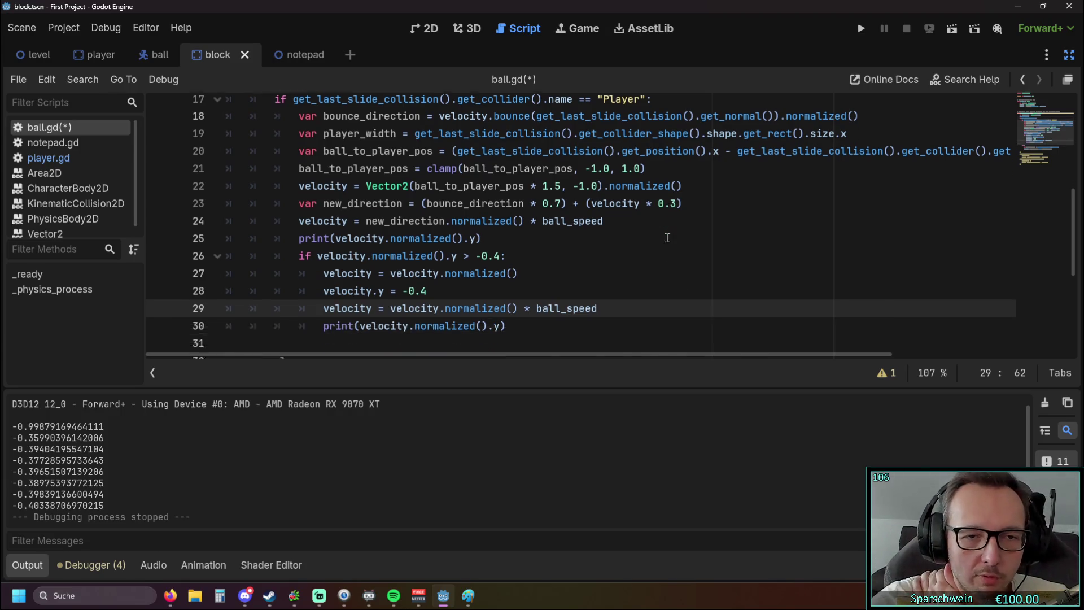
scroll(565, 353, "up", 1)
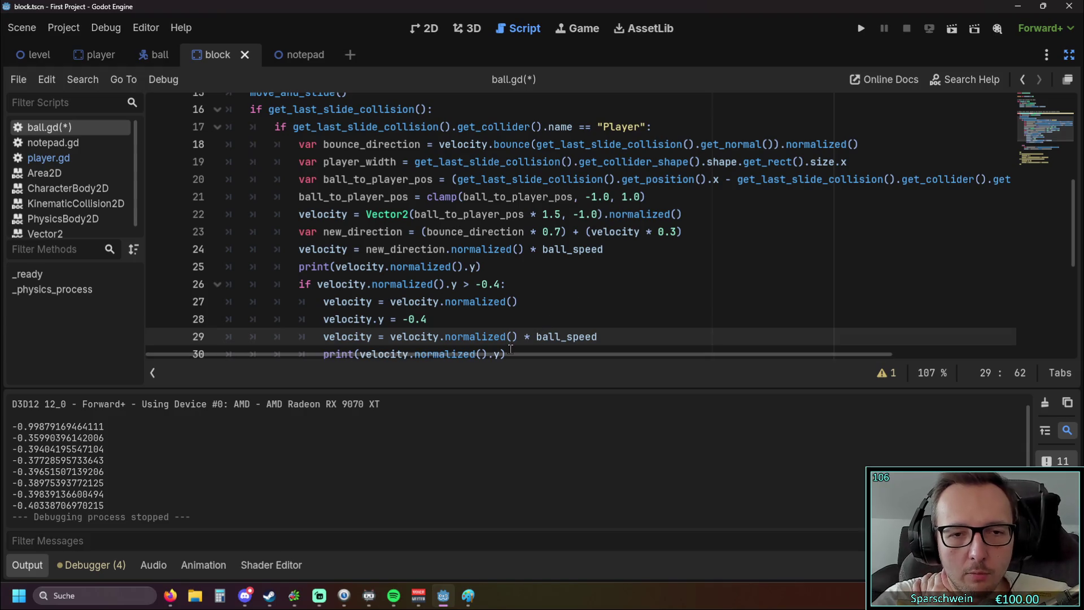
key("Down")
key("shift+Down")
key("shift+Down")
key("shift+Down")
scroll(524, 277, "up", 2)
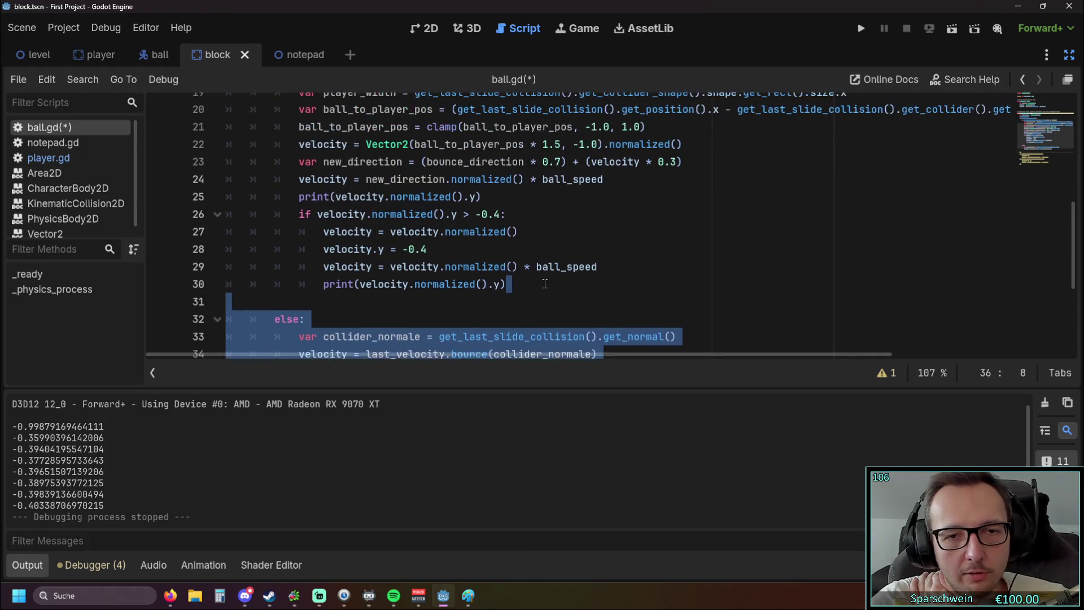
left_click(508, 267)
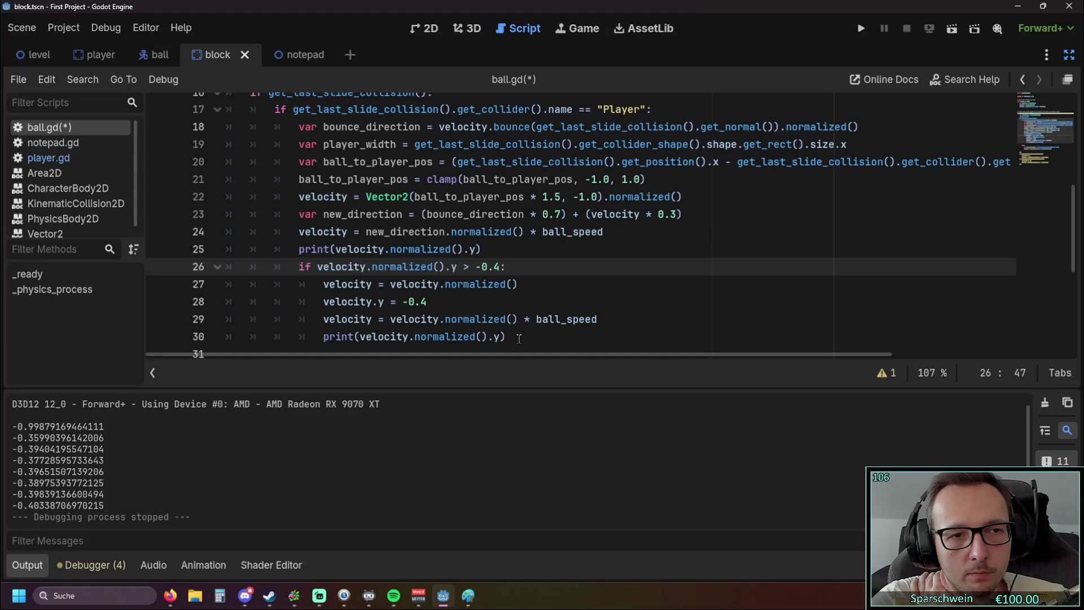
Delete the old velocity-blending and minimum-angle block and the bounce_direction line.
mouse_move(519, 338)
left_mouse_down()
mouse_move(350, 337)
mouse_move(209, 217)
mouse_move(199, 235)
left_mouse_up()
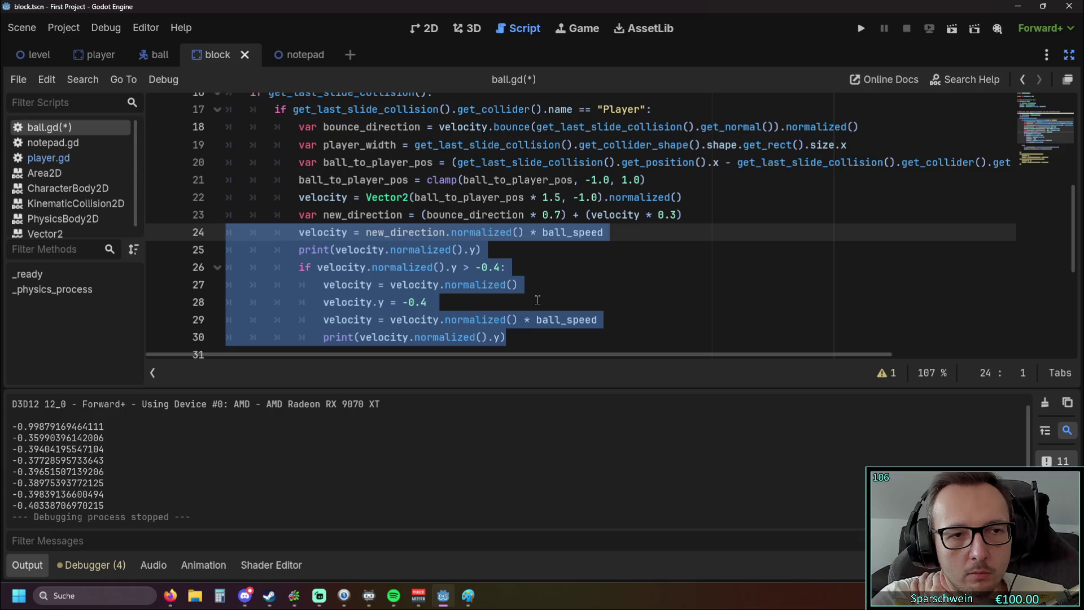
left_click_drag(507, 337, 194, 200)
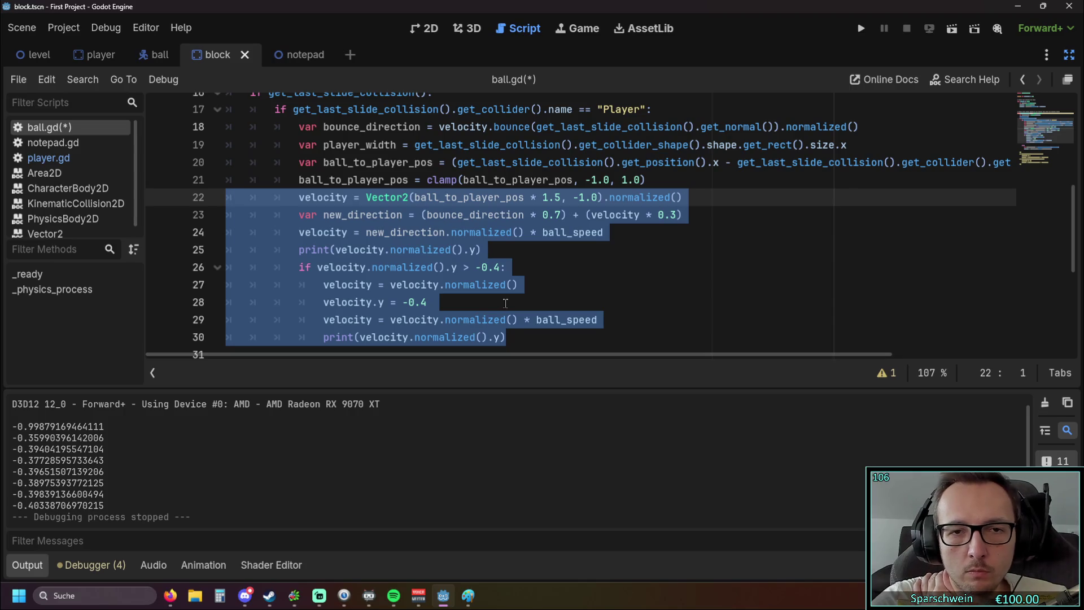
left_click(522, 284)
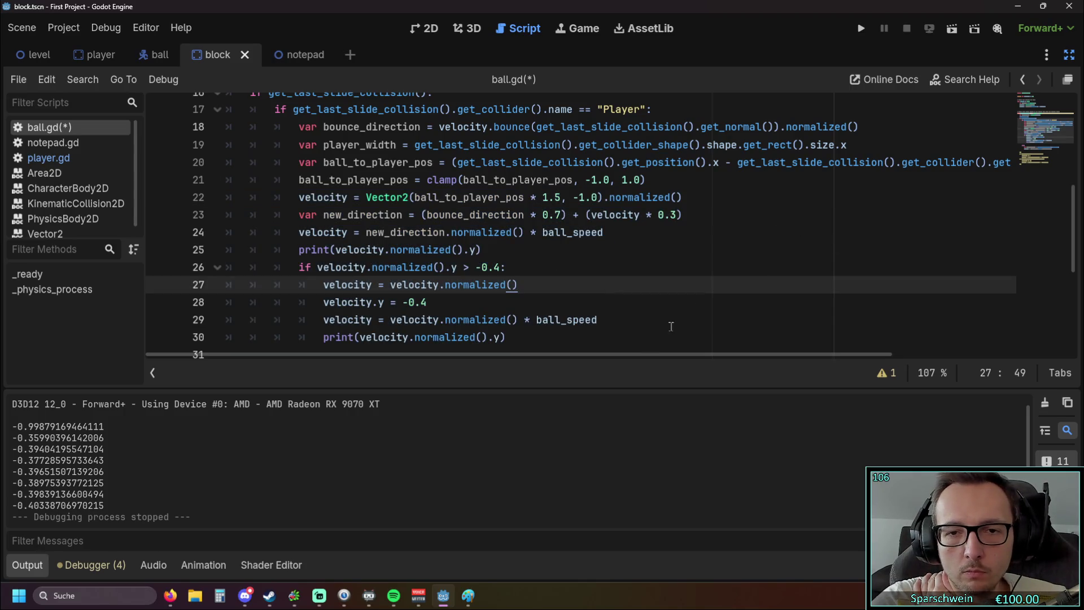
mouse_move(646, 356)
left_mouse_down()
mouse_move(861, 353)
mouse_move(486, 349)
mouse_move(212, 217)
mouse_move(206, 200)
left_mouse_up()
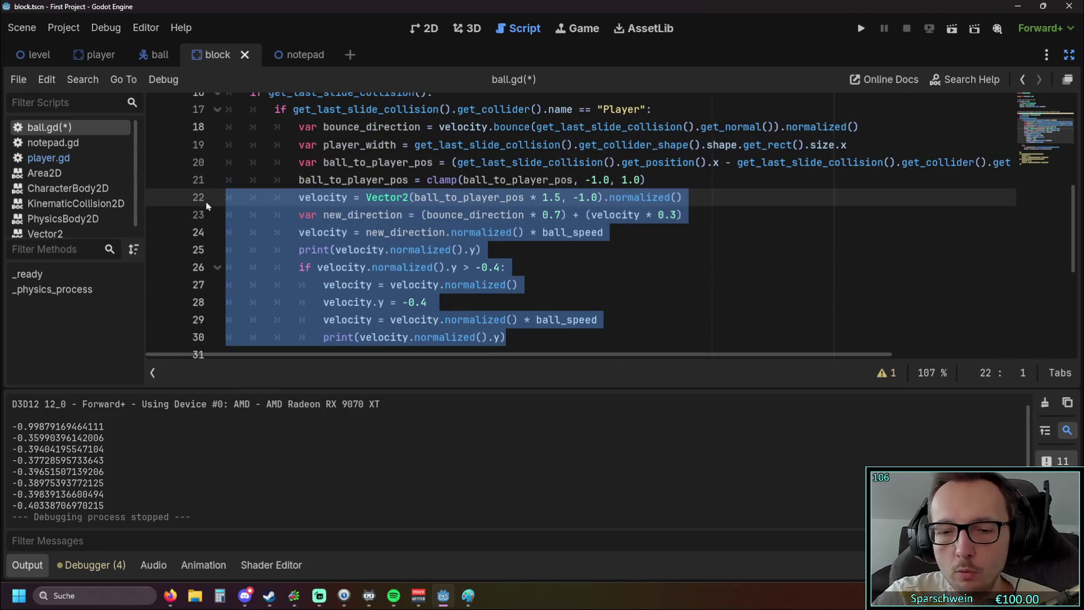
key("BackSpace")
key("BackSpace")
mouse_move(862, 134)
left_mouse_down()
mouse_move(271, 110)
mouse_move(194, 130)
left_mouse_up()
key("BackSpace")
key("BackSpace")
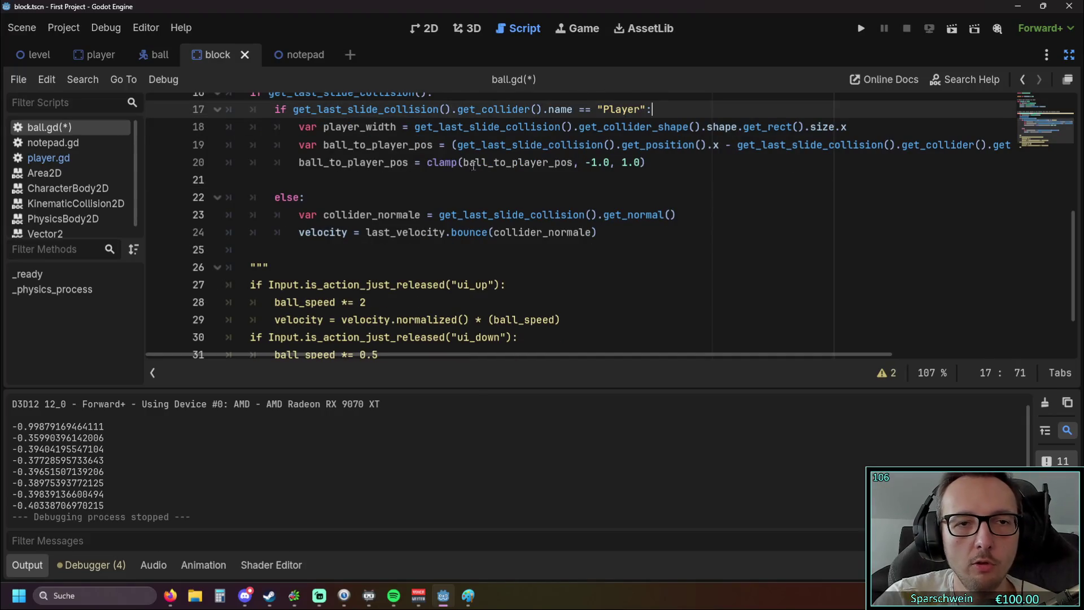
Add var max_angle := deg_to_rad(60.0) after the clamp line.
left_click(673, 165)
scroll(672, 198, "up", 1)
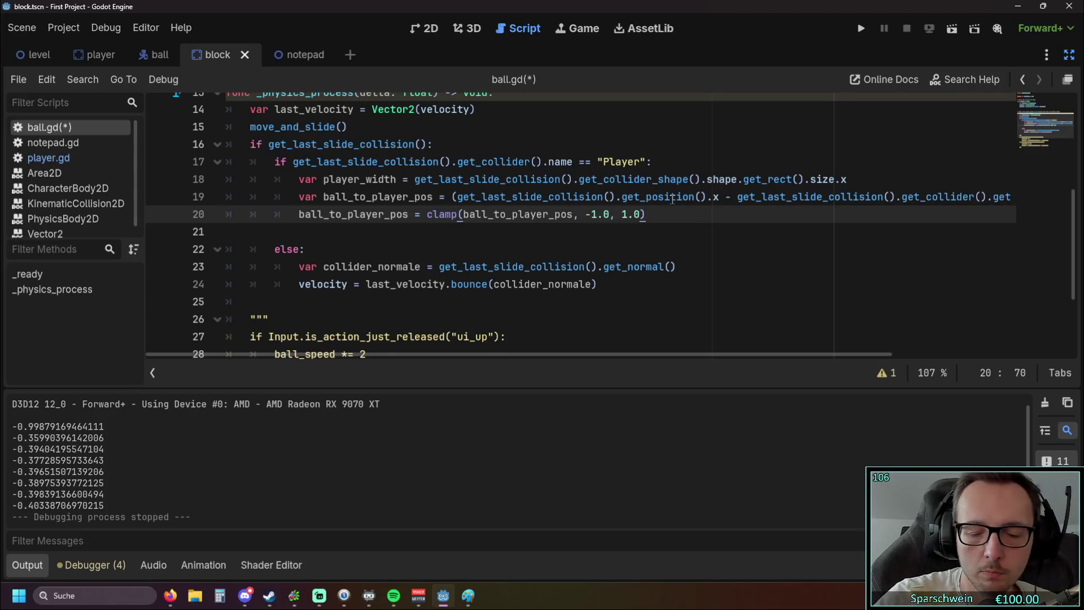
key("Return")
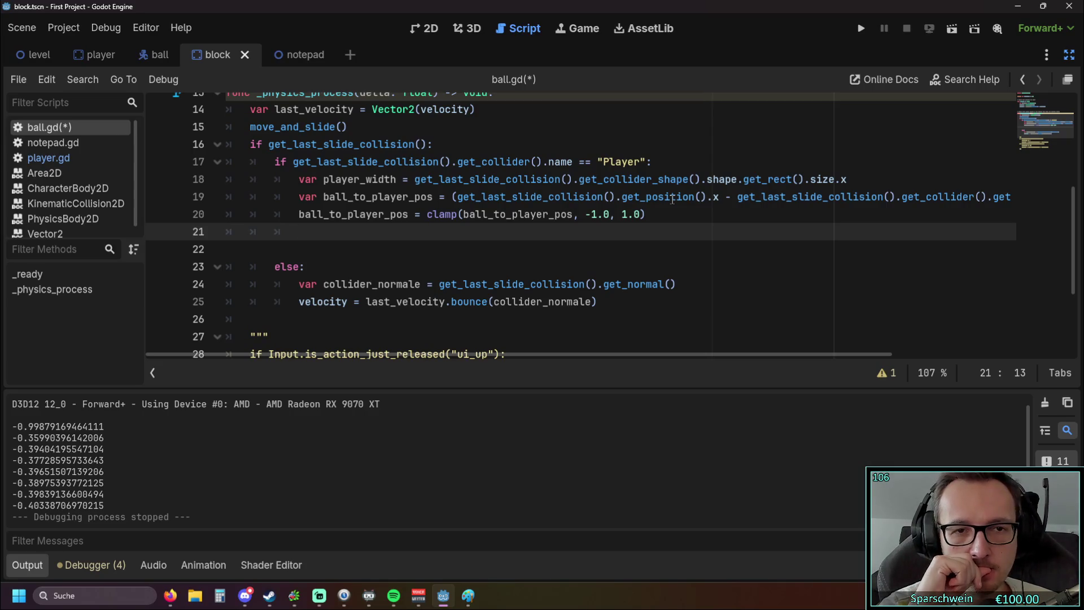
type("var ")
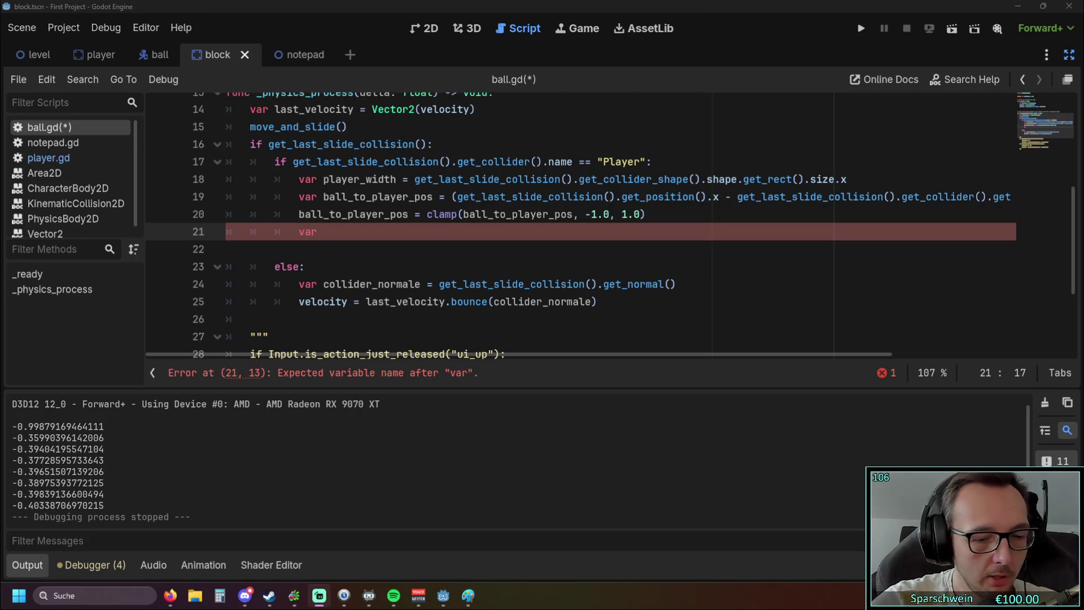
type("max_angle := deg_to_rad(60.0)")
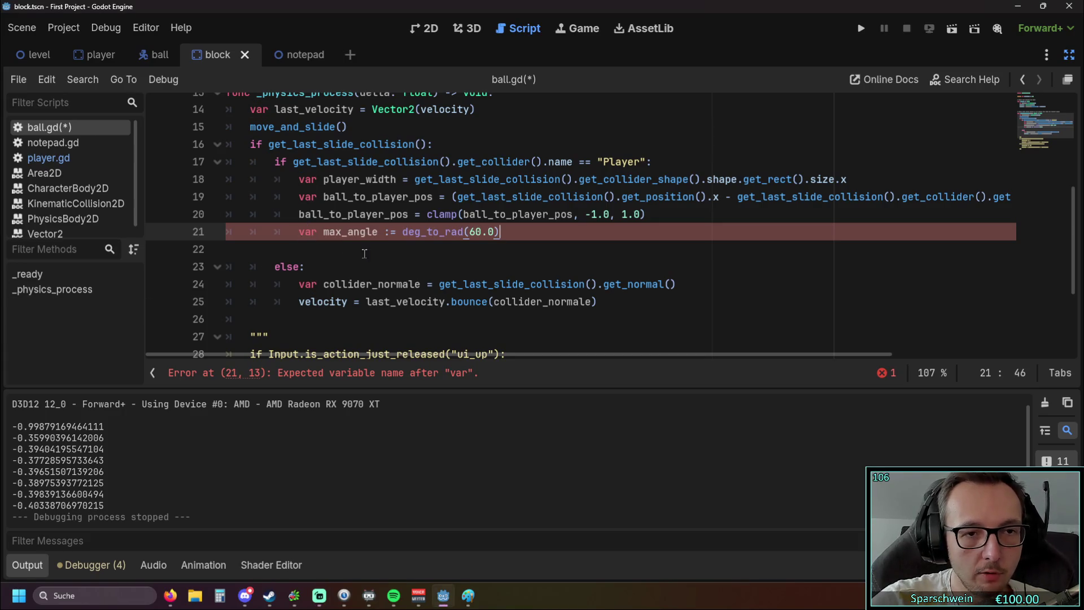
key("Return")
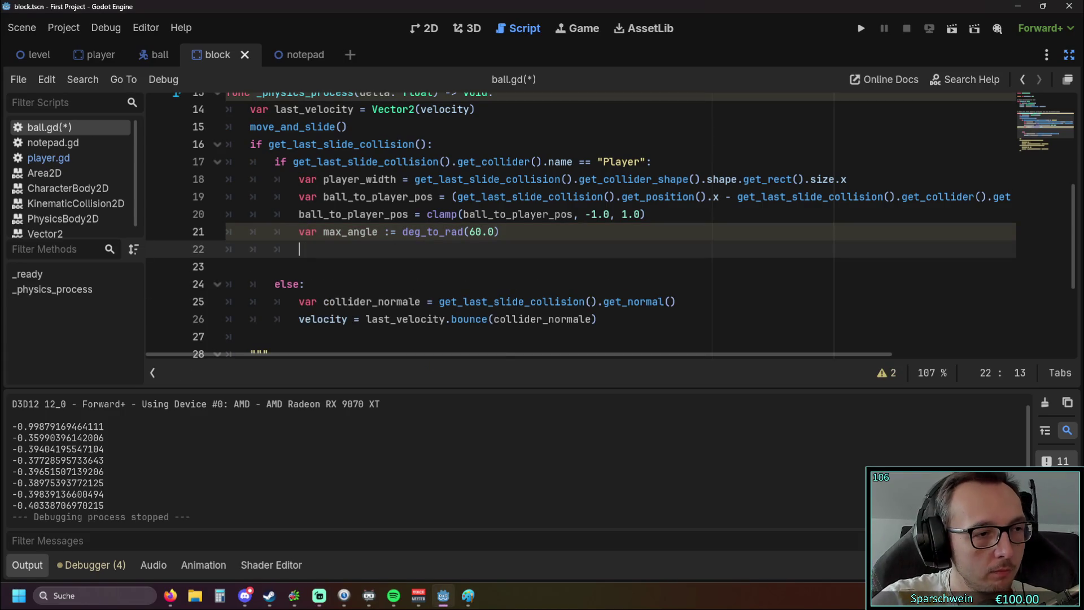
Add var incoming_dir := last_velocity.normalized() on the next line.
key("alt+Tab")
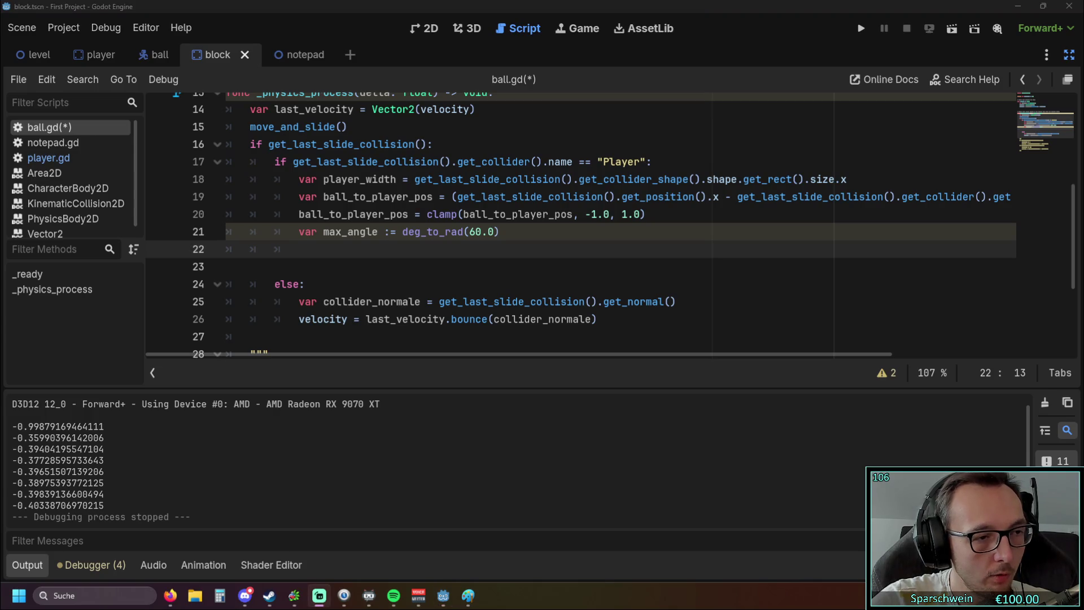
left_click(300, 249)
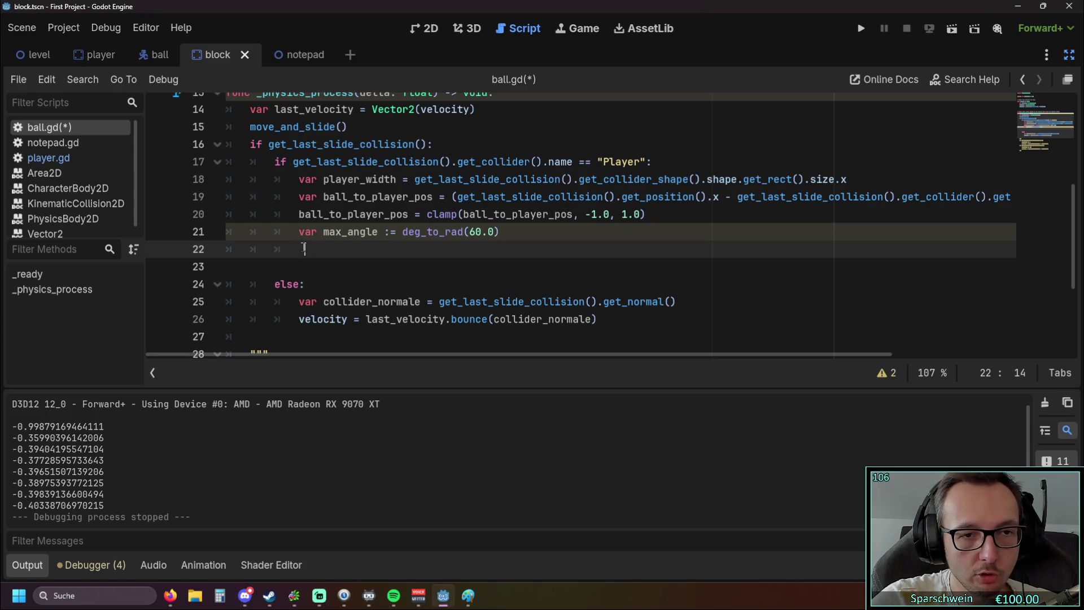
type("var incoming_dir := last_velocity.normalized()")
left_click(391, 272)
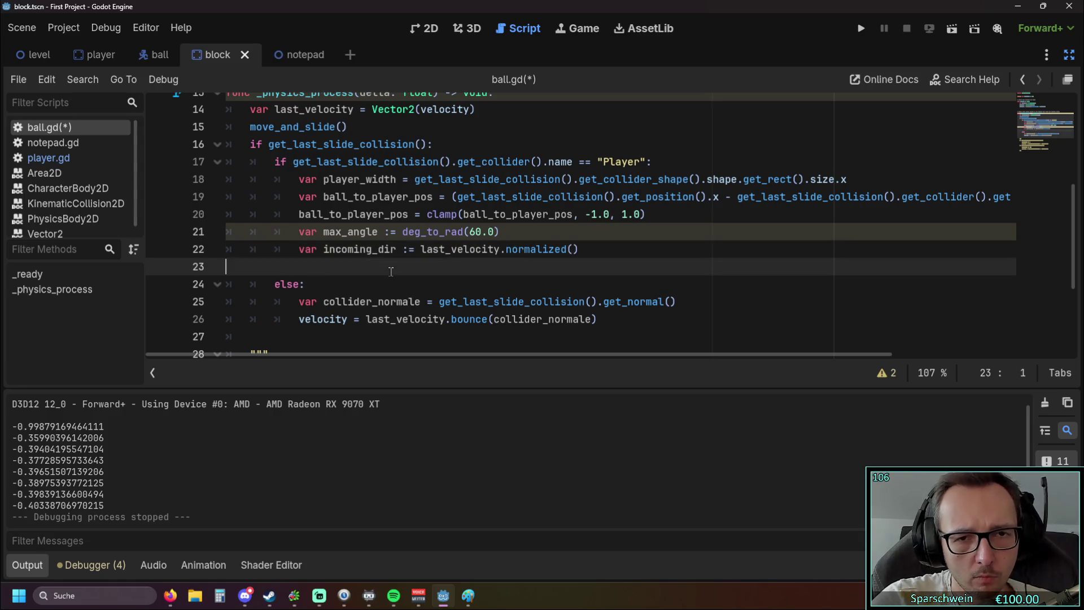
scroll(390, 271, "down", 1)
scroll(391, 272, "up", 1)
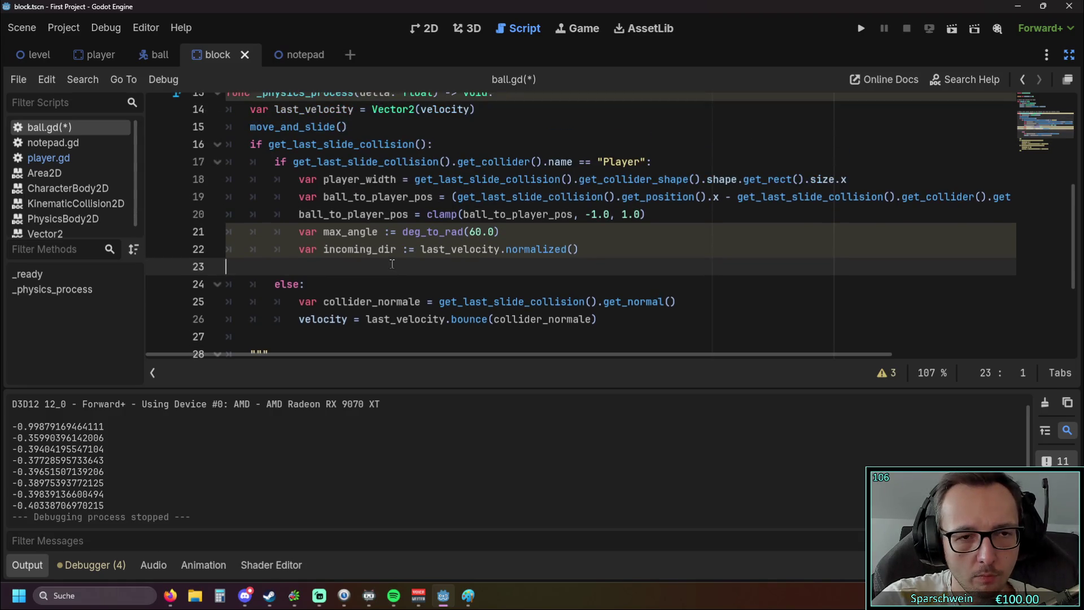
left_click(595, 248)
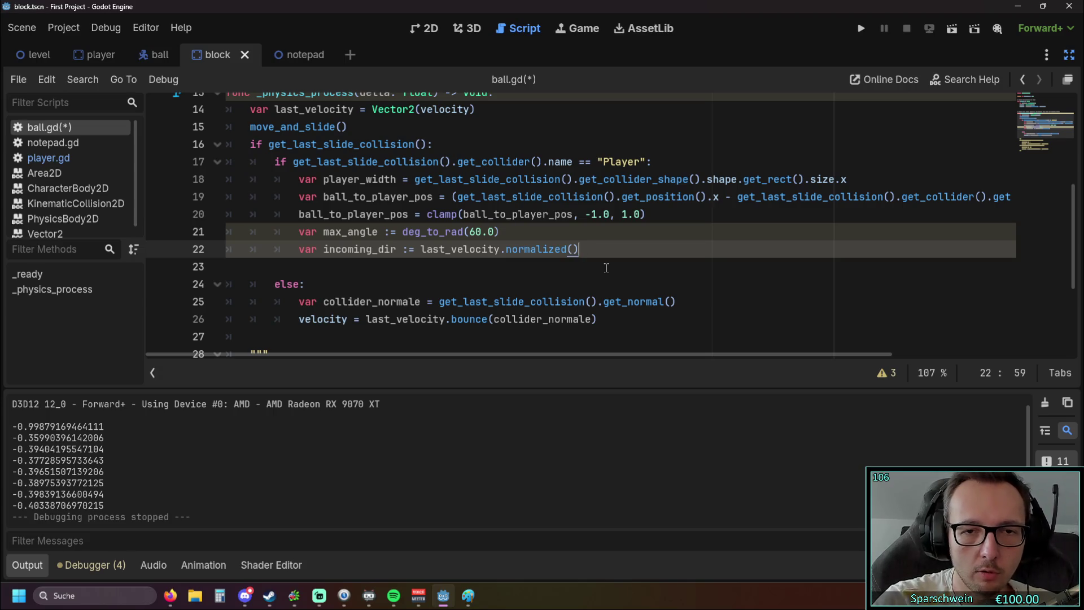
Paste the Vector2.UP.rotated desired_dir line below incoming_dir and fix its indentation.
key("Return")
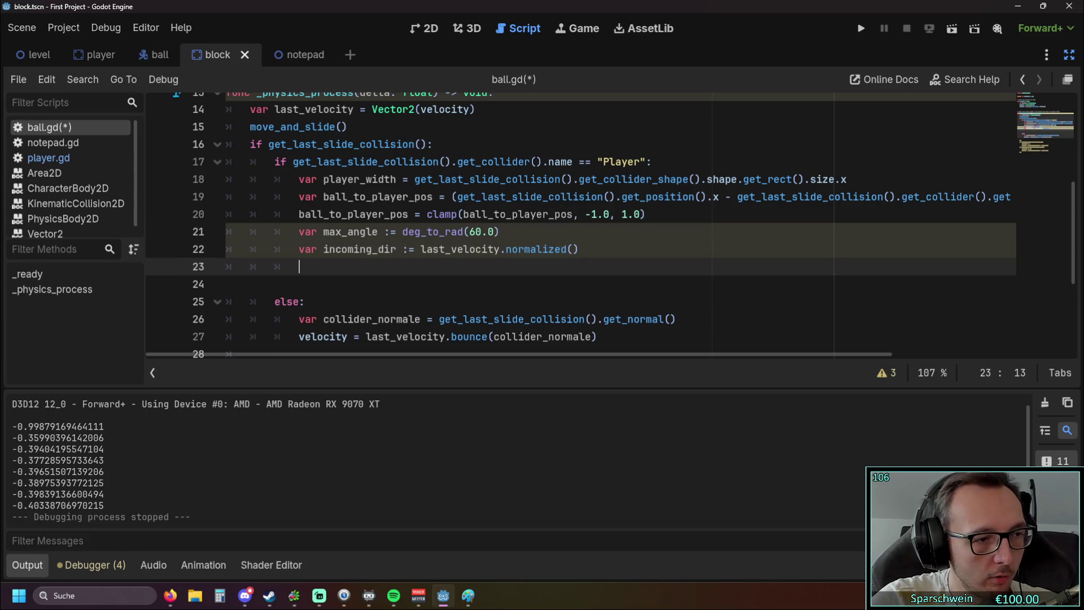
key("alt+Tab")
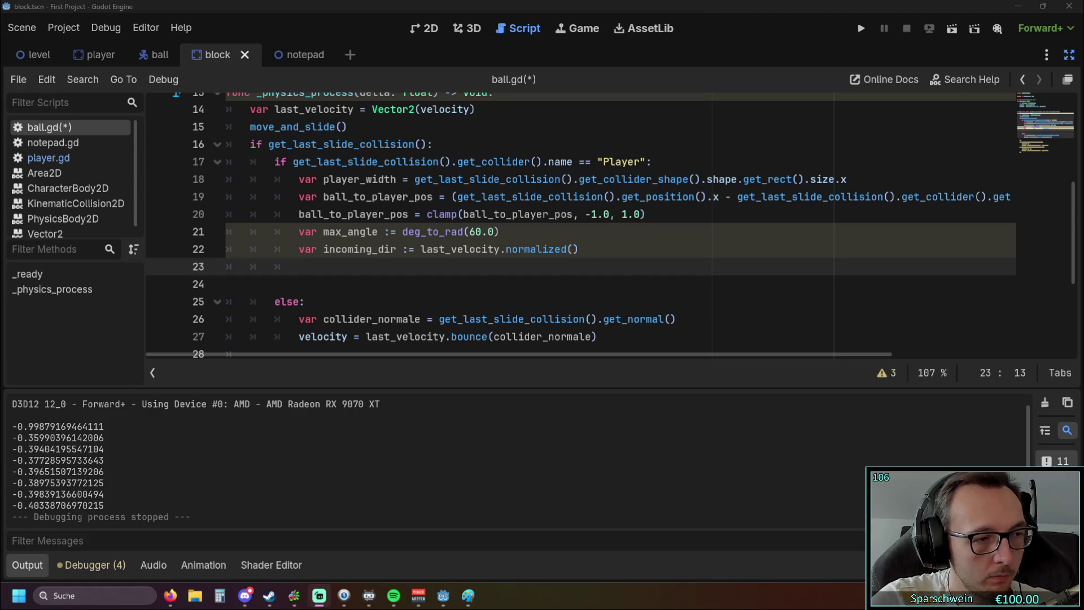
left_click(334, 271)
type("var desired_dir := Vector2.UP.rotated(offset * max_angle).normalized()")
left_click(311, 272)
key("BackSpace")
key("BackSpace")
left_click(367, 286)
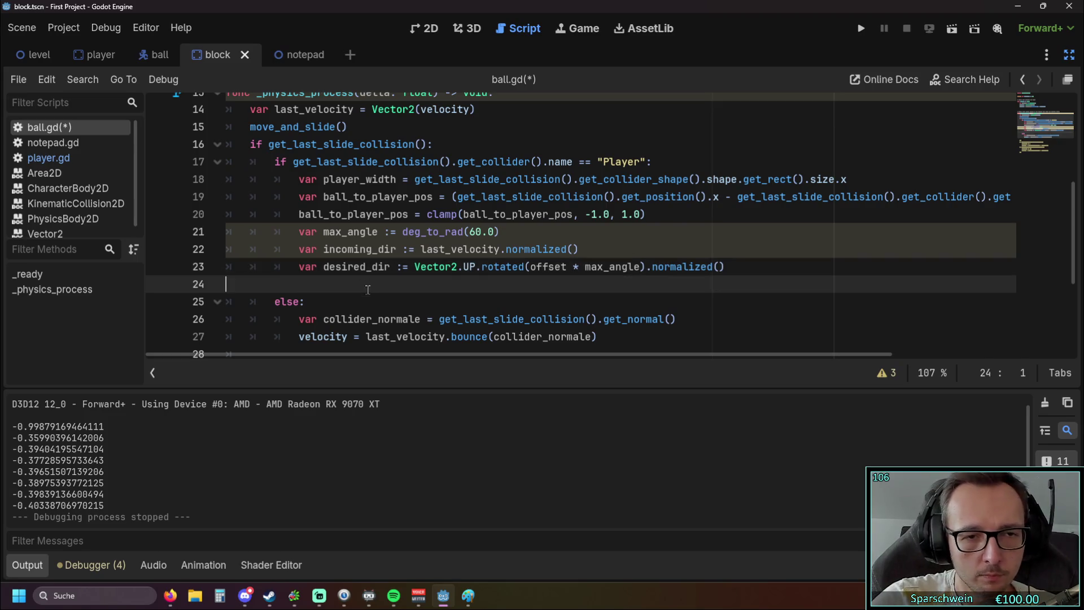
left_click(463, 270)
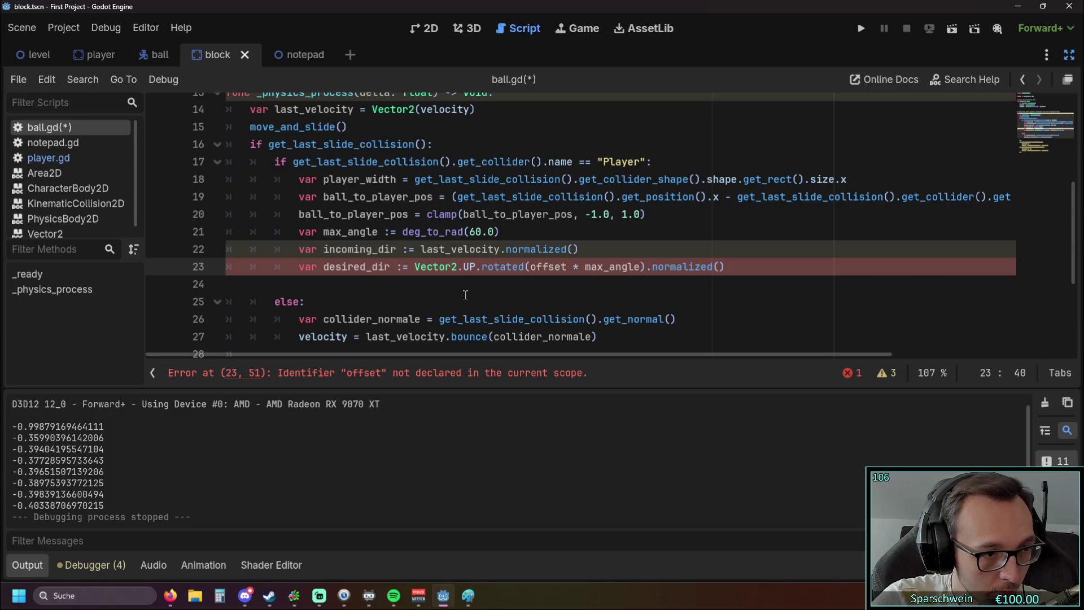
left_click(465, 287)
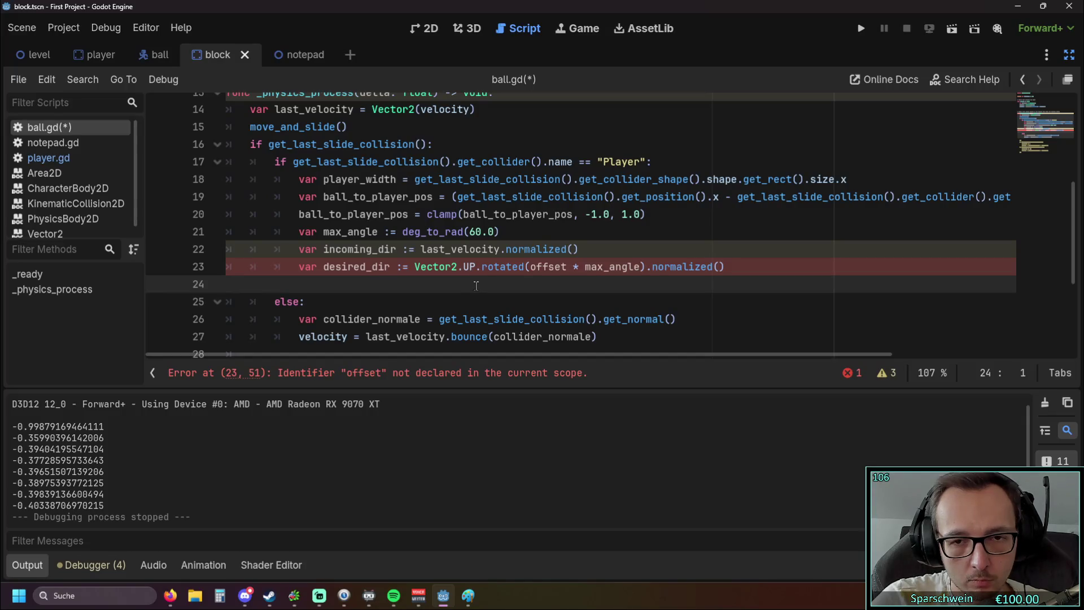
Replace the undeclared offset in desired_dir with the copied ball_to_player_pos name.
mouse_move(471, 266)
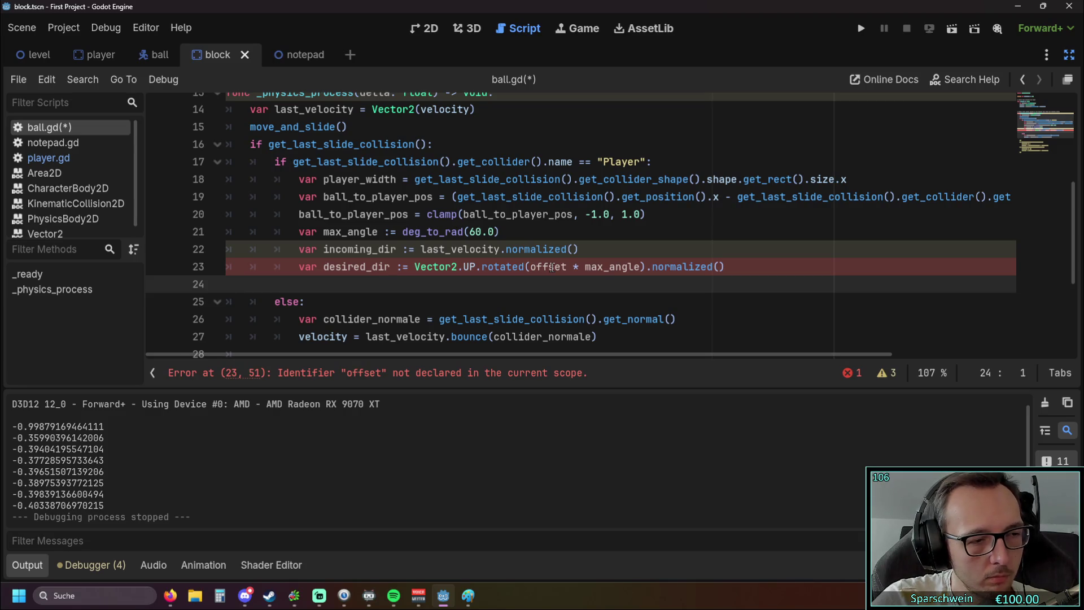
left_click_drag(323, 197, 434, 198)
key("ctrl+c")
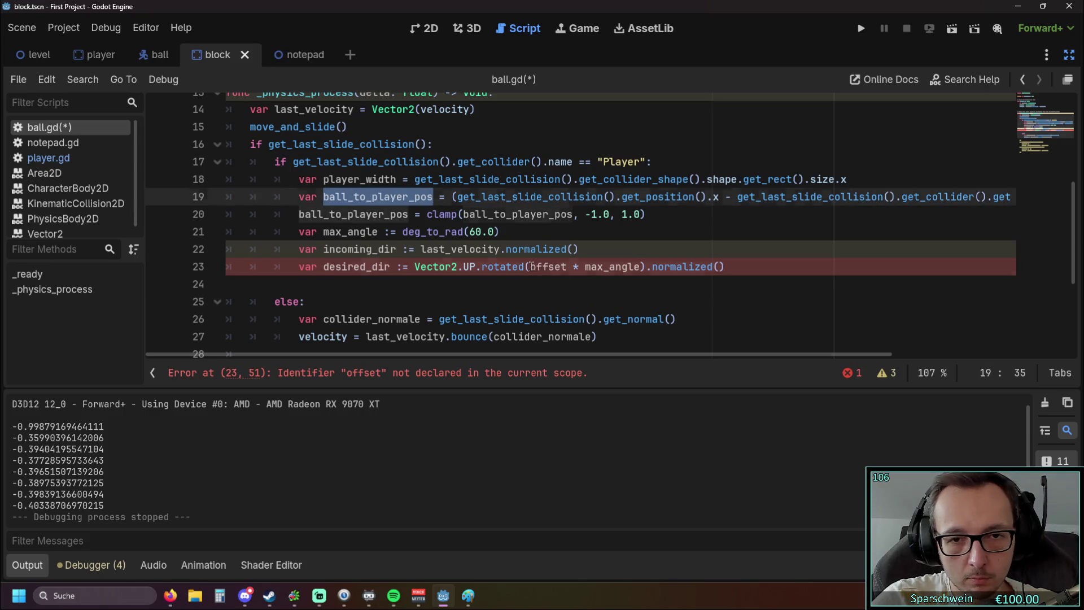
double_click(533, 266)
key("ctrl+v")
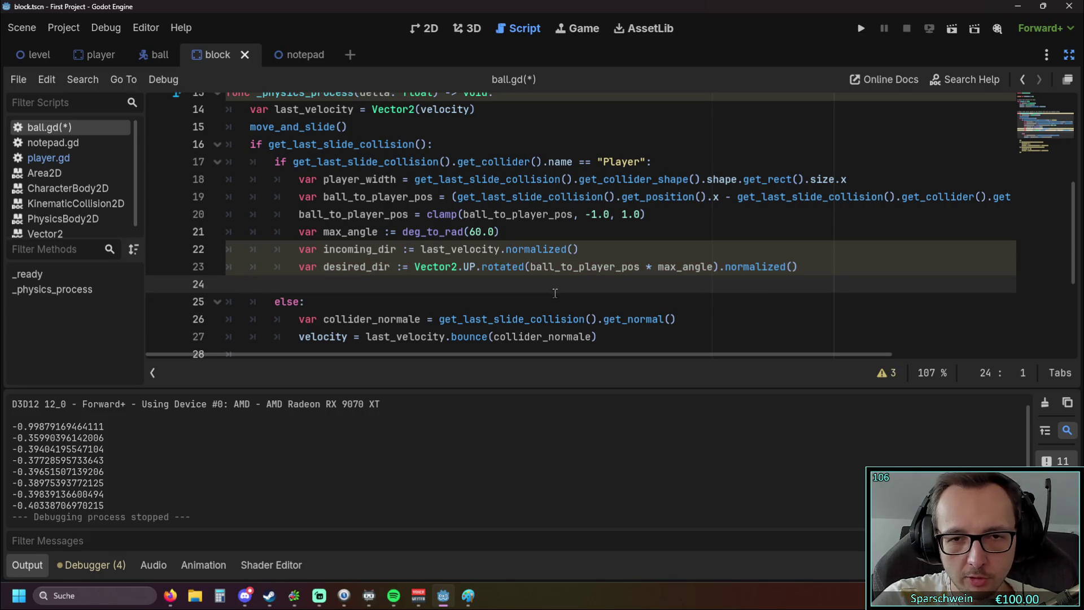
left_click(799, 267)
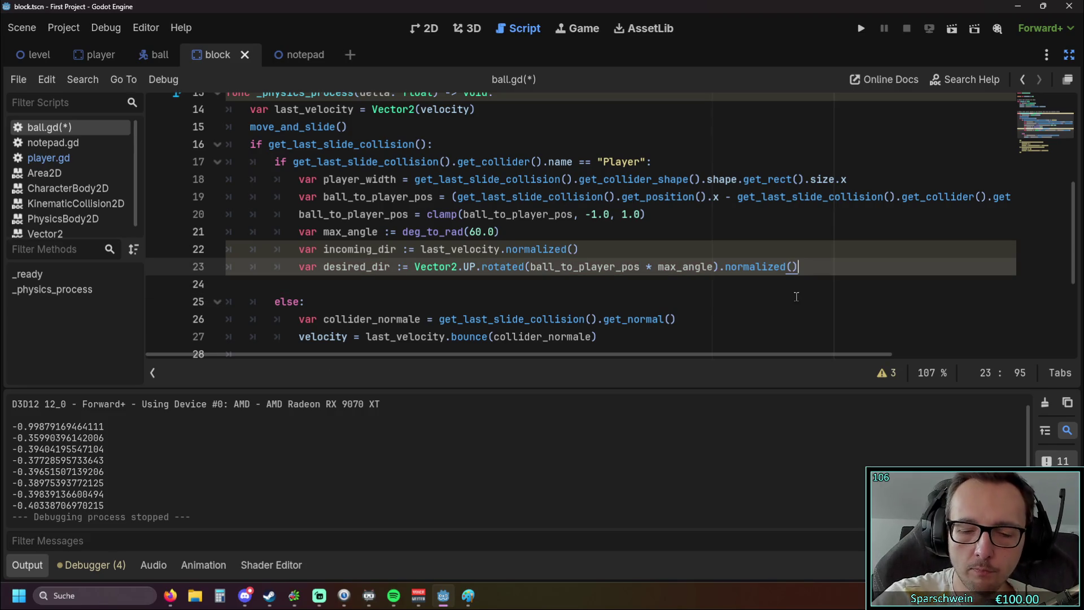
Paste var fake_normal := (incoming_dir - desired_dir).normalized() below desired_dir.
key("Return")
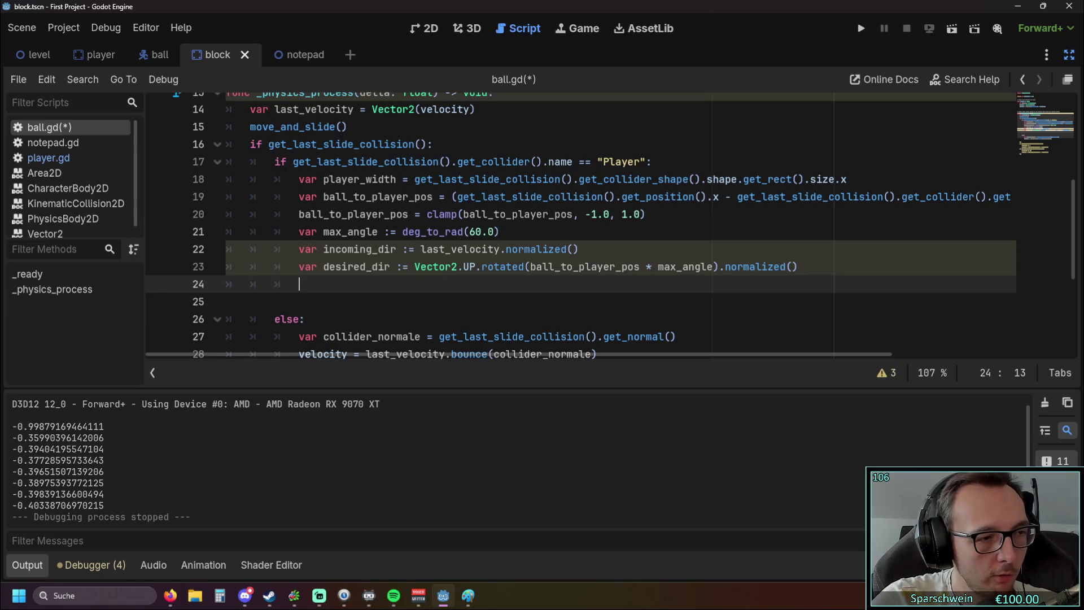
key("alt+Tab")
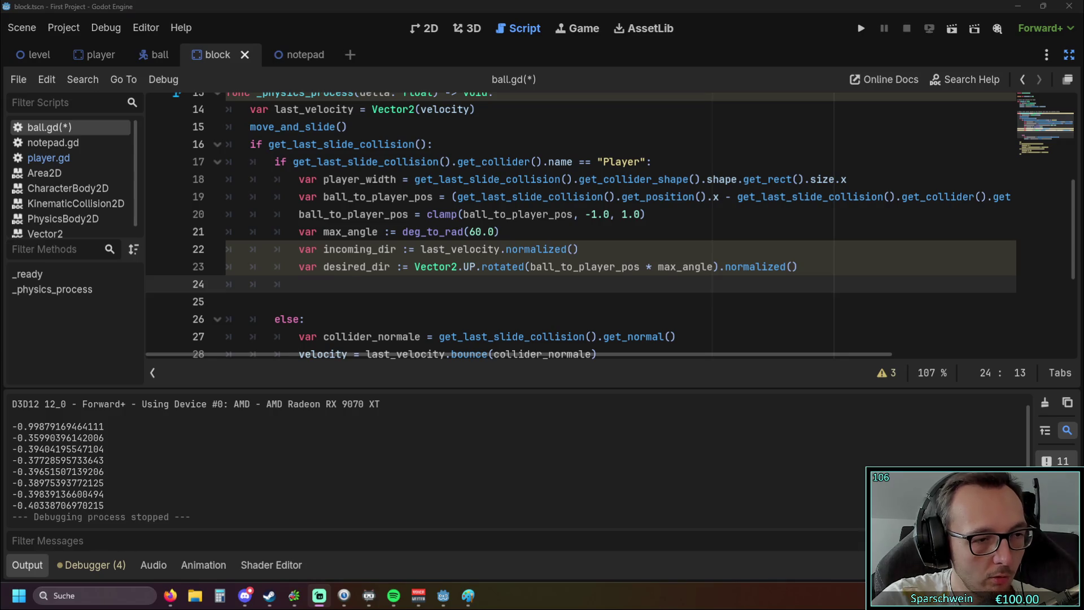
key("alt+Tab")
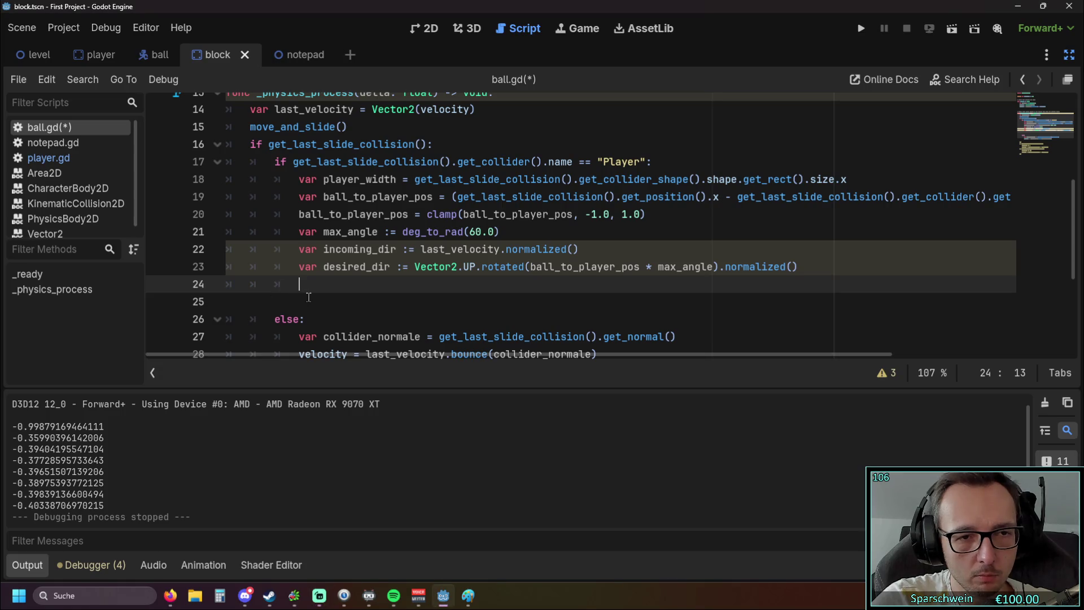
key("ctrl+v")
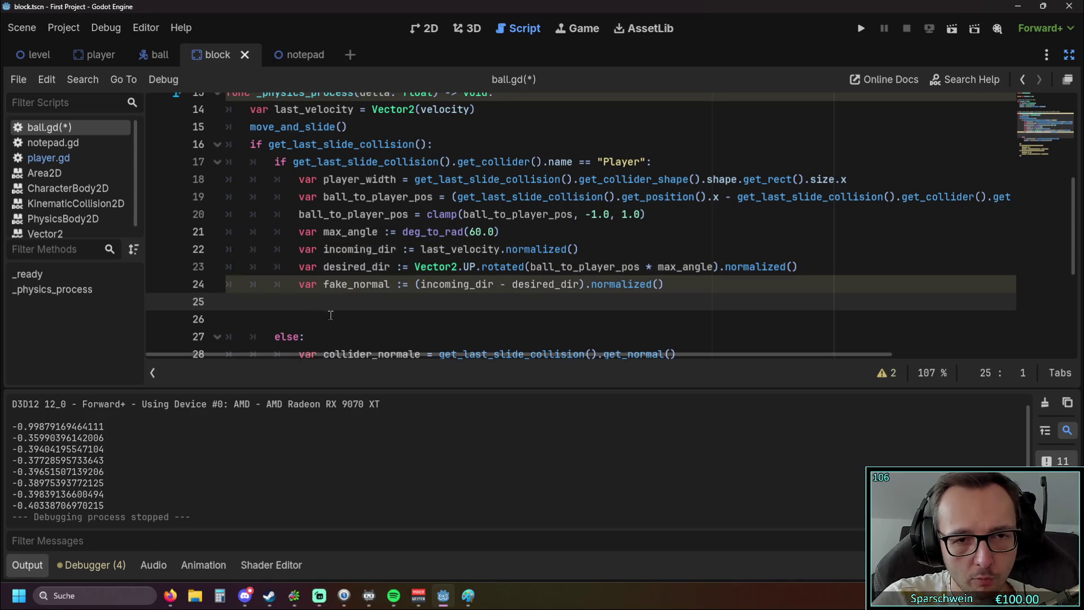
left_click(345, 317)
scroll(351, 317, "up", 1)
scroll(352, 317, "down", 1)
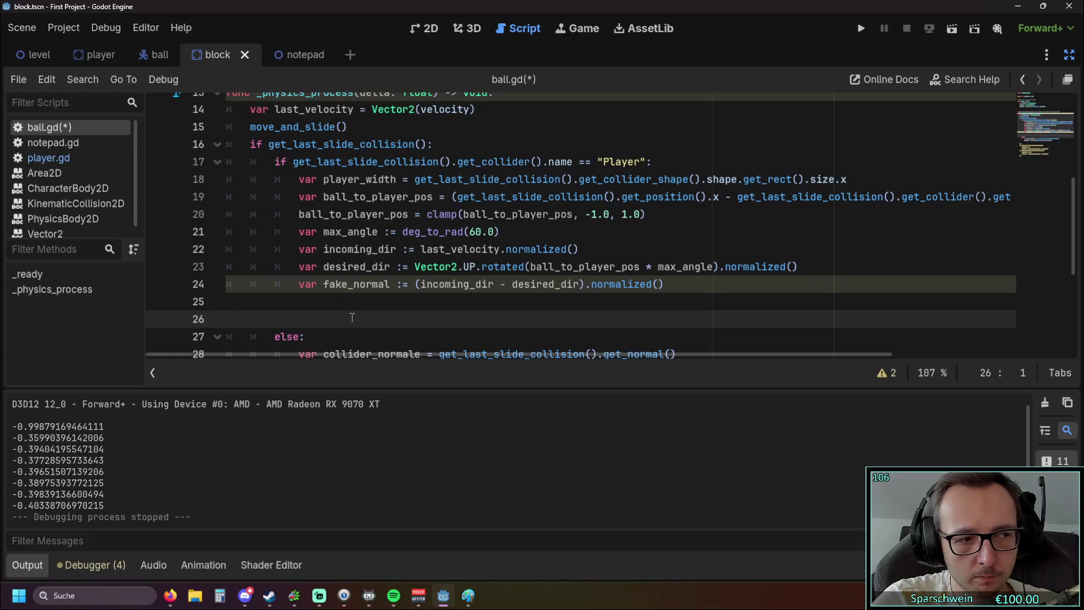
Add an indented velocity = velocity.bounce(fake_normal).normalized() * ball_speed line.
key("alt+Tab")
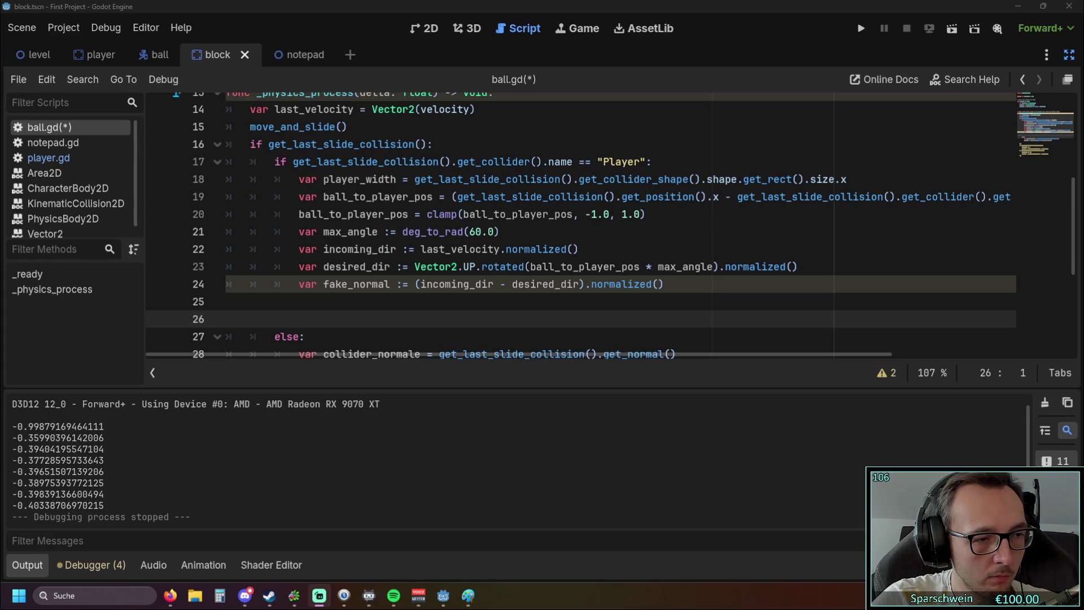
left_click(230, 300)
key("ctrl+v")
left_click(230, 301)
key("Tab")
key("Tab")
key("Tab")
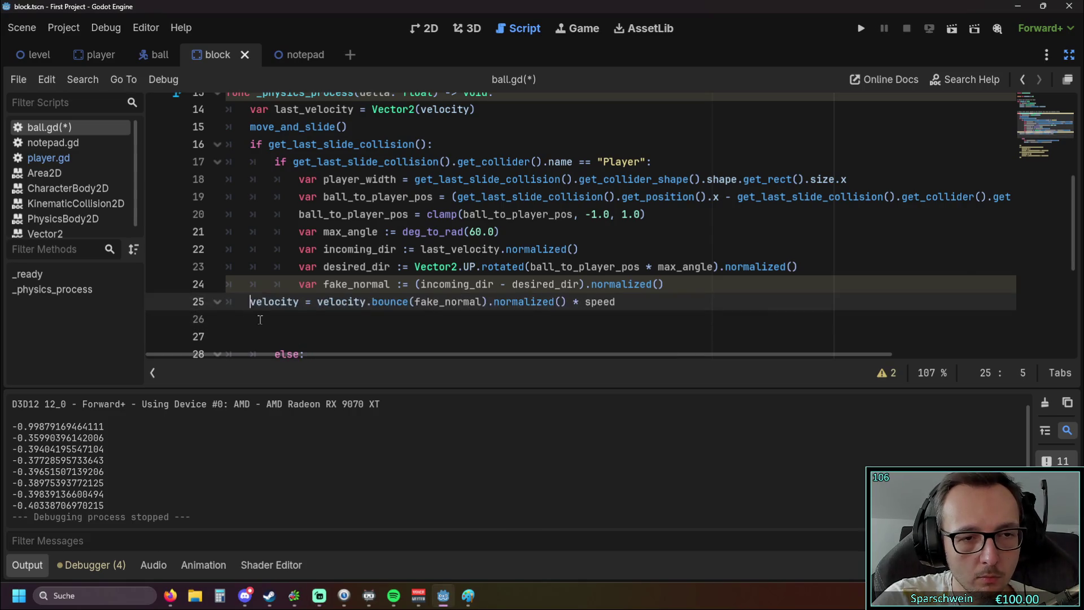
double_click(649, 303)
type("ball_")
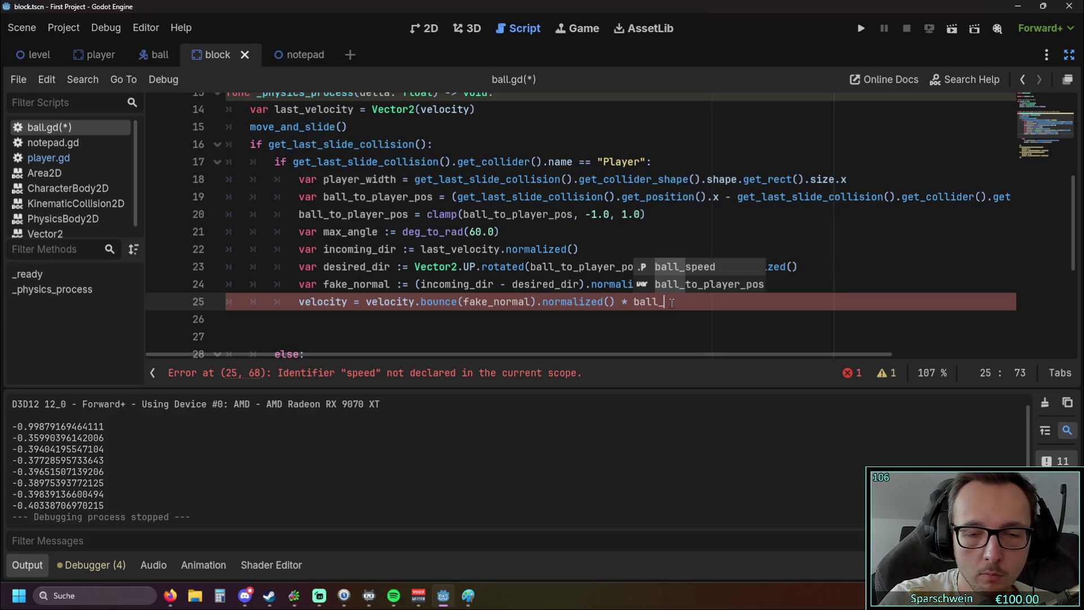
key("Return")
left_click(663, 322)
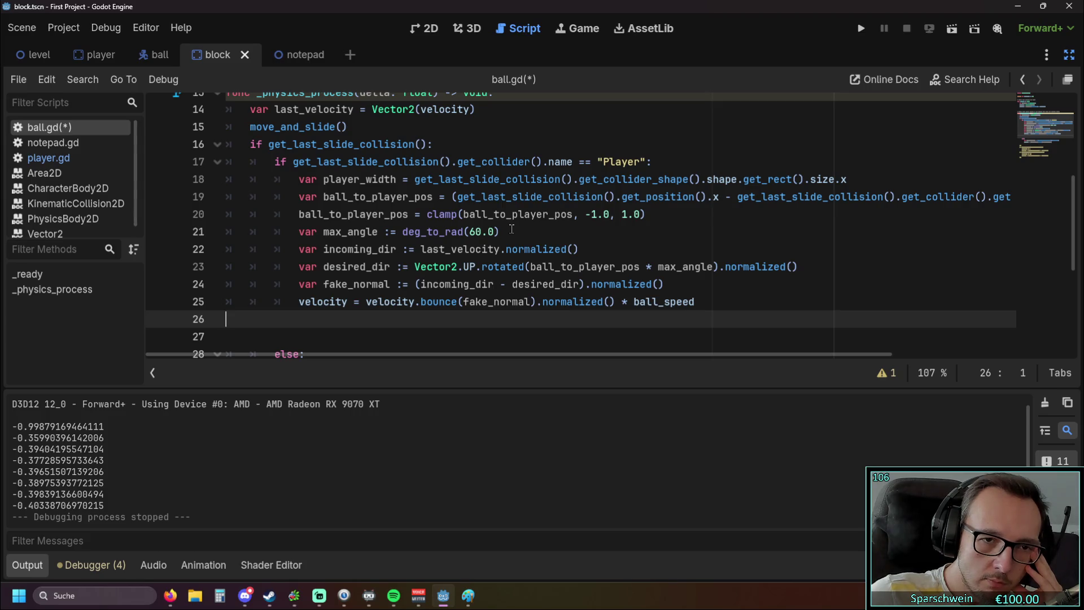
mouse_move(441, 233)
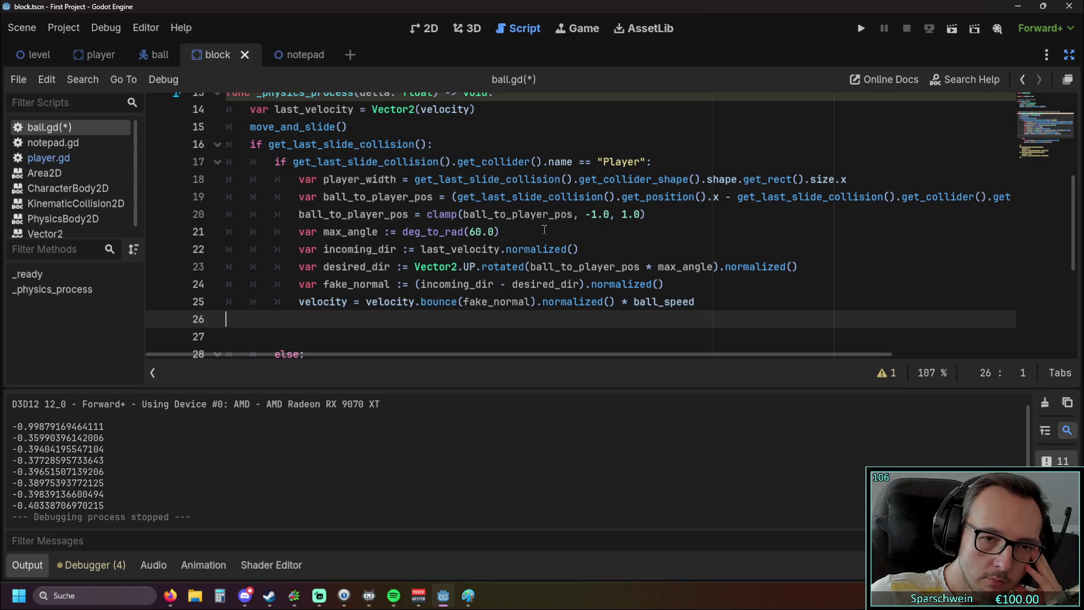
scroll(543, 229, "down", 1)
scroll(543, 228, "up", 1)
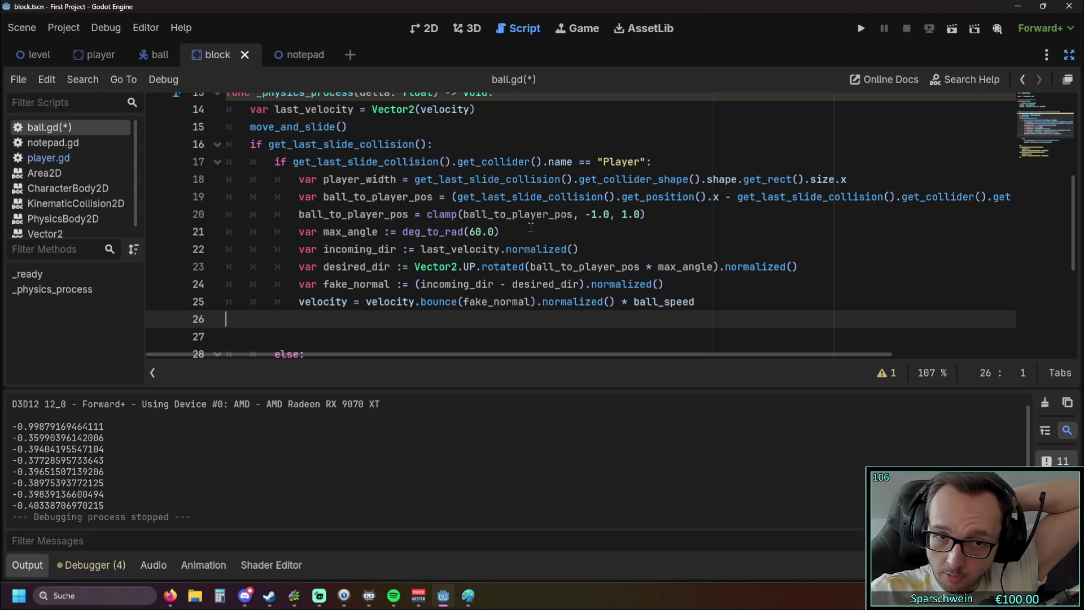
left_click_drag(324, 232, 525, 232)
left_click(525, 232)
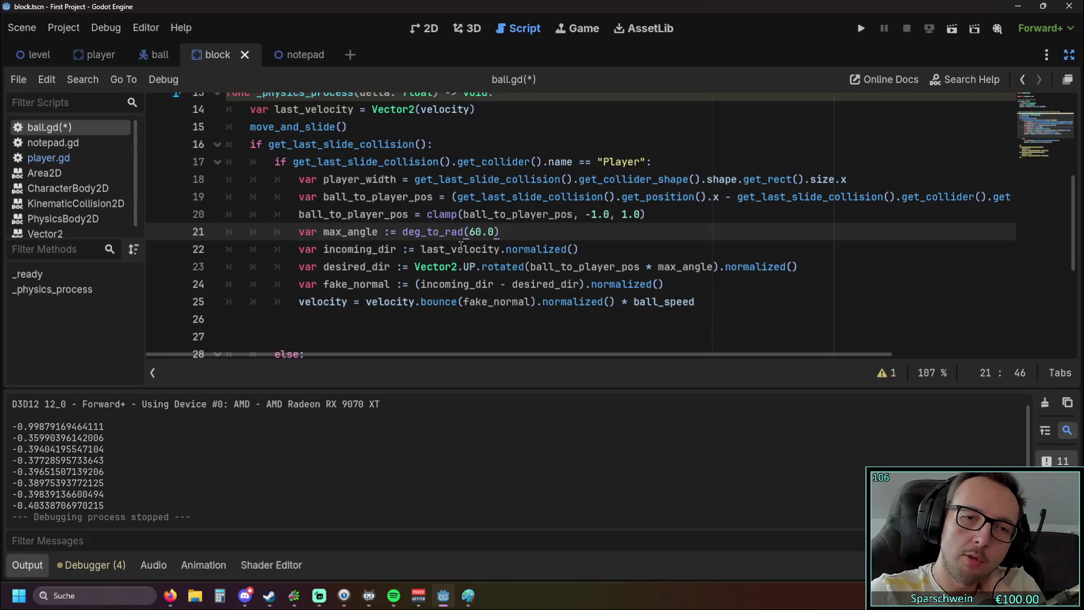
left_click_drag(421, 249, 586, 253)
left_click(585, 252)
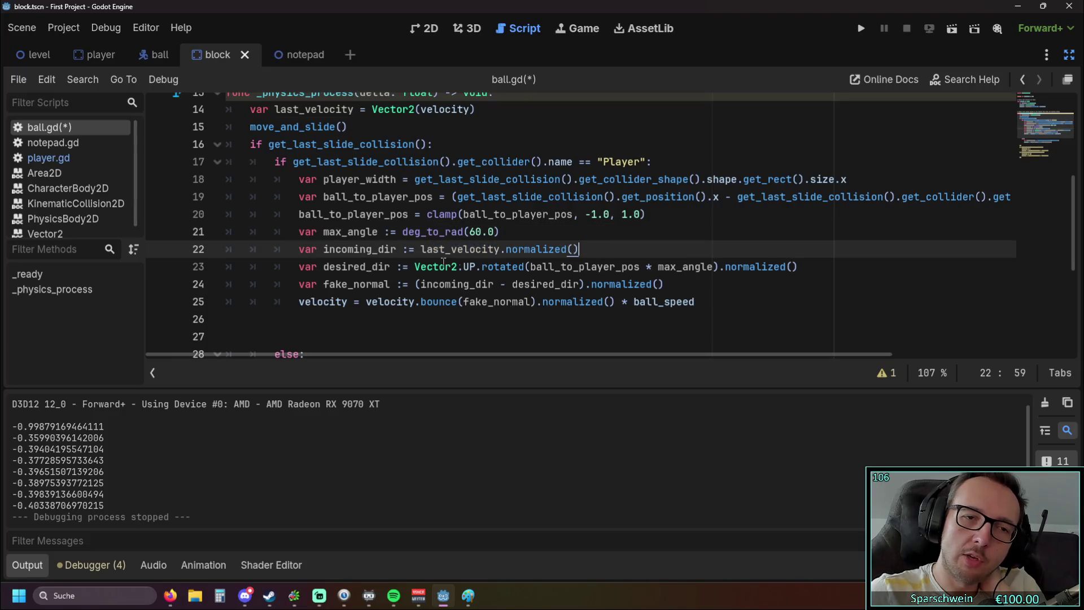
left_click_drag(323, 266, 649, 267)
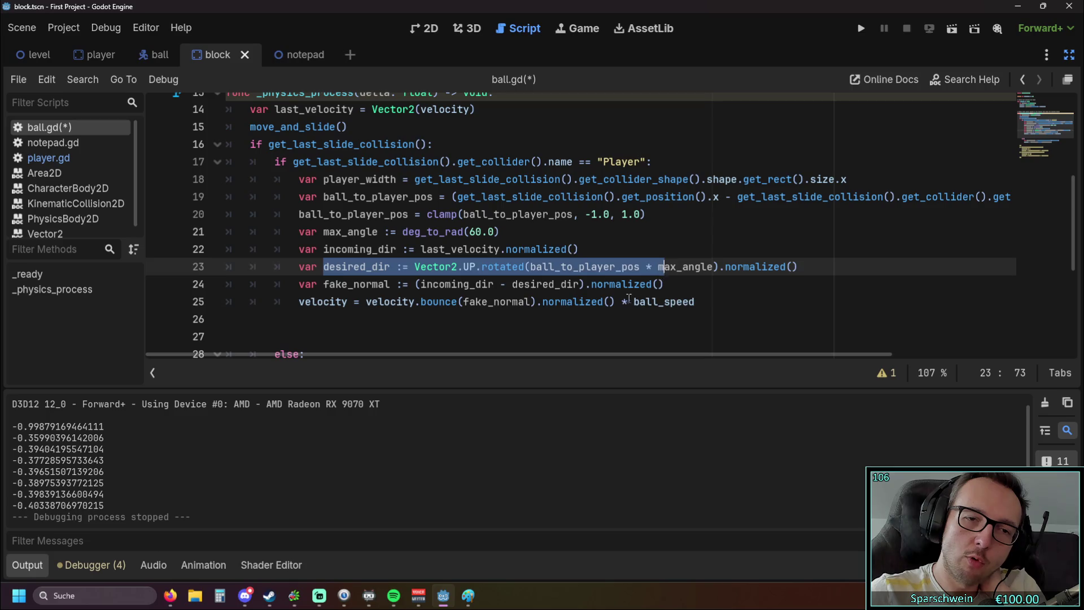
left_click(624, 302)
mouse_move(463, 267)
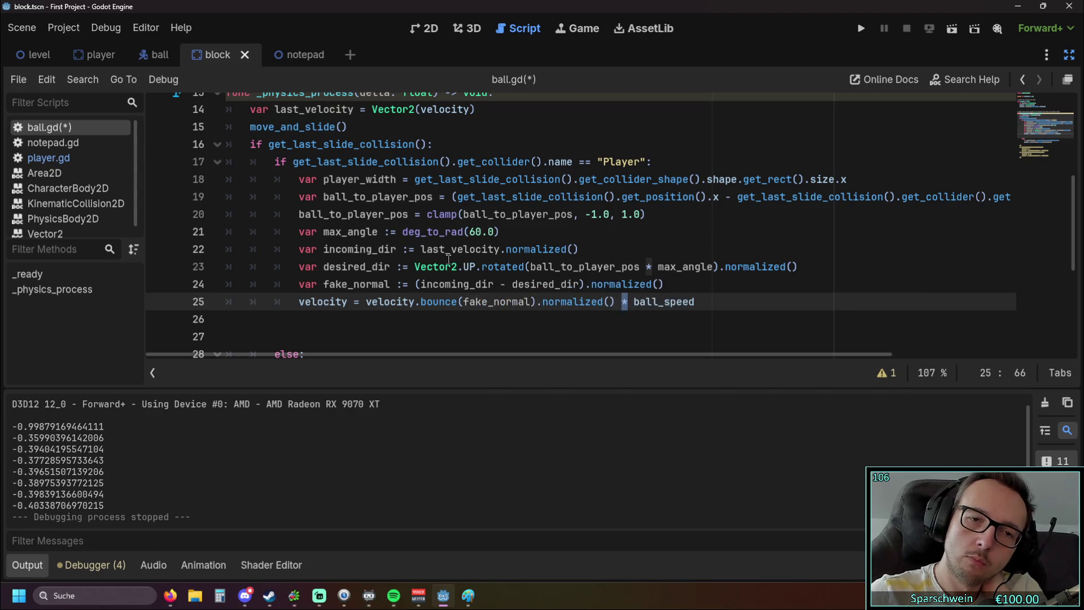
left_click(563, 236)
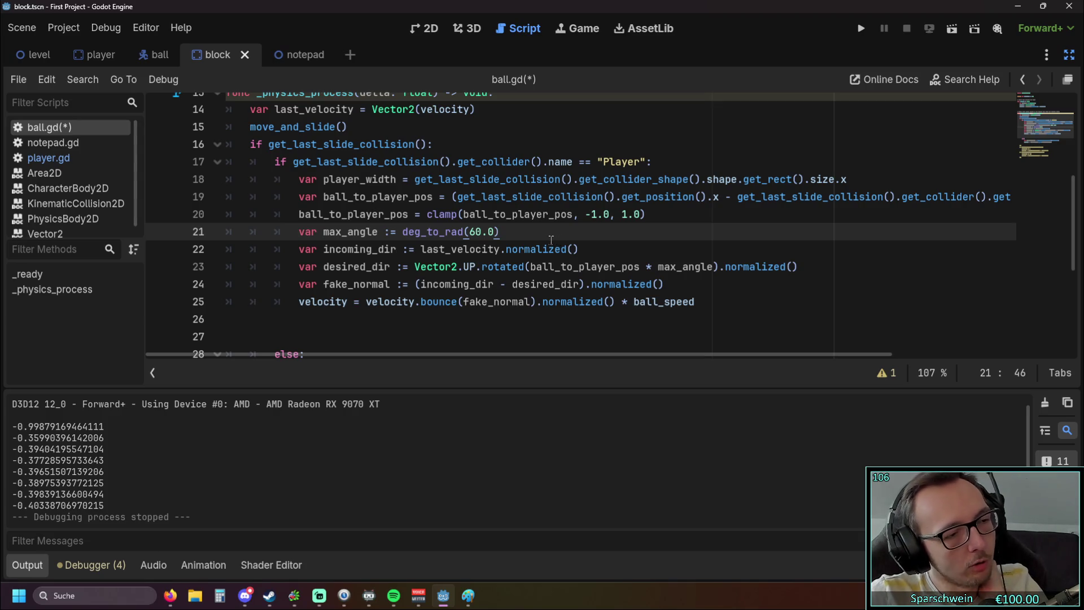
mouse_move(549, 241)
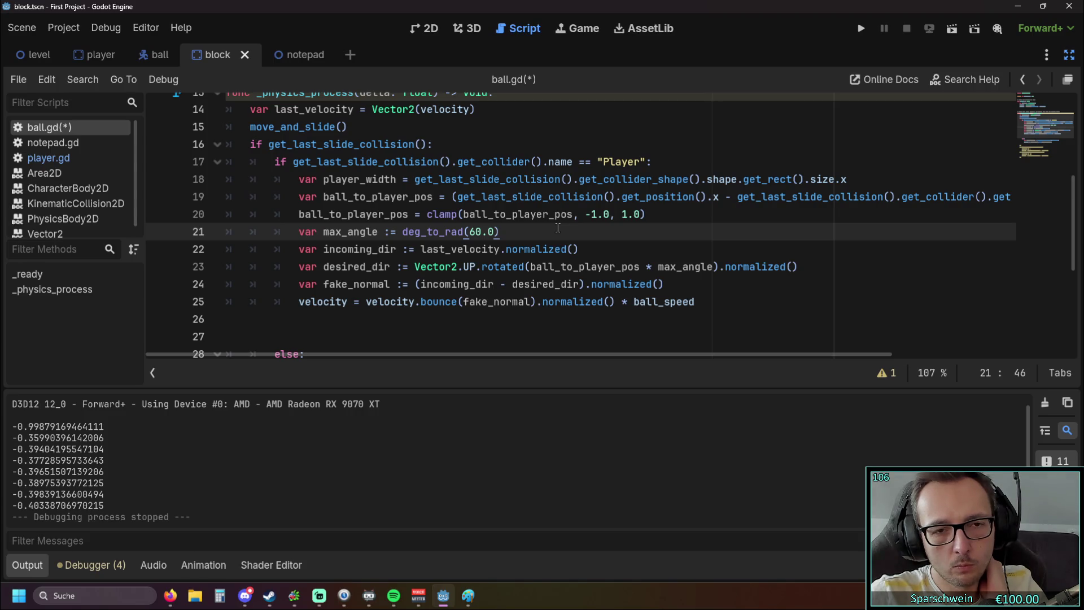
left_click(861, 28)
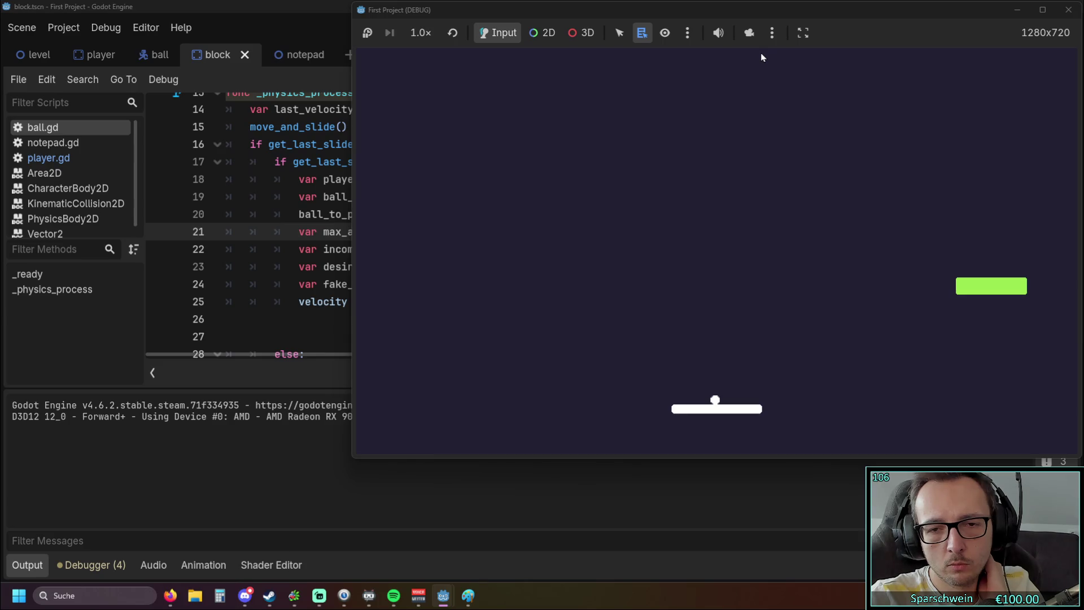
Steer the paddle left then right under the ball, then stop the test run.
key("Left")
key("Right")
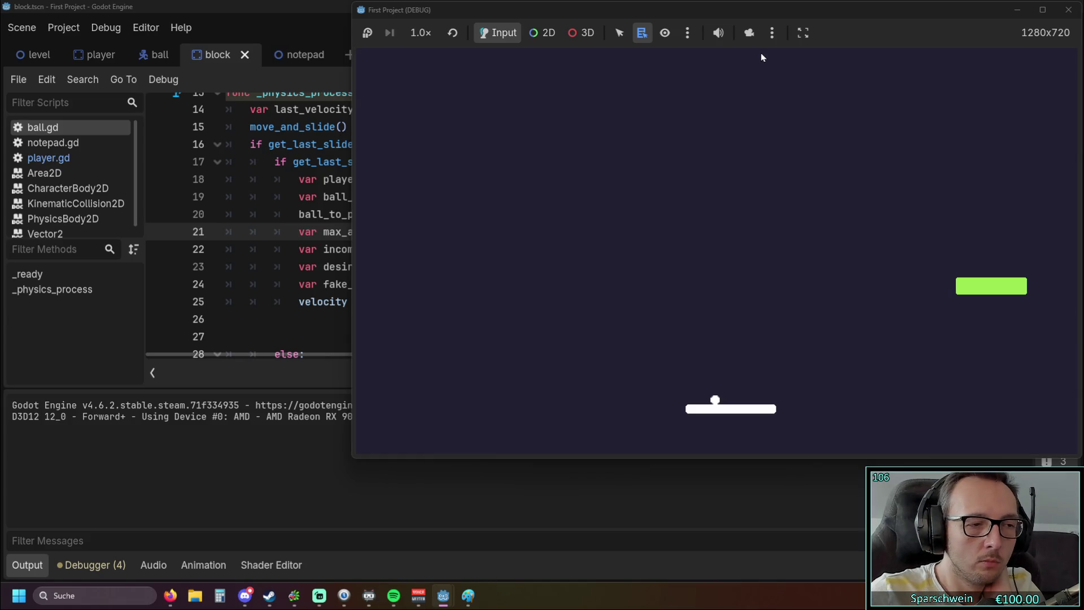
left_click(1065, 11)
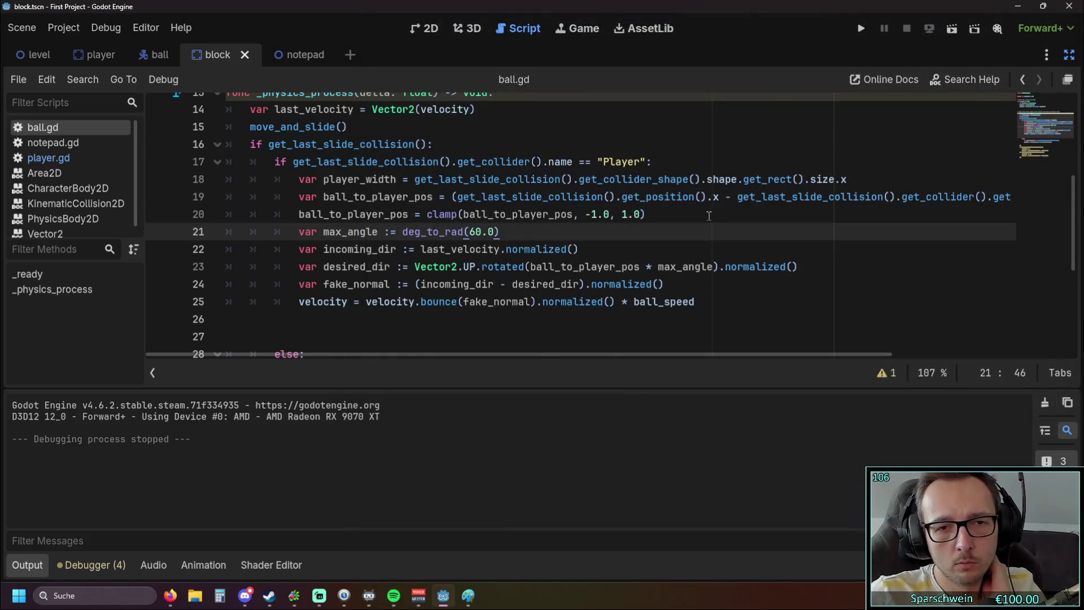
Remove the blank lines above else in ball.gd.
left_click(720, 302)
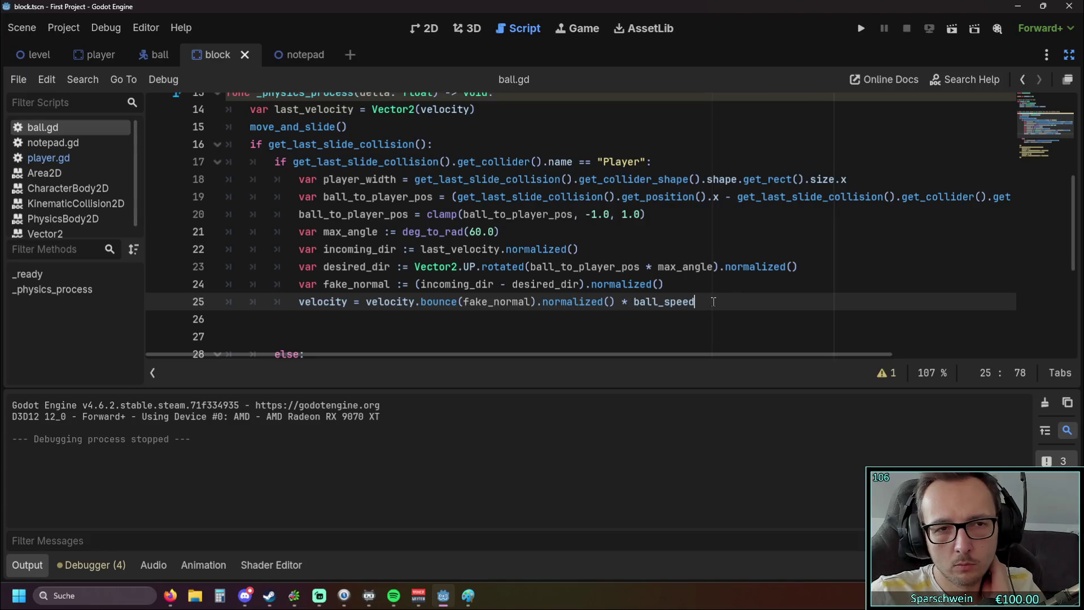
scroll(626, 292, "down", 1)
scroll(626, 292, "down", 1)
scroll(610, 292, "up", 1)
left_click(268, 295)
left_click(229, 299)
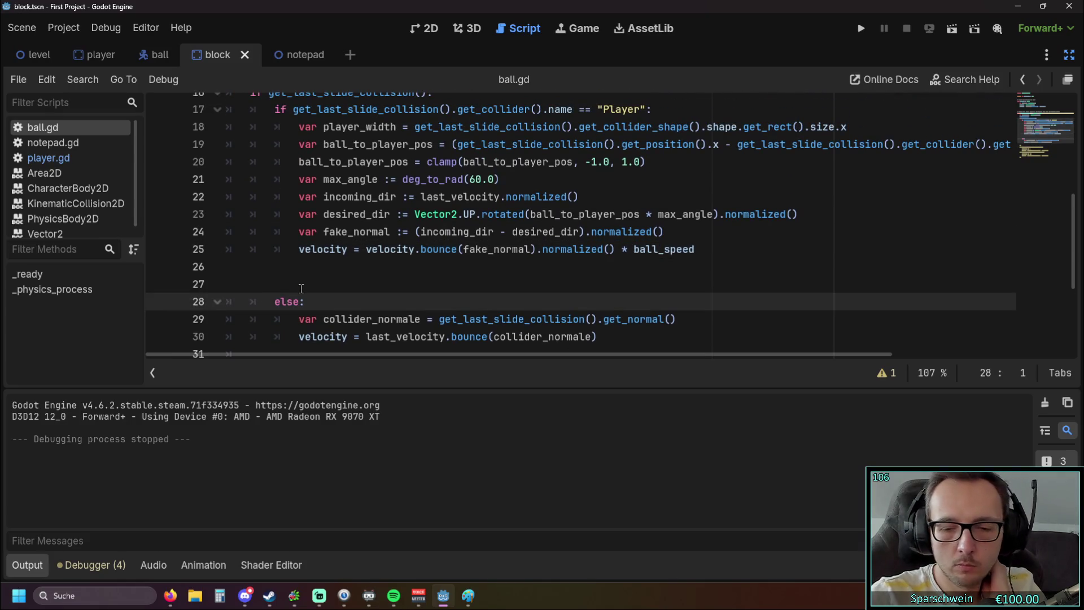
key("BackSpace")
key("BackSpace")
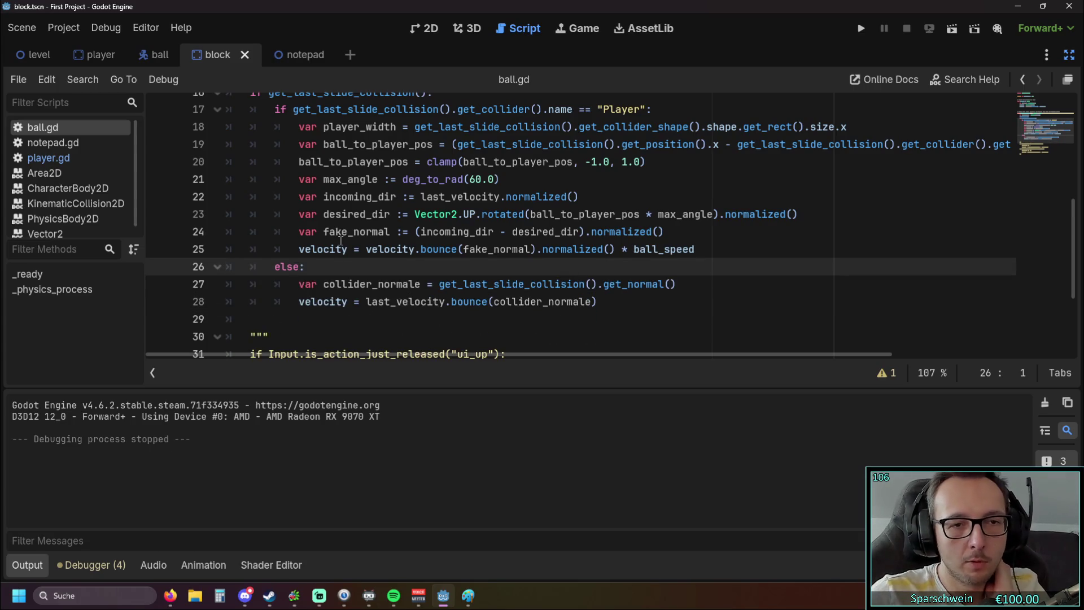
Make line 25 bounce last_velocity off fake_normal, then run the game.
left_click(687, 251)
scroll(687, 256, "up", 1)
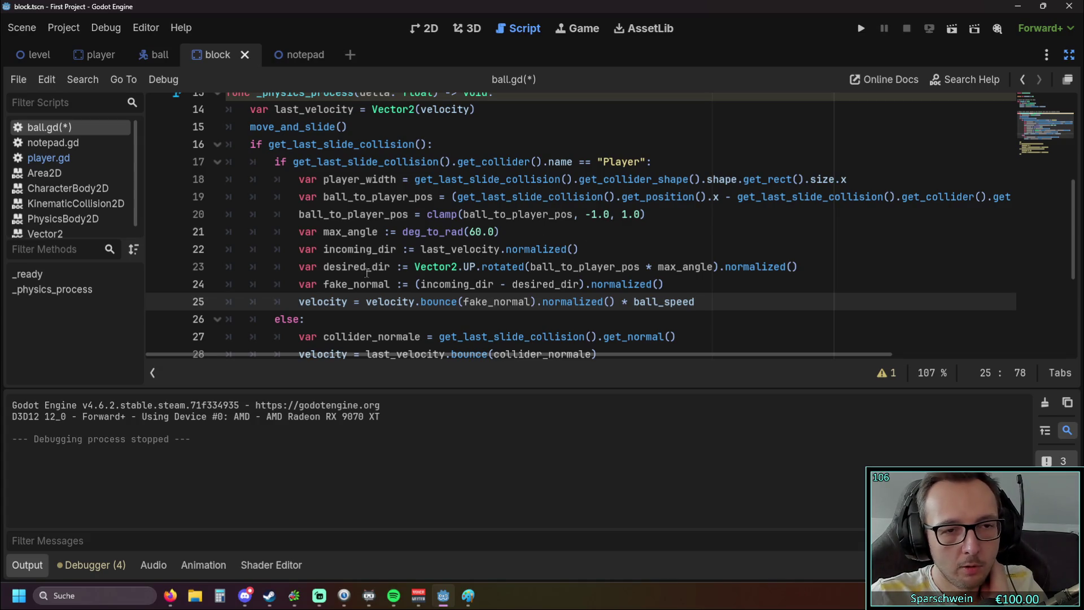
scroll(363, 274, "down", 1)
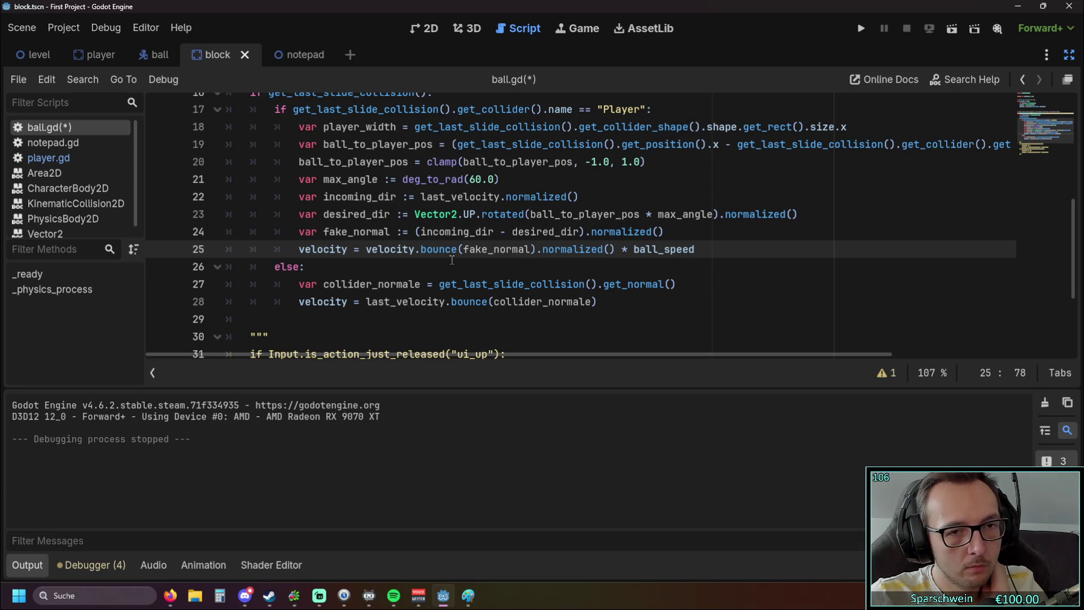
left_click(366, 249)
type("last_")
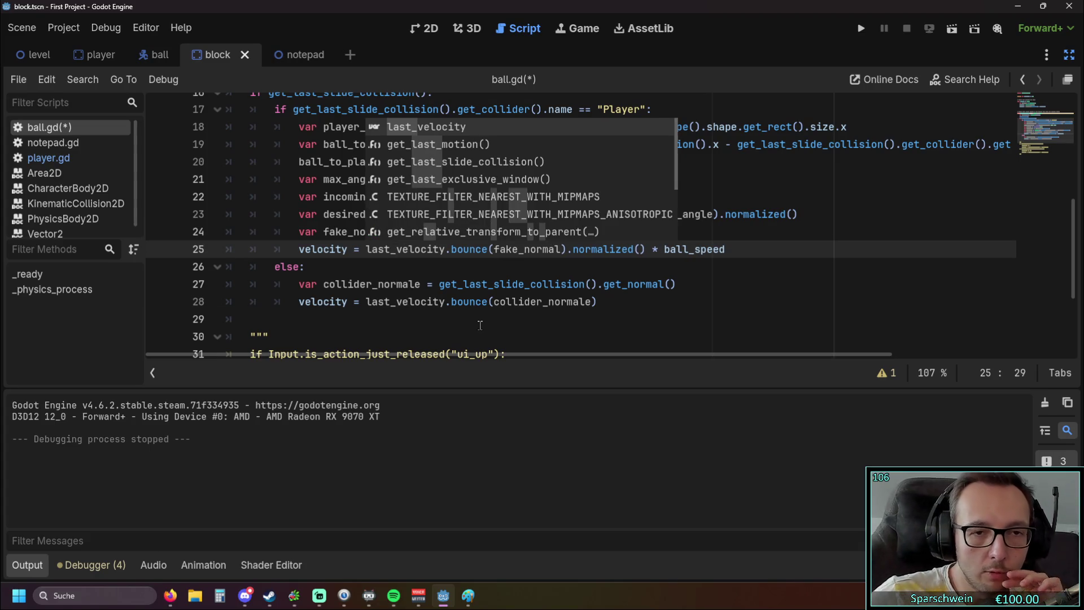
left_click(480, 326)
scroll(621, 226, "up", 1)
scroll(734, 141, "down", 1)
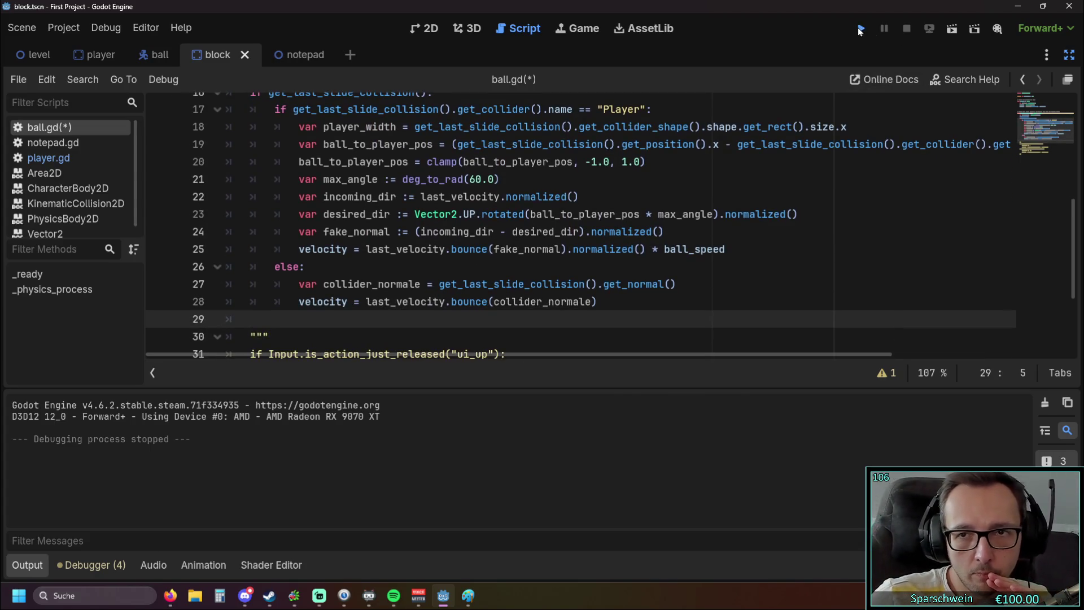
left_click(860, 29)
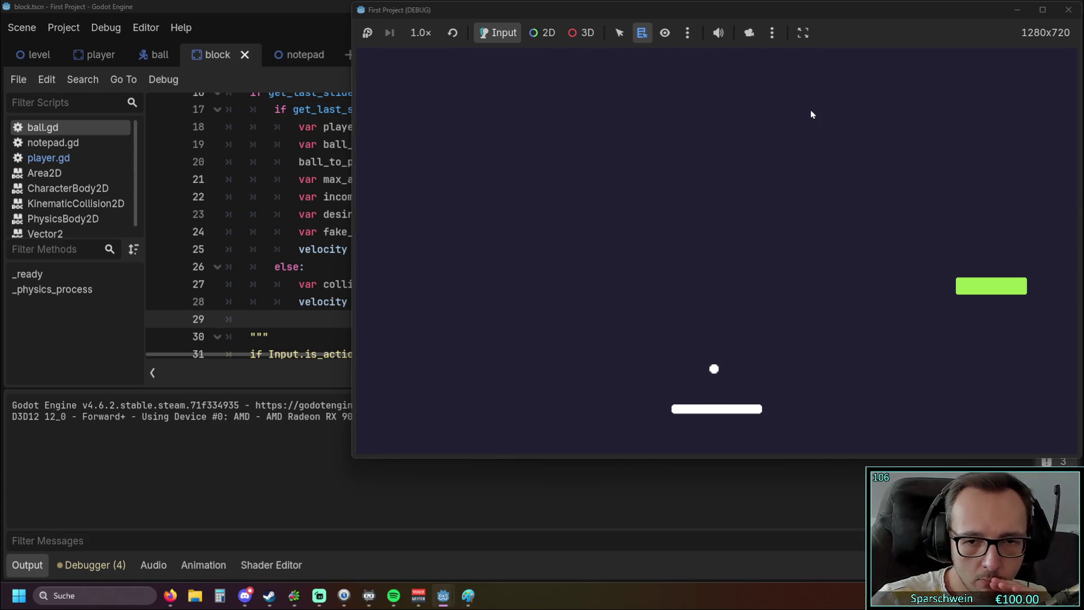
key("Left")
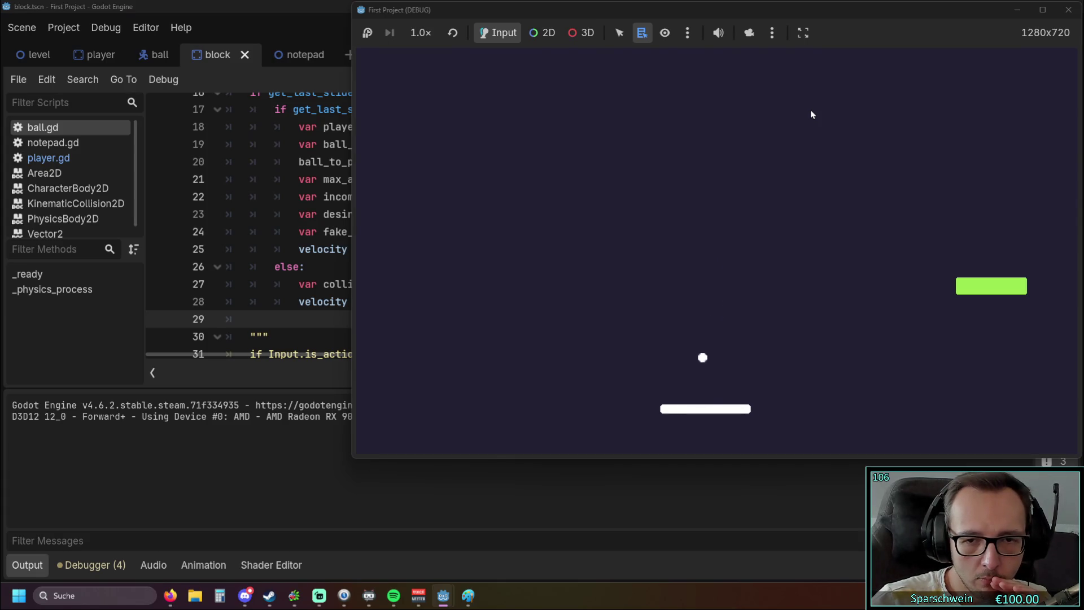
key("Left")
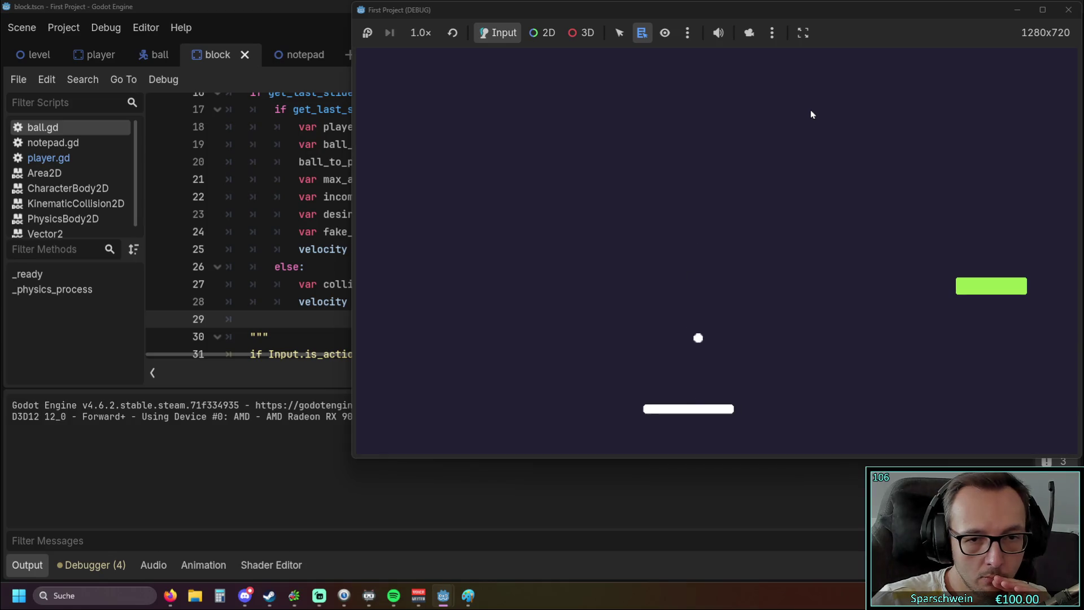
key("Right")
key("Left")
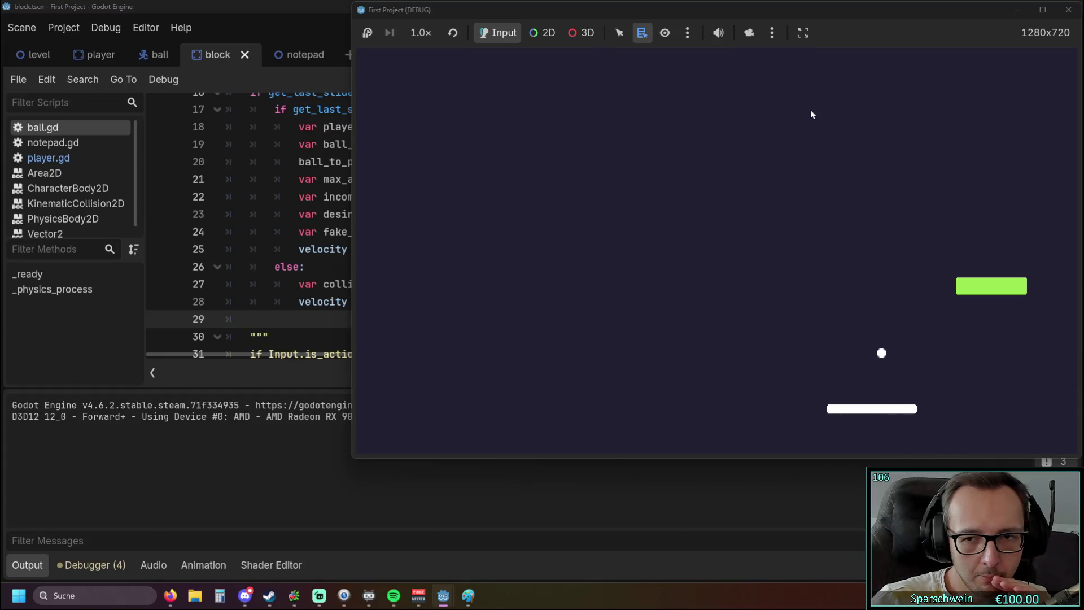
key("Left")
key("Left")
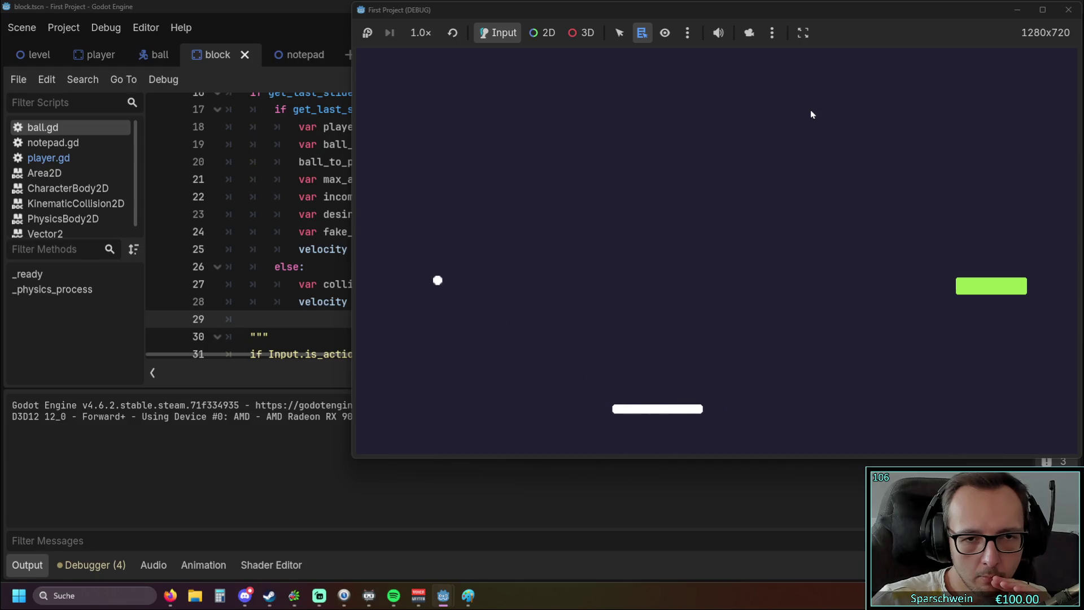
key("Left")
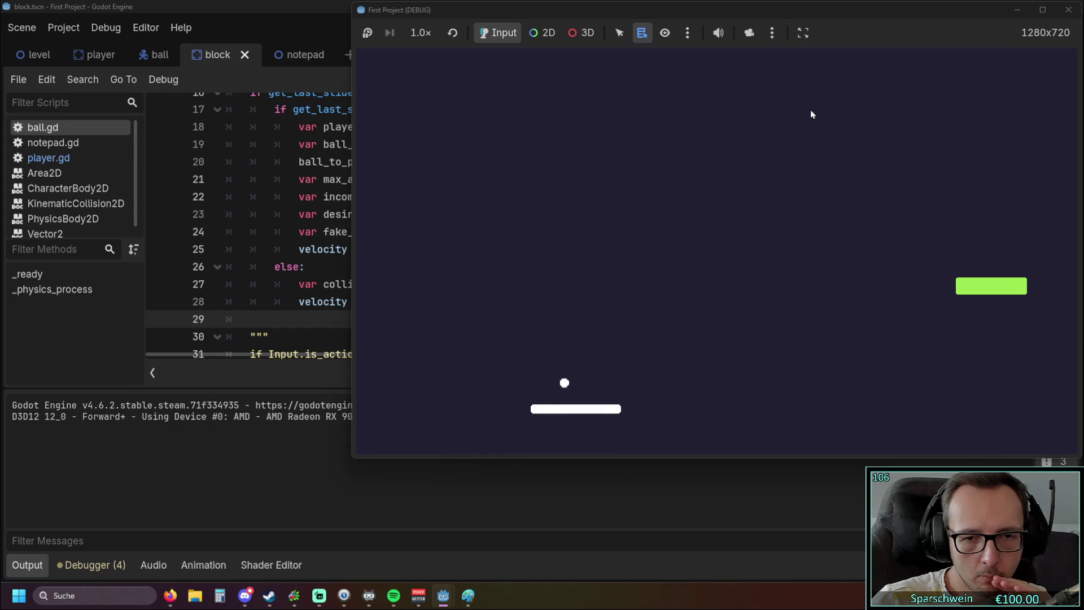
key("Right")
key("Right")
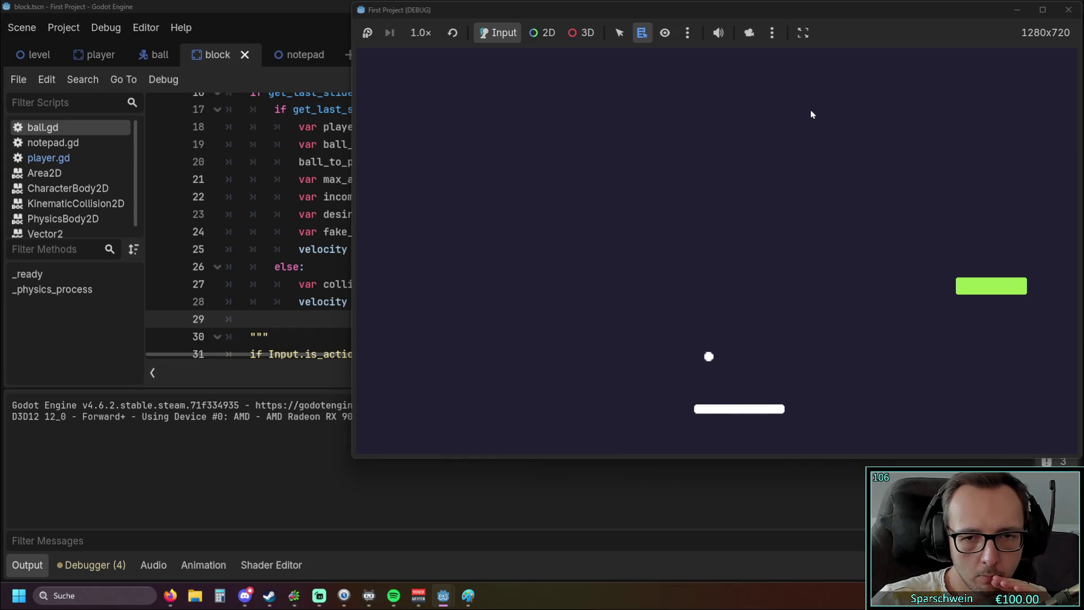
key("Left")
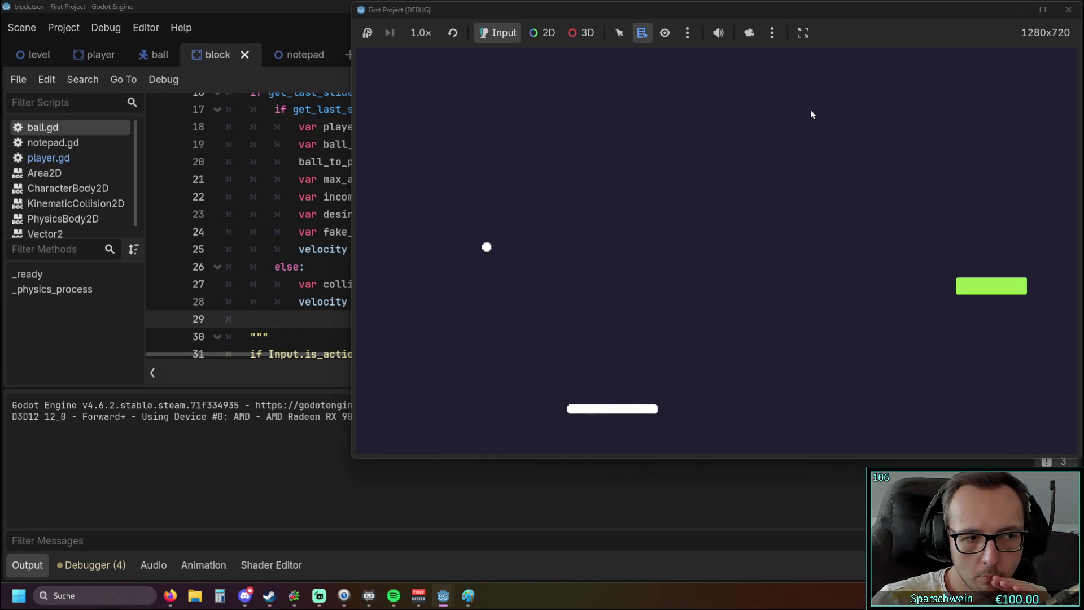
key("Left")
key("Left")
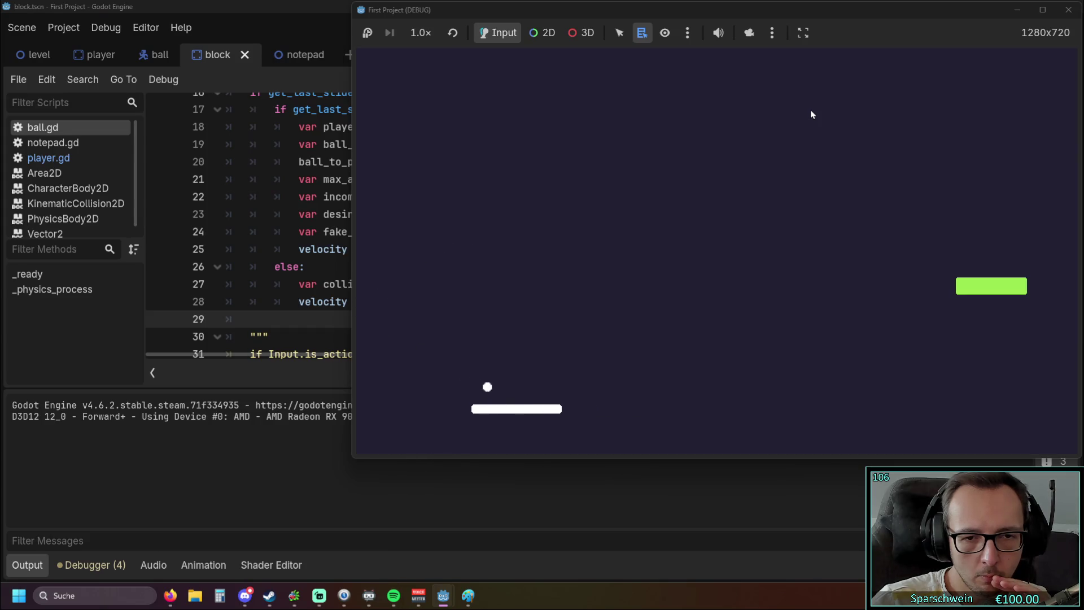
key("Right")
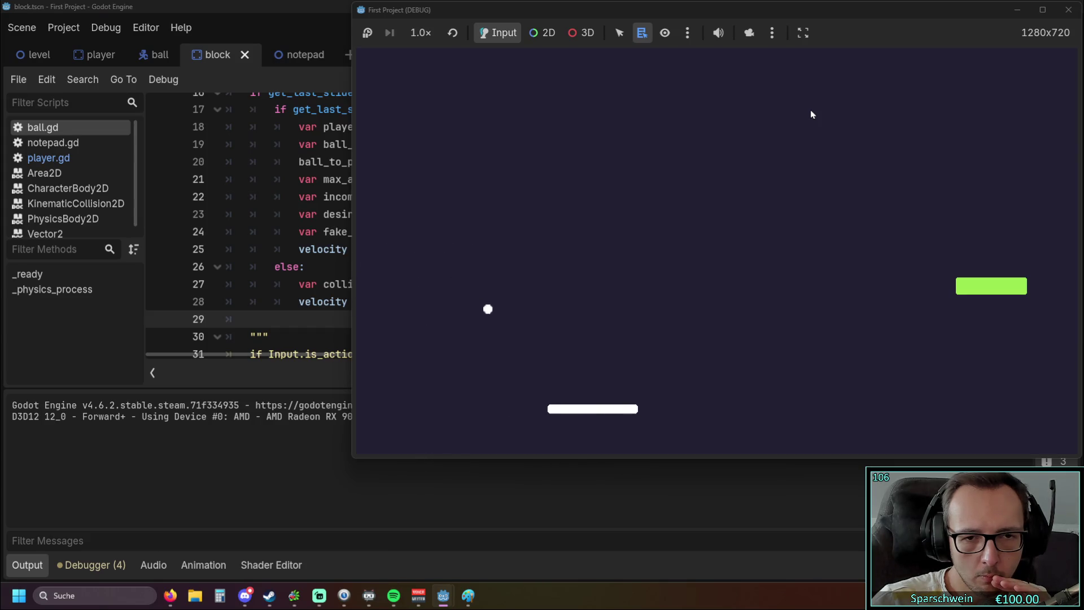
key("Right")
key("Left")
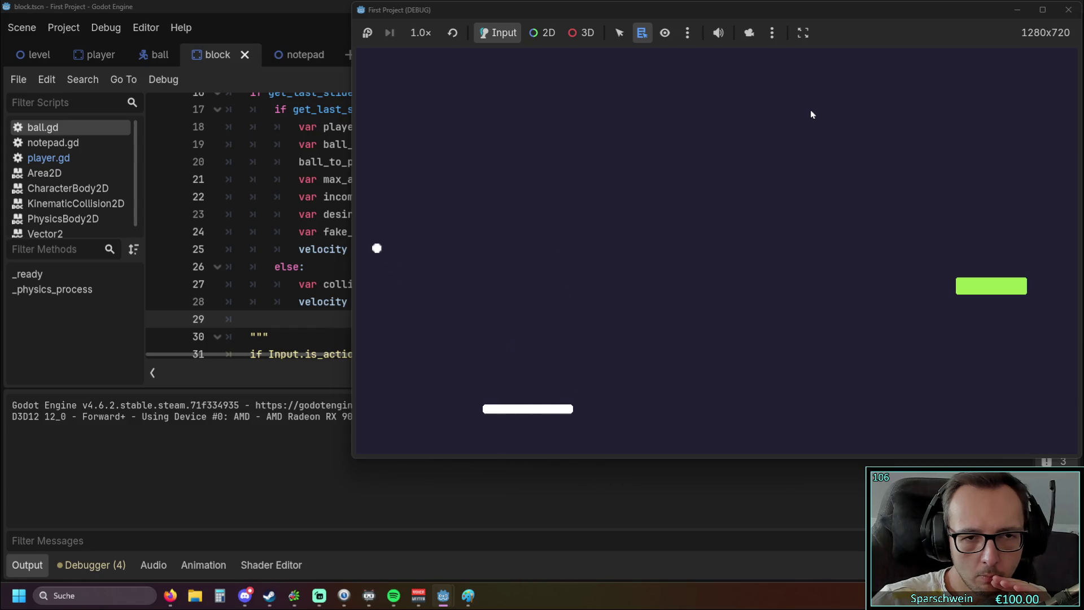
key("Left")
key("Left")
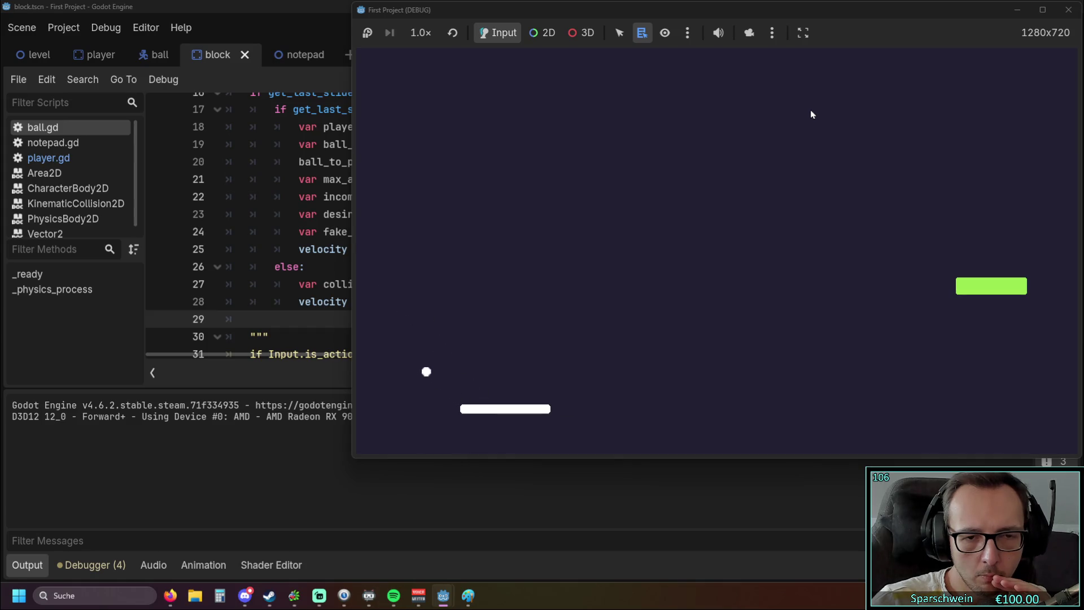
key("Right")
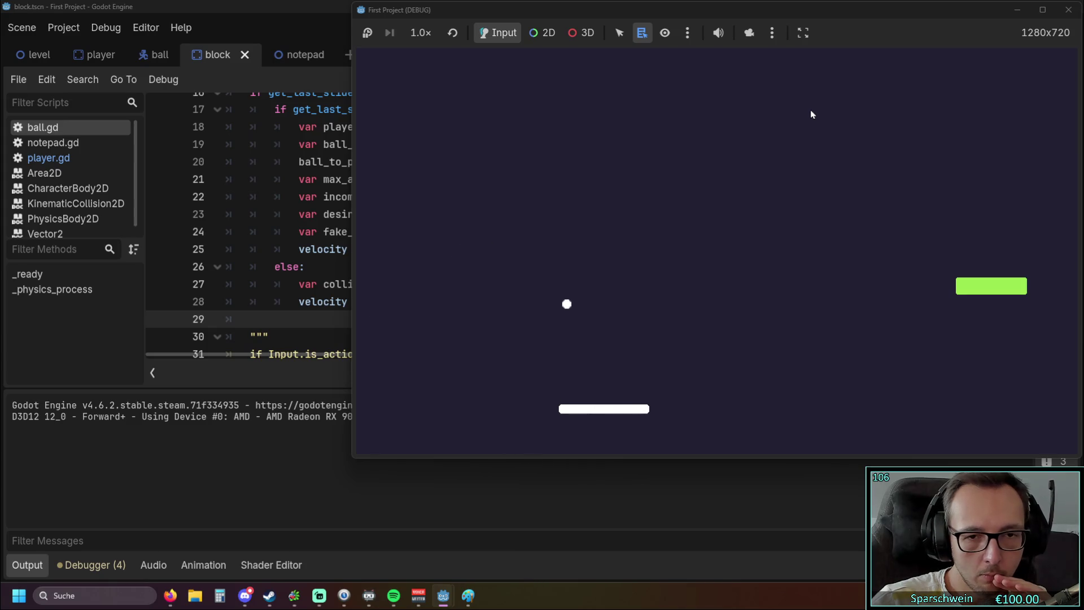
key("Left")
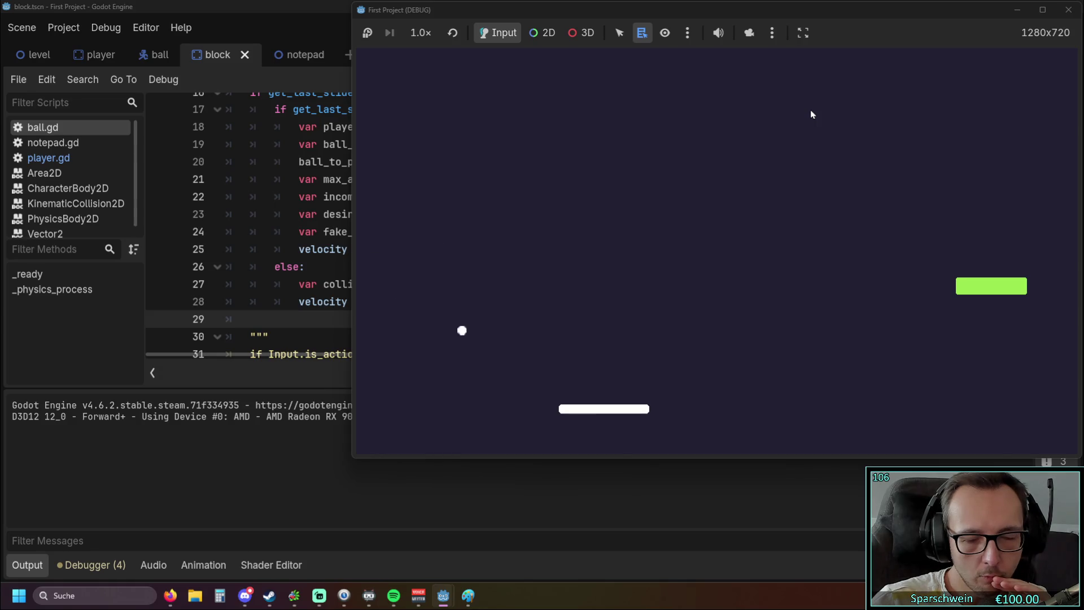
key("Right")
key("Left")
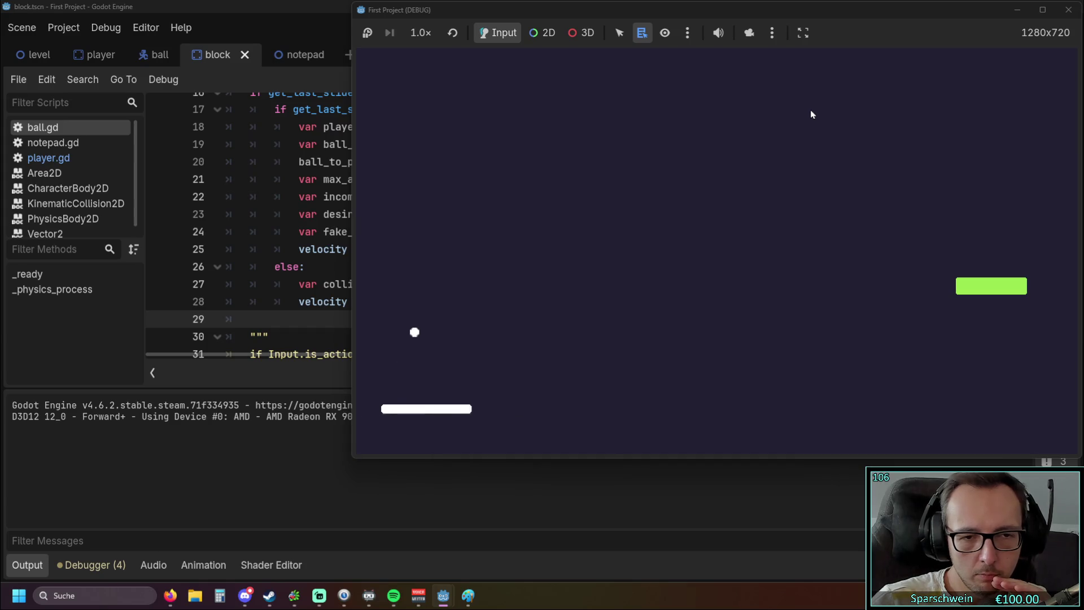
key("Right")
key("Left")
key("Right")
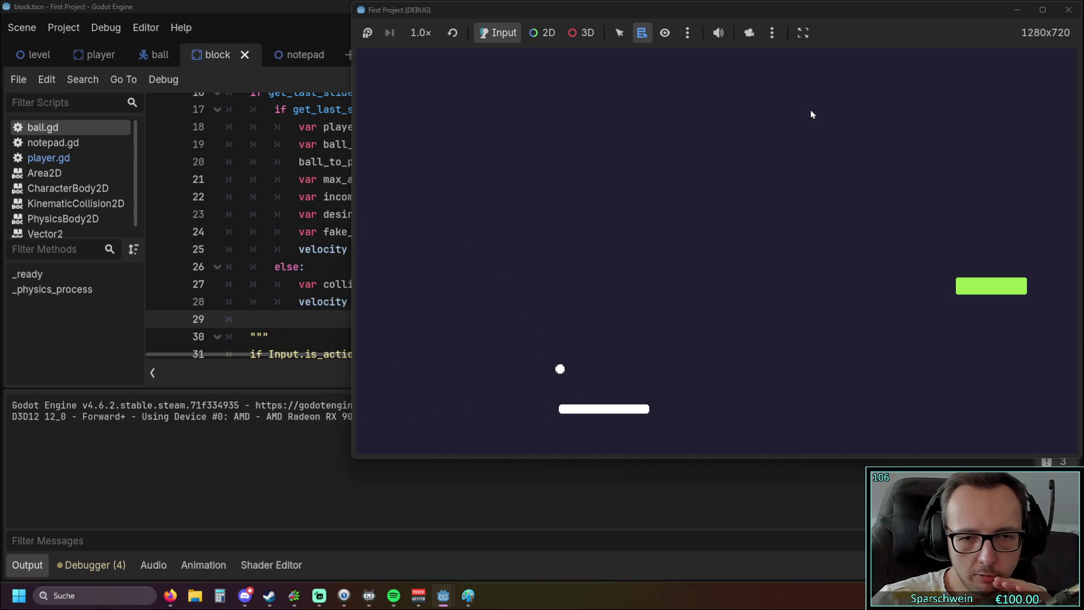
key("Left")
key("Right")
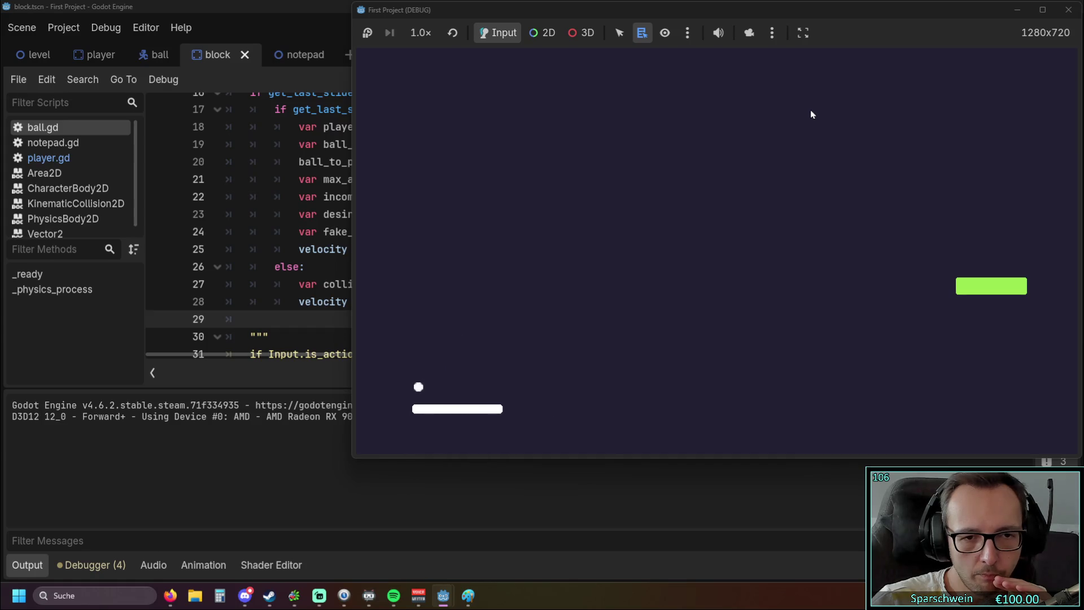
key("Left")
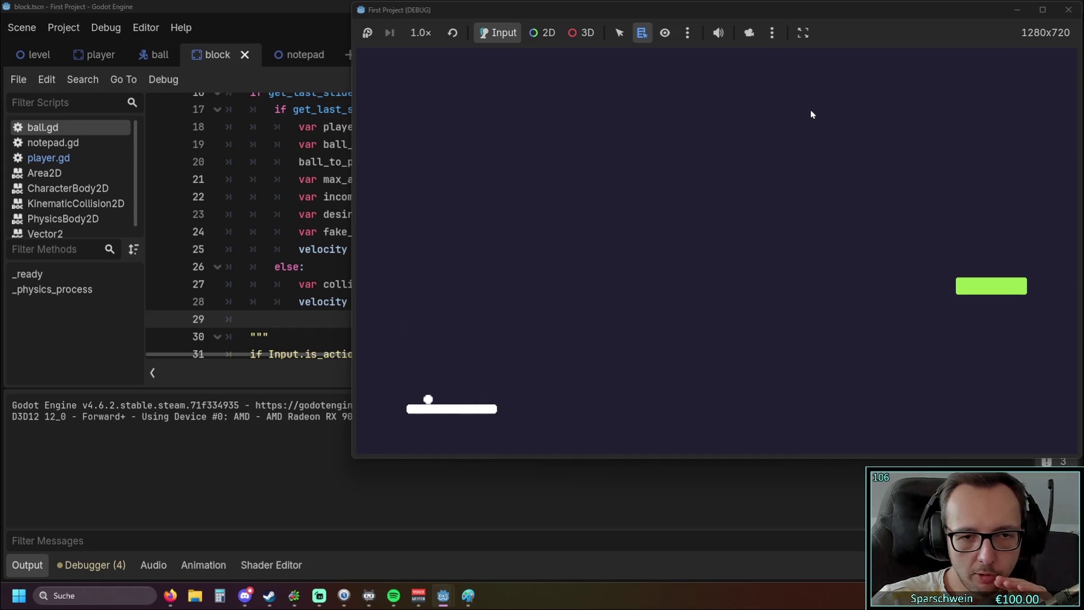
key("Right")
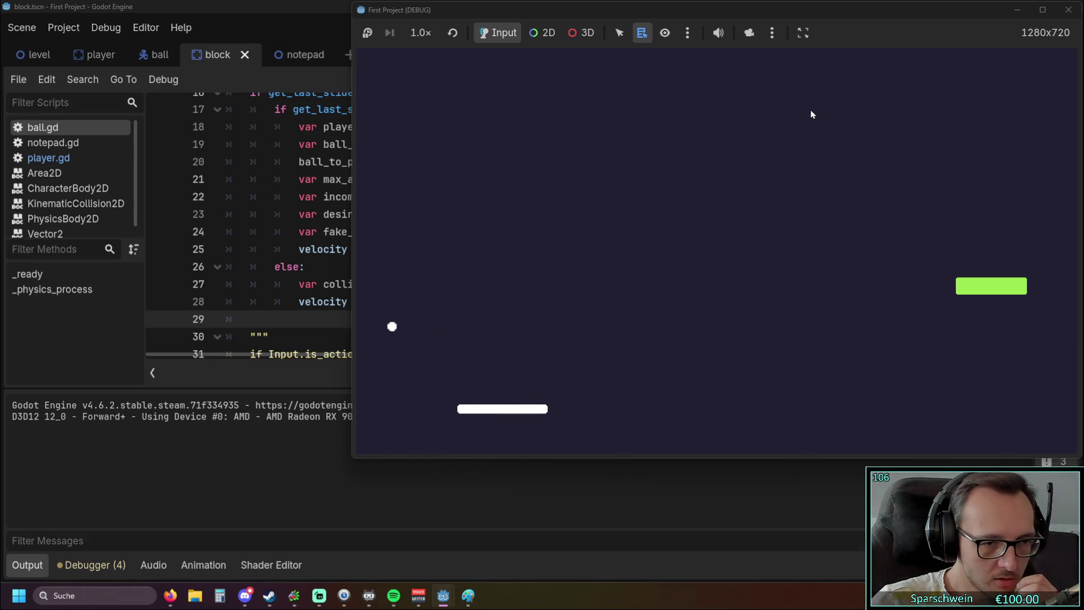
key("Left")
key("Right")
key("Left")
key("Right")
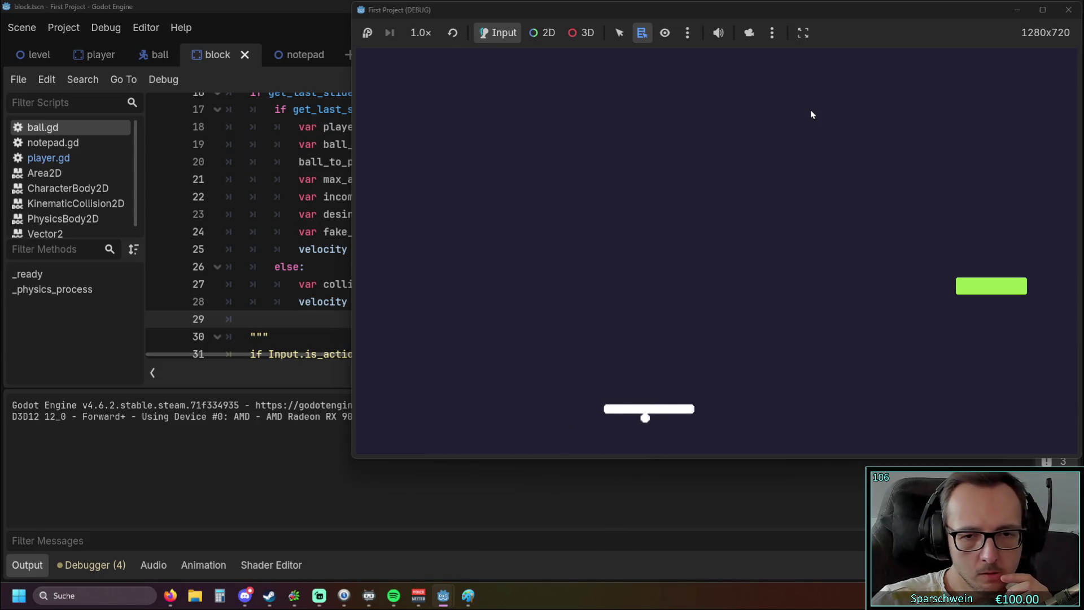
key("Left")
key("Left")
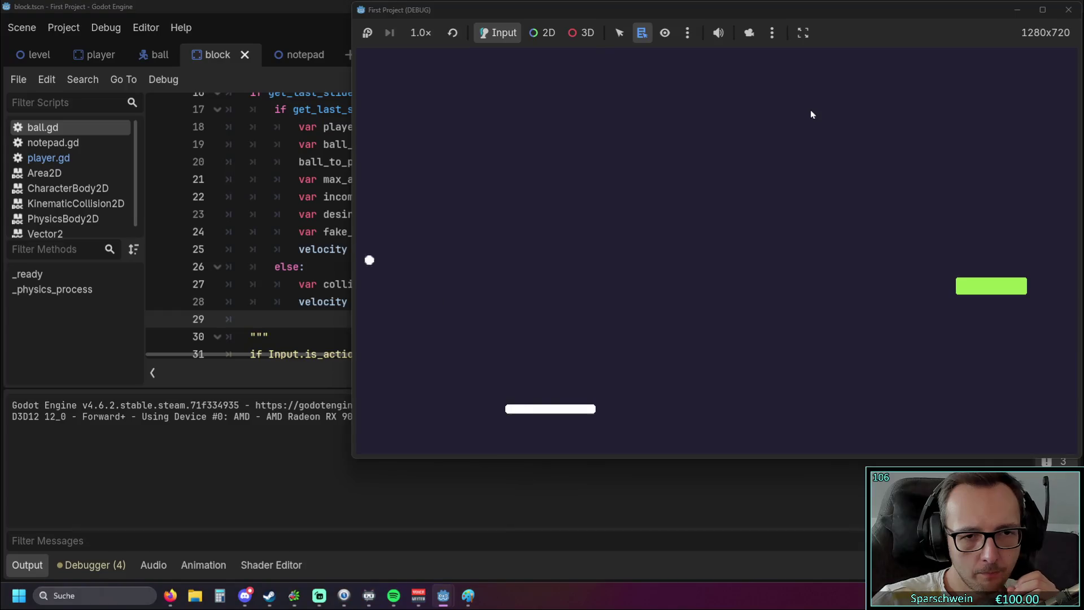
key("Right")
key("Right")
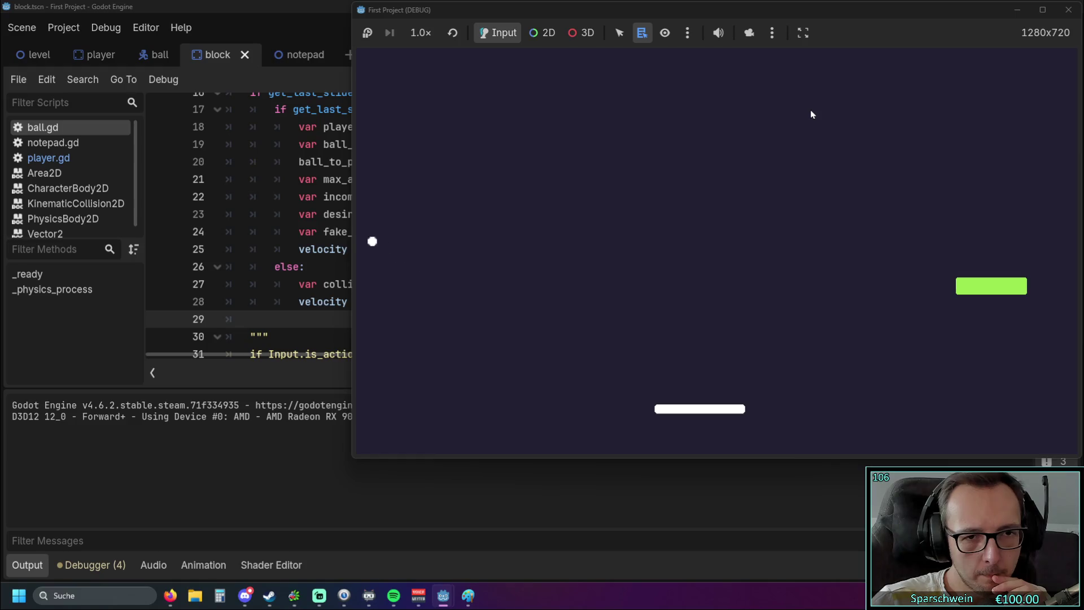
key("Left")
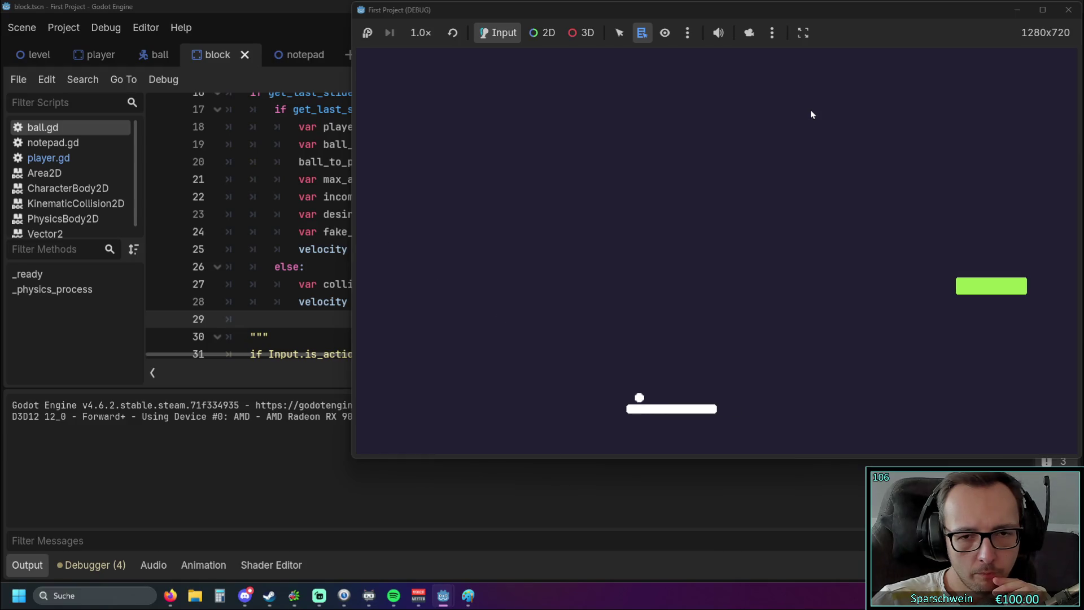
key("Left")
key("Left")
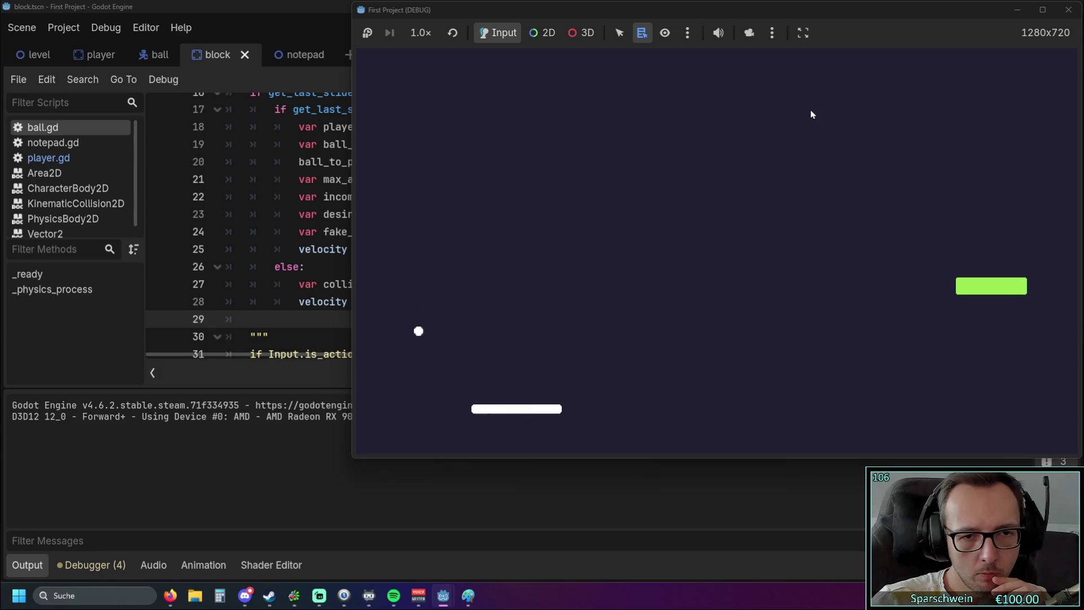
key("Left")
key("Right")
key("Right")
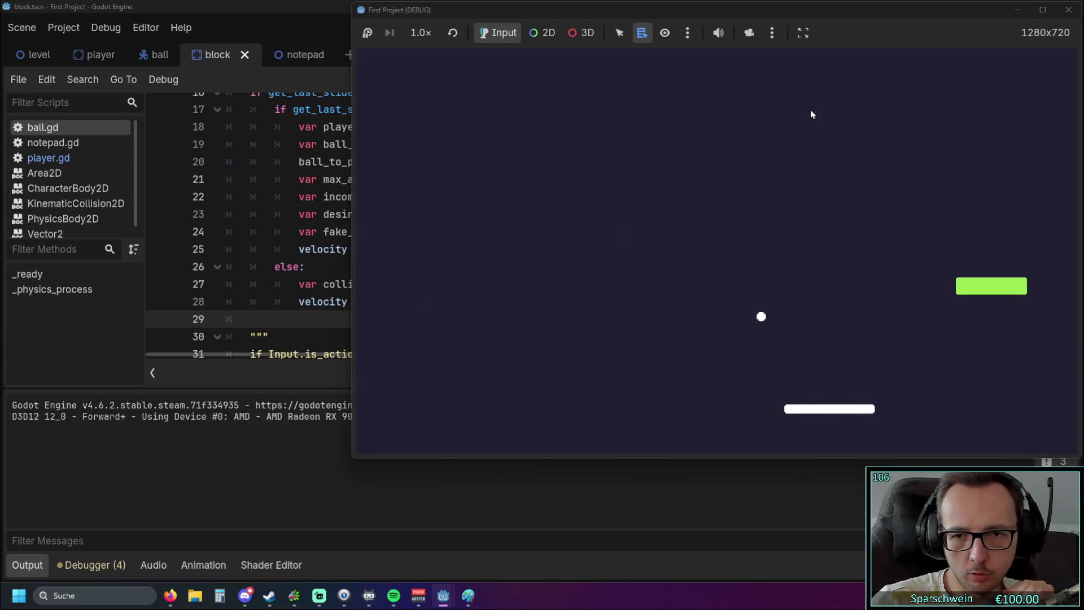
key("Left")
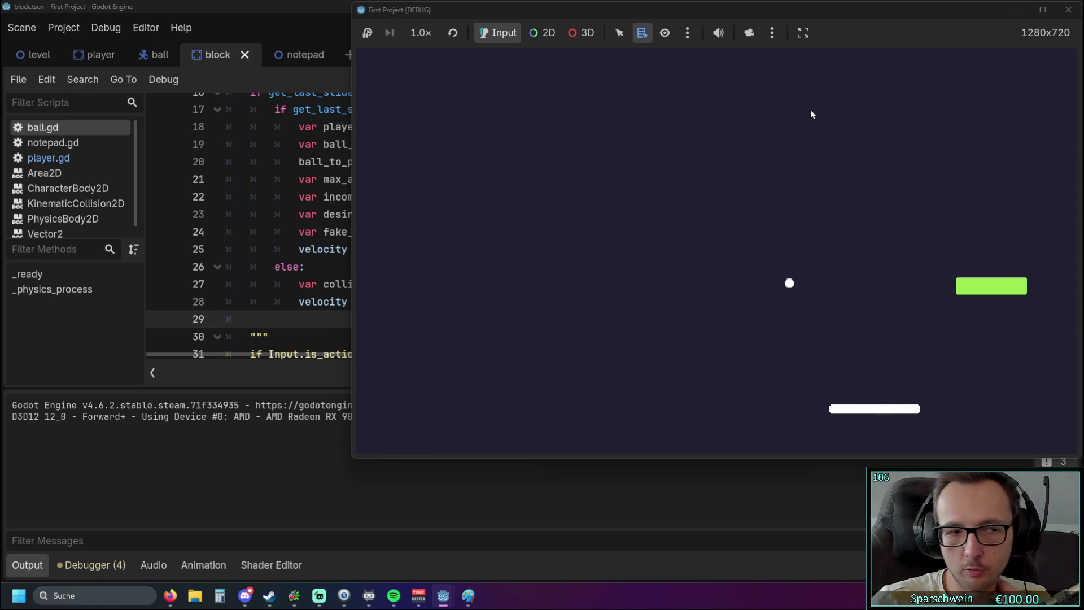
key("Left")
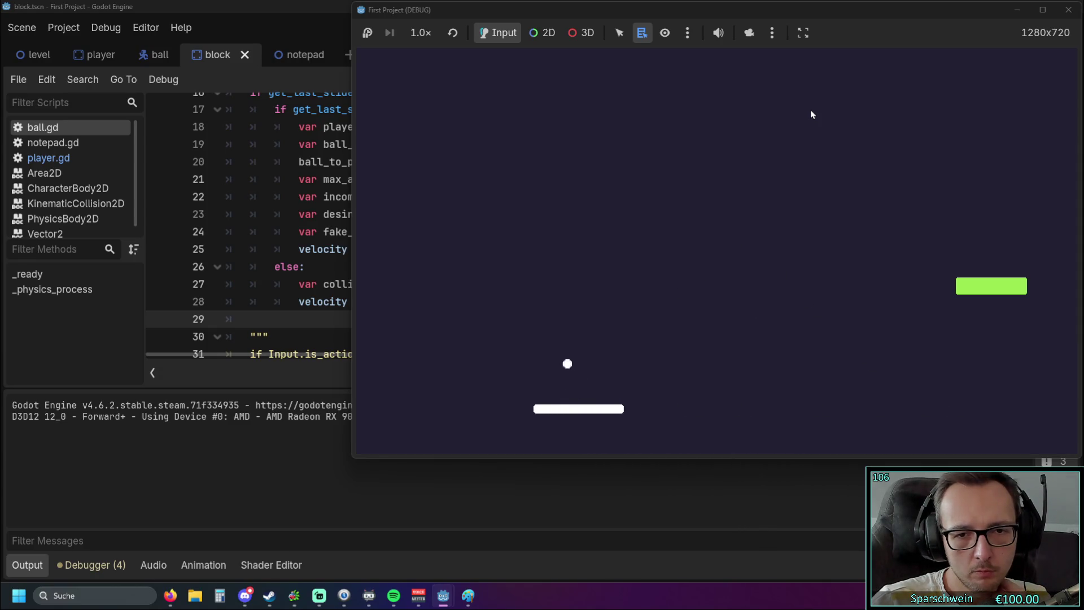
key("Left")
key("Right")
key("Left")
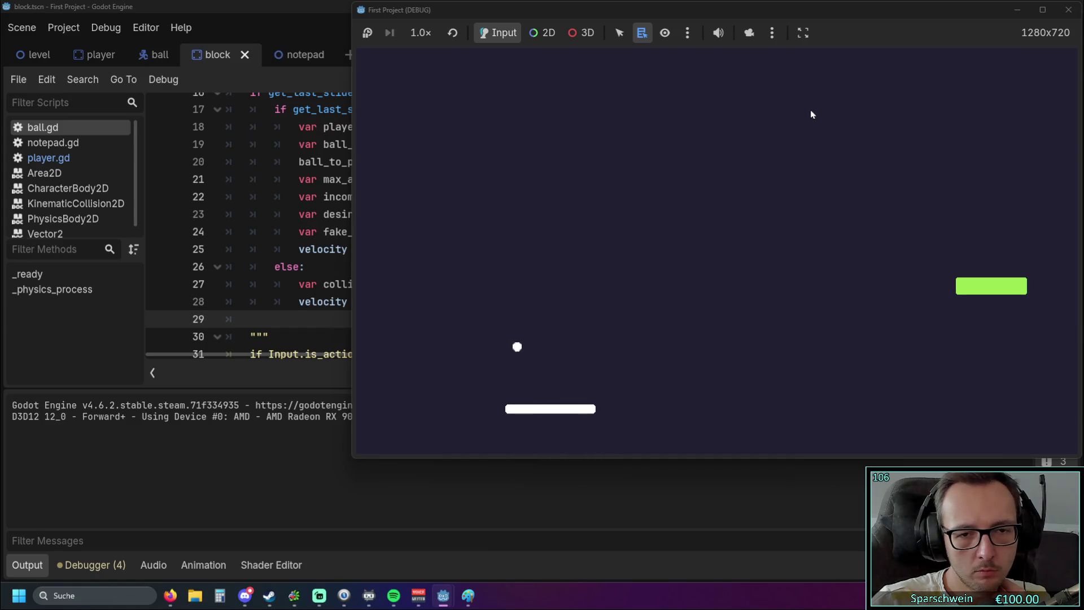
key("Left")
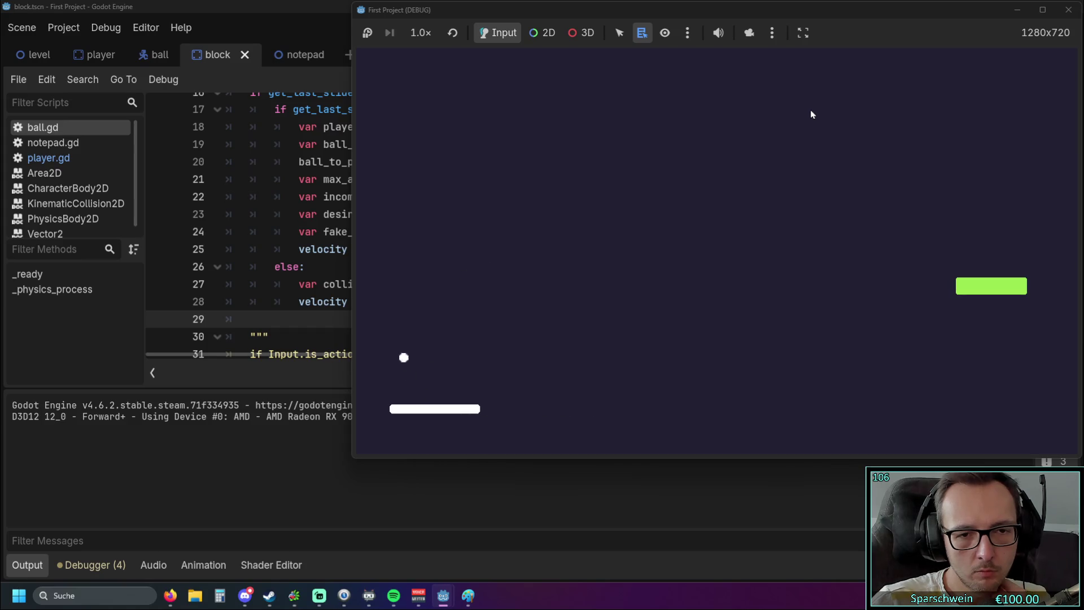
key("Right")
key("Right")
key("Right")
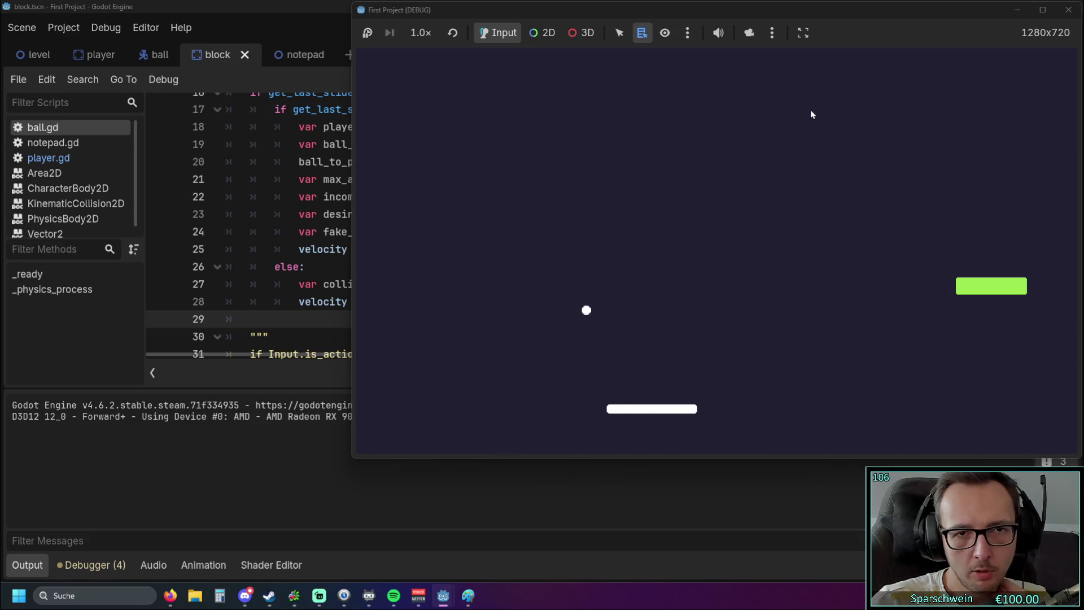
key("Right")
key("Right")
Pause and resume the Breakout run to inspect the bounce, then bring ball.gd back in front.
left_click(367, 35)
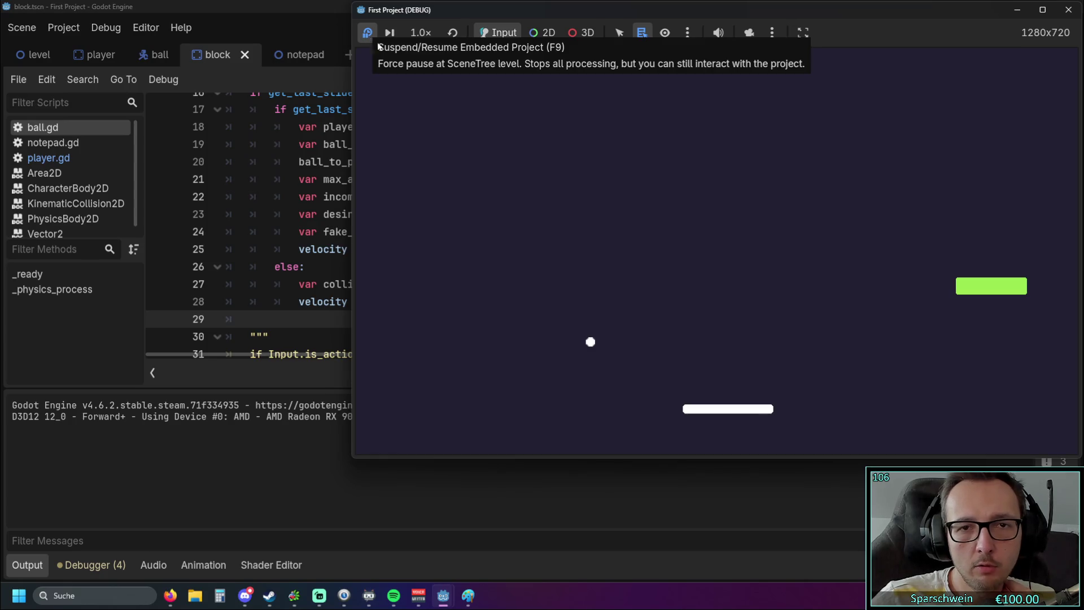
left_click(368, 34)
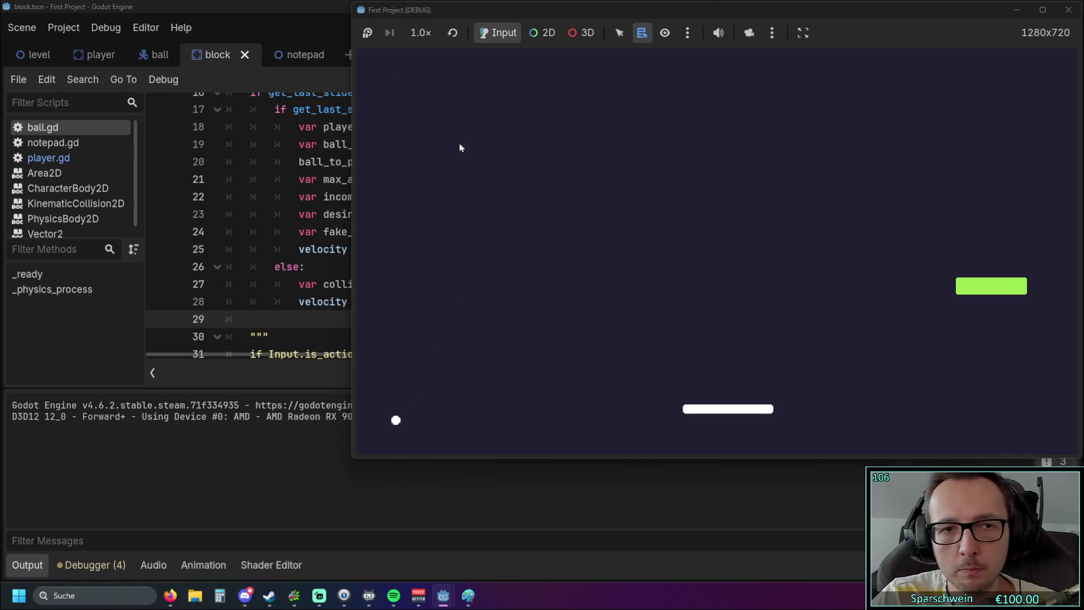
key("Left")
key("Left")
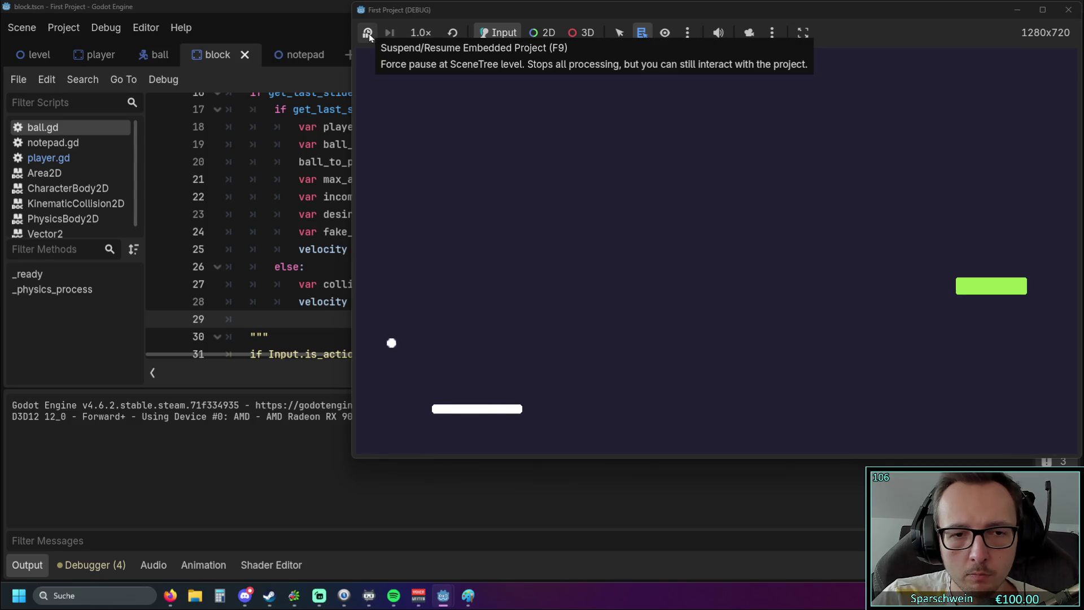
key("Left")
left_click(368, 34)
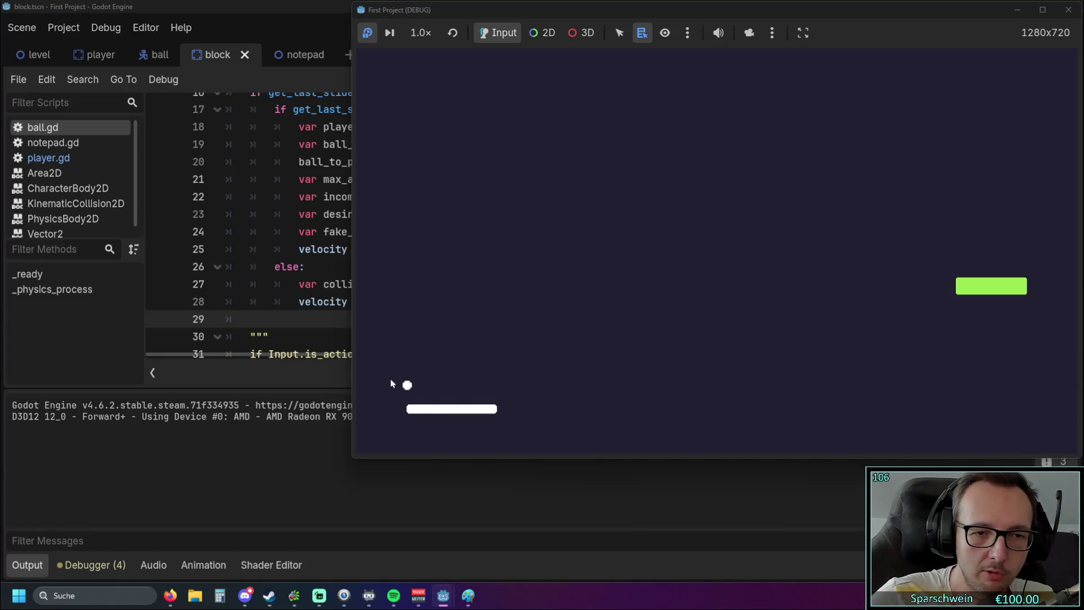
left_click(303, 476)
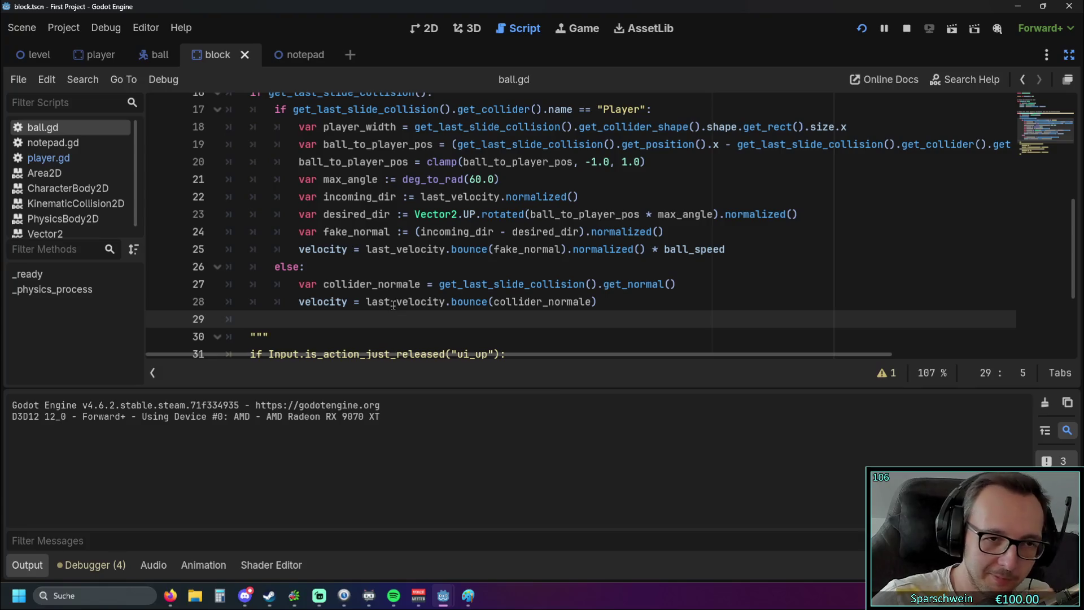
scroll(558, 309, "up", 1)
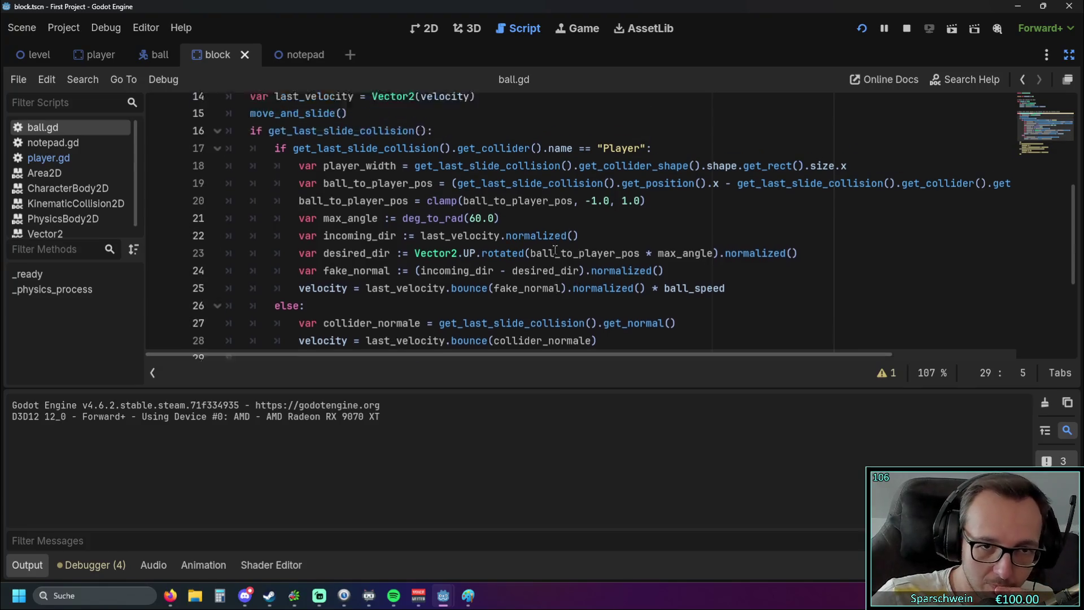
scroll(594, 296, "down", 1)
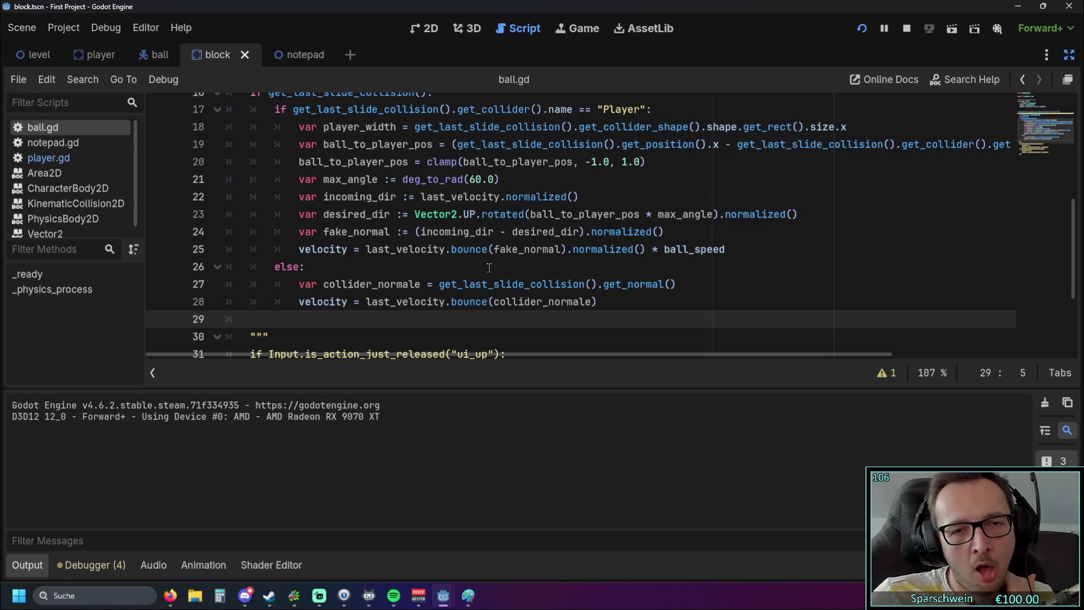
scroll(489, 267, "up", 2)
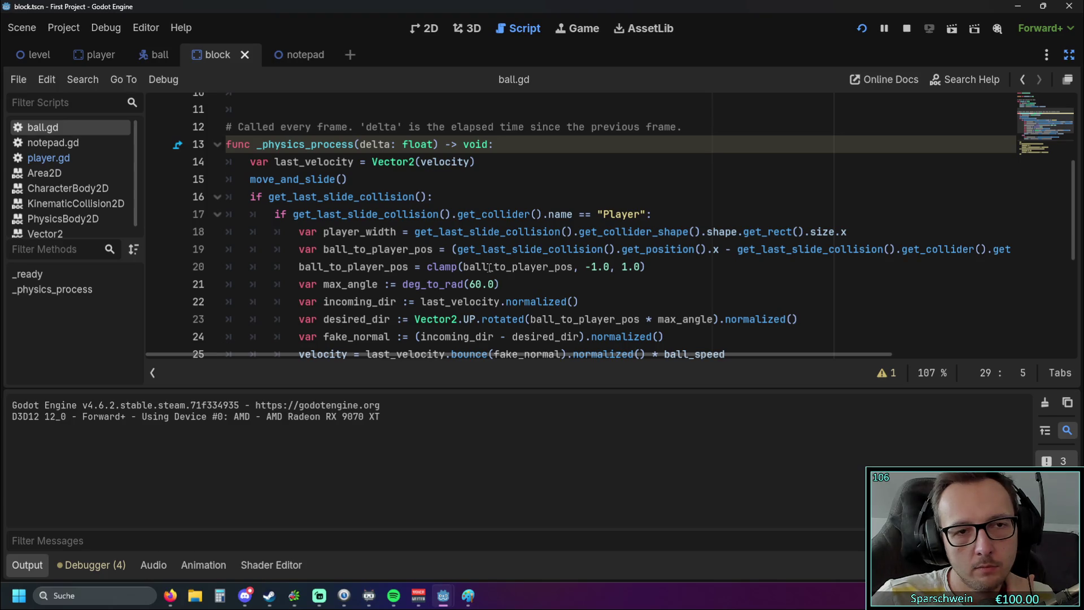
scroll(488, 267, "down", 1)
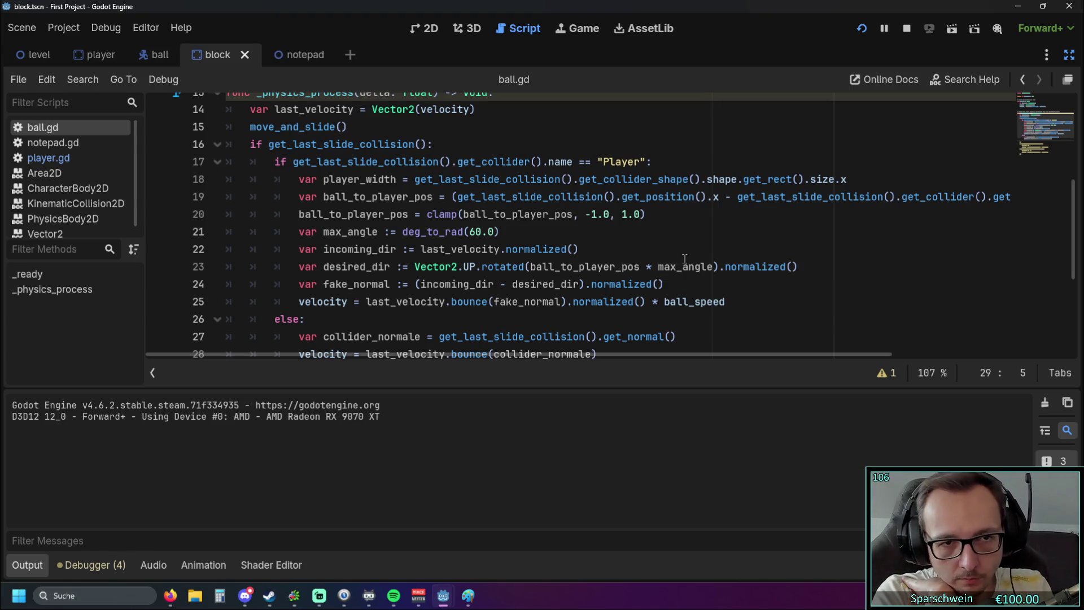
scroll(673, 277, "down", 1)
scroll(643, 274, "up", 1)
scroll(585, 262, "up", 1)
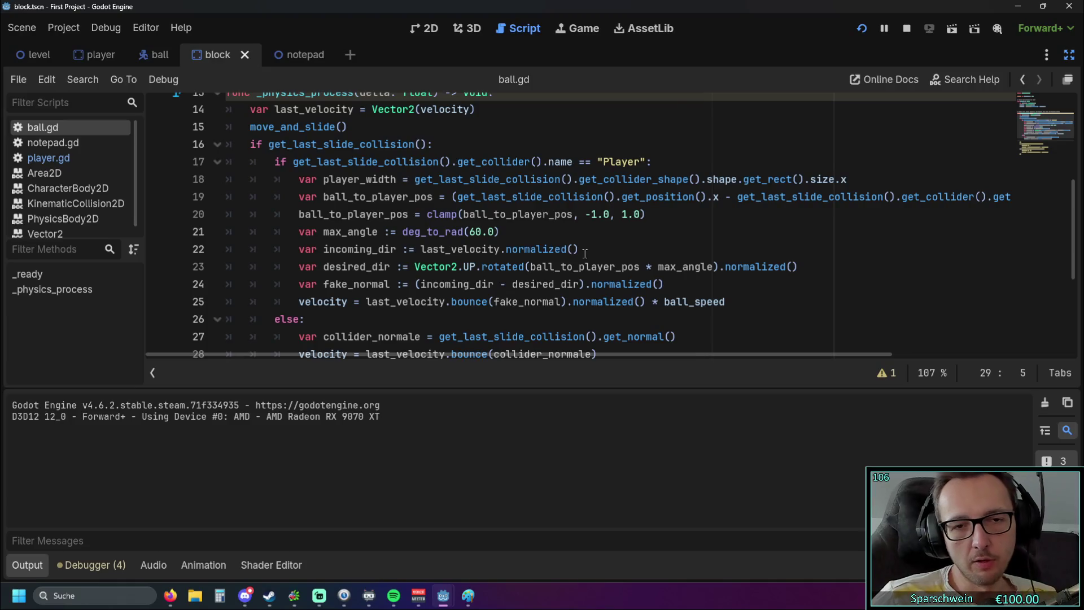
mouse_move(565, 180)
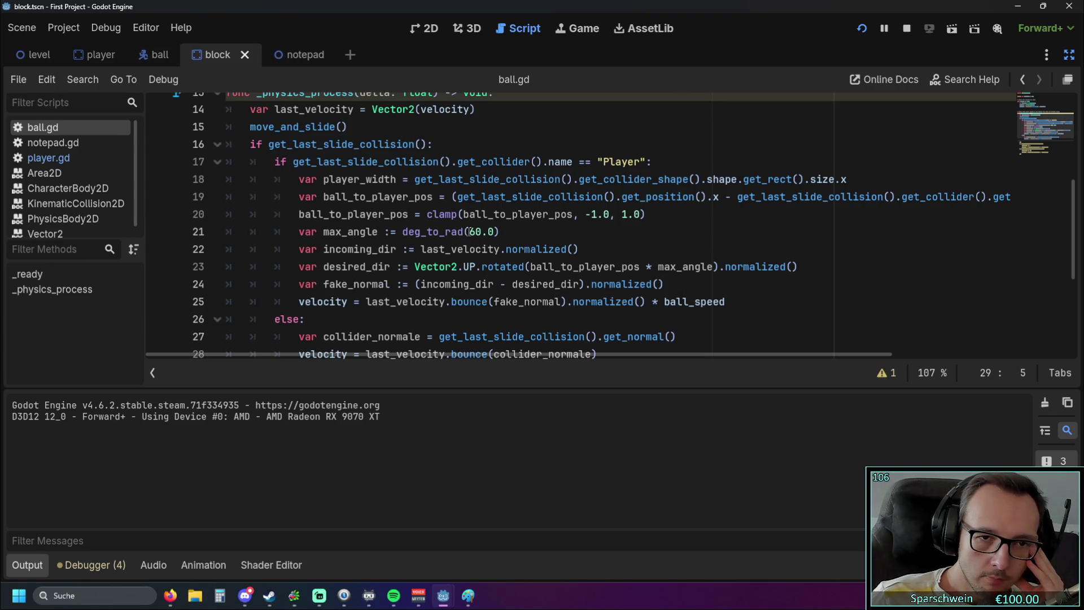
Change the max_angle on line 21 from deg_to_rad(60.0) to deg_to_rad(180.0).
left_click_drag(469, 231, 491, 231)
left_click(500, 231)
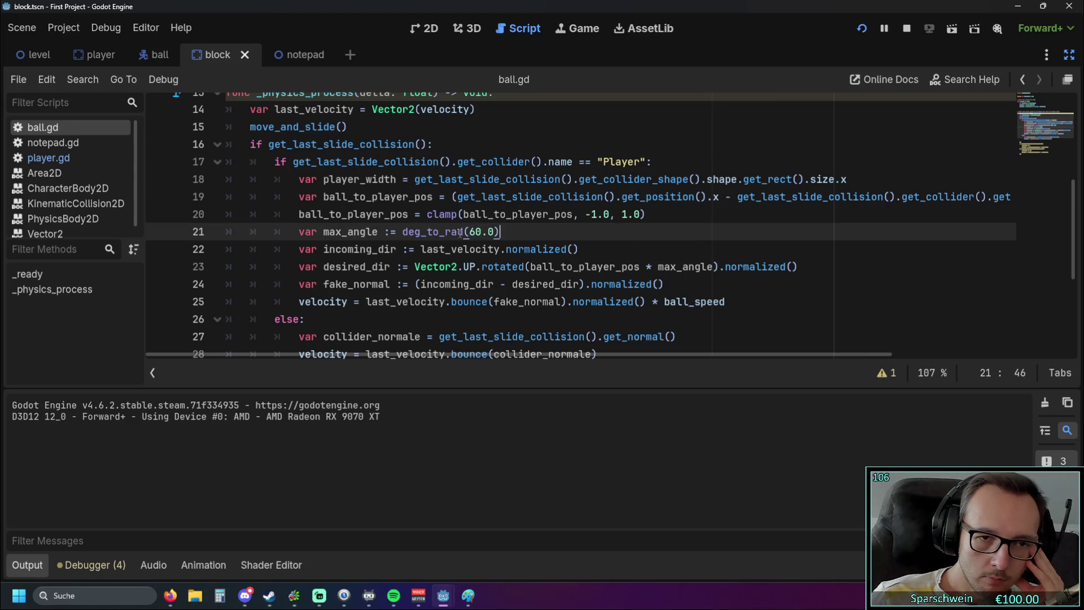
mouse_move(459, 232)
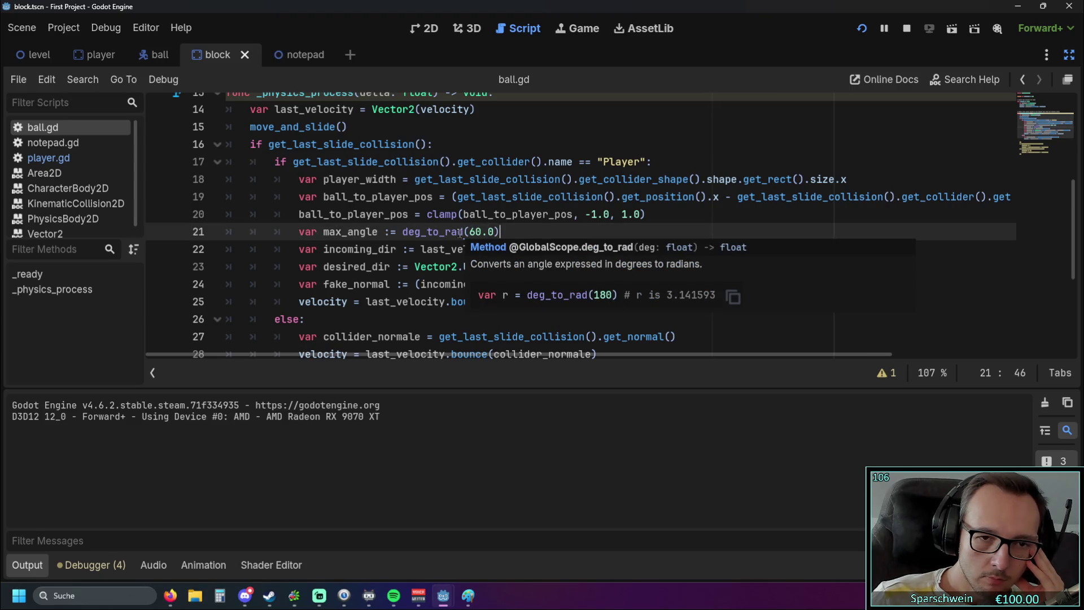
left_click(451, 249)
double_click(473, 232)
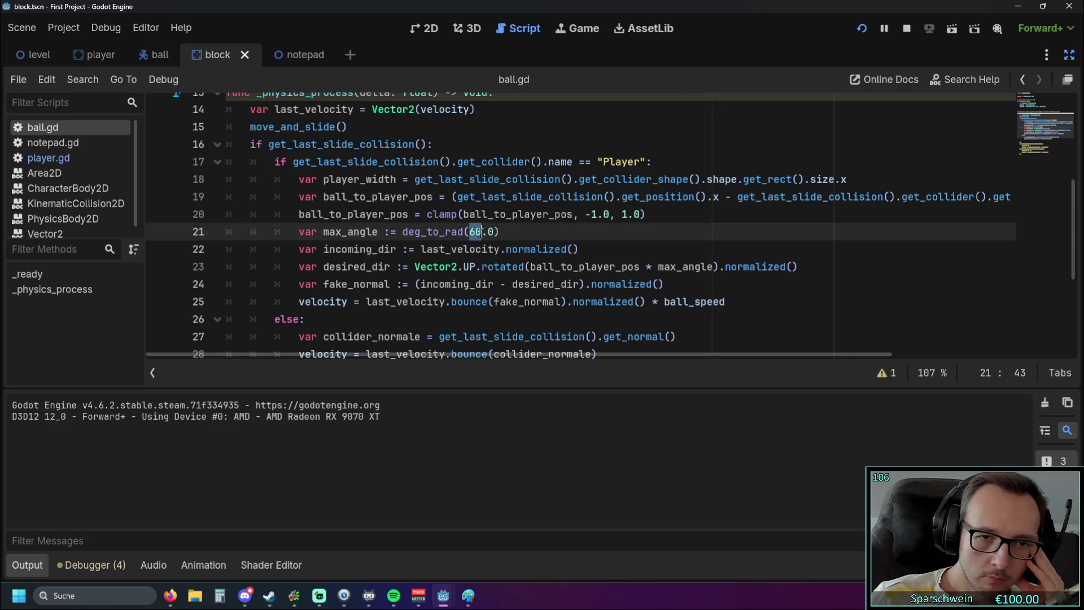
type("180")
left_click(600, 258)
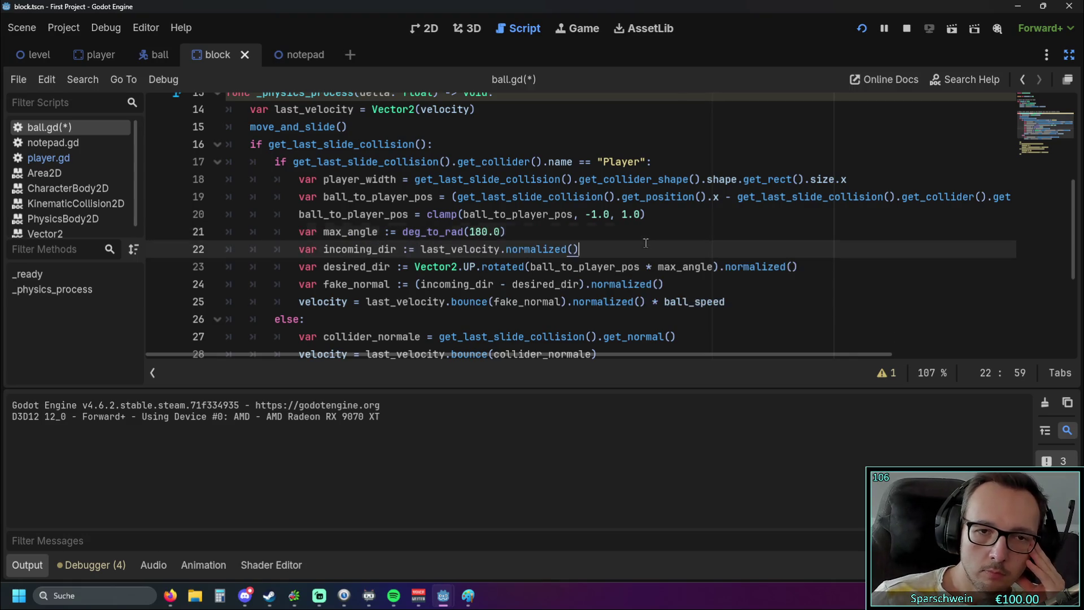
Run the game, launch the ball and test 180-degree paddle bounces, then stop it.
left_click(861, 28)
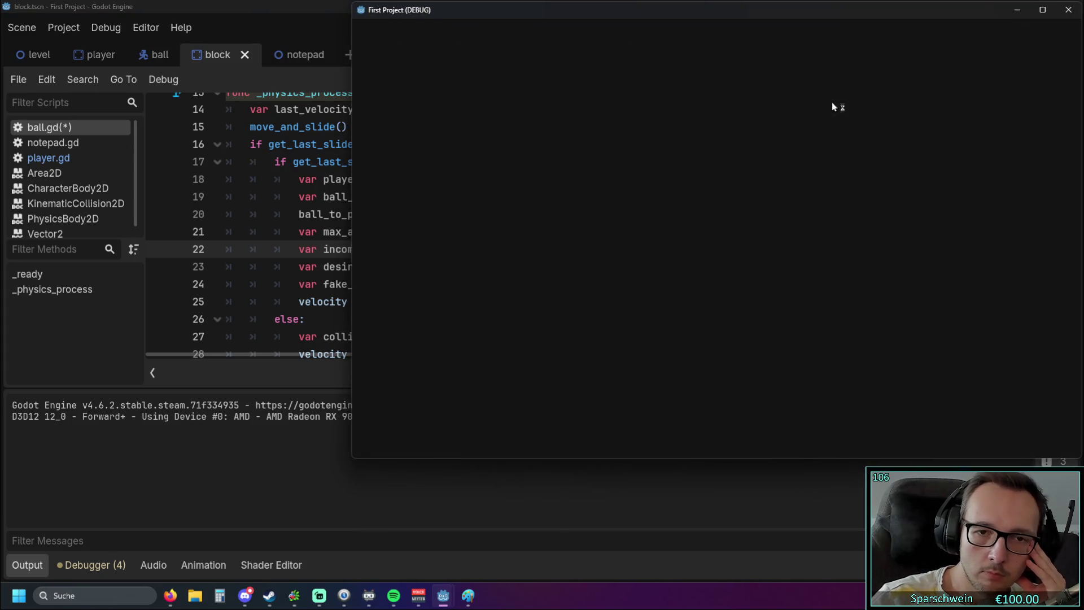
key("Left")
key("Right")
key("space")
key("Left")
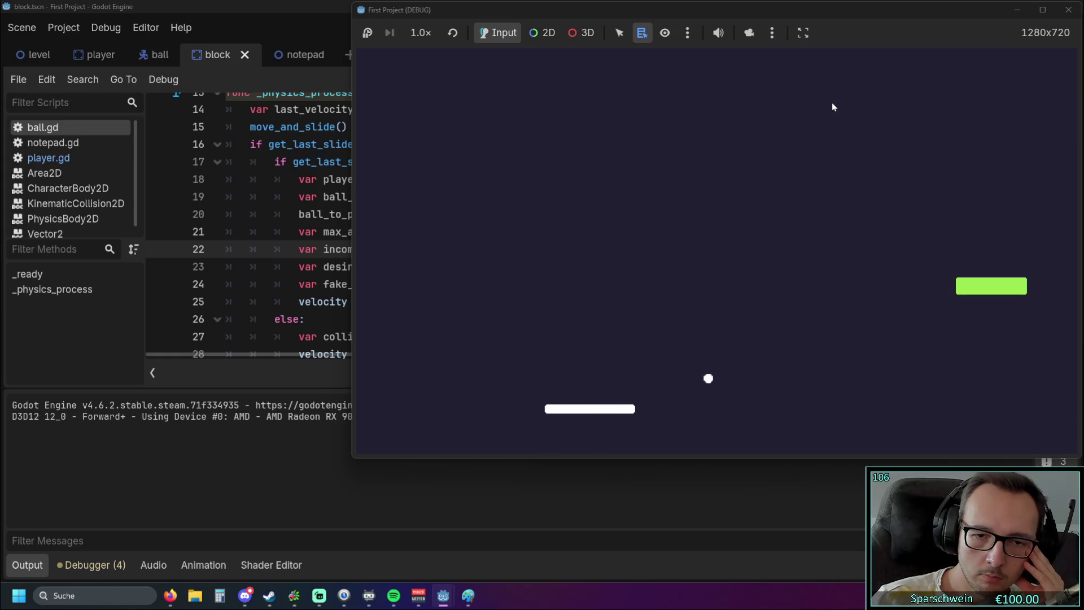
key("Right")
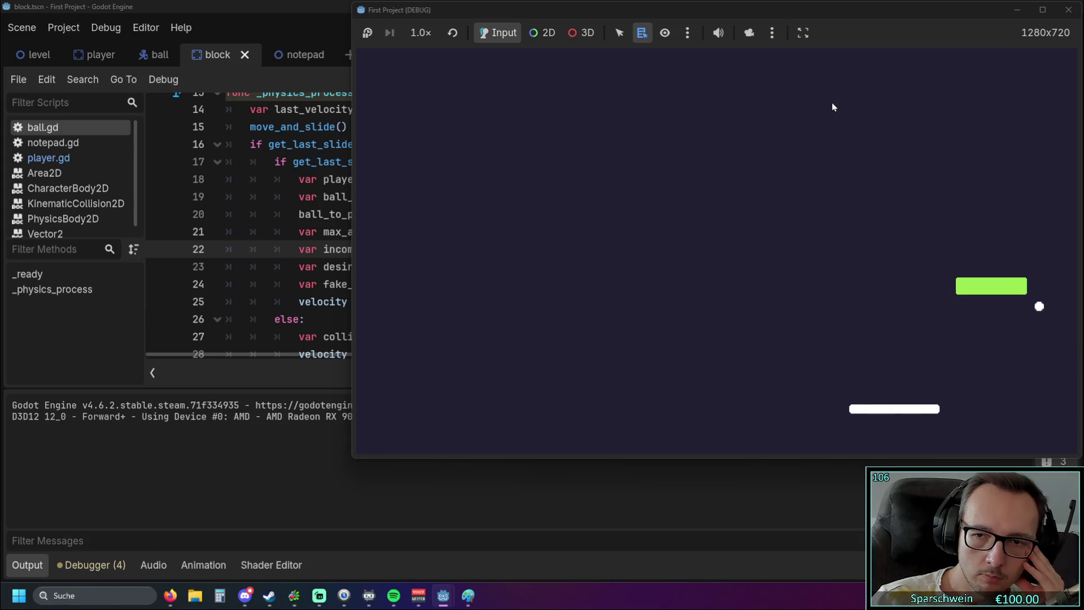
key("Left")
key("Left")
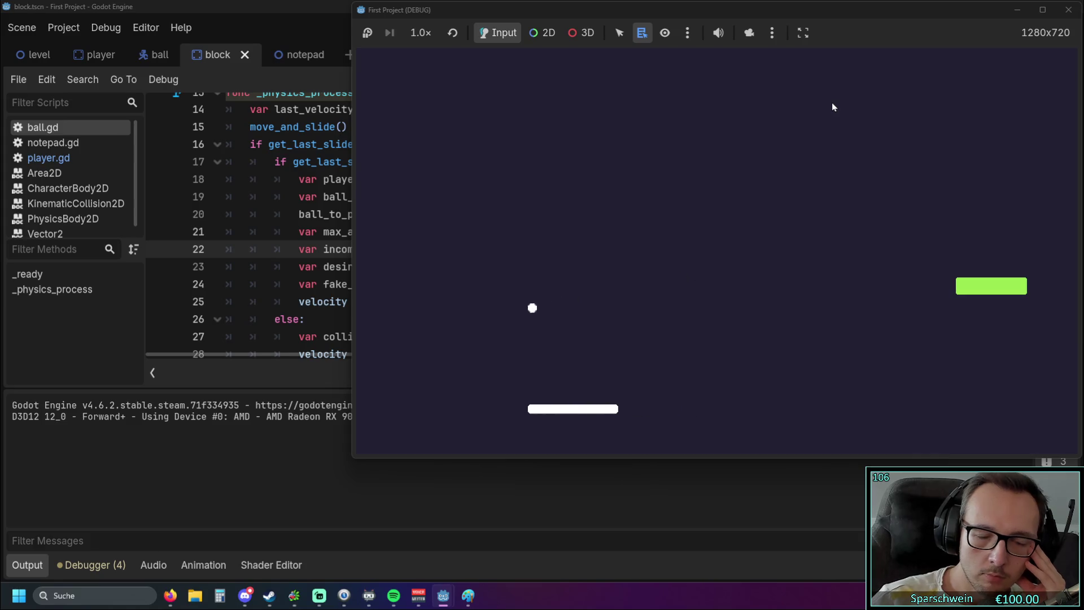
left_click(1069, 10)
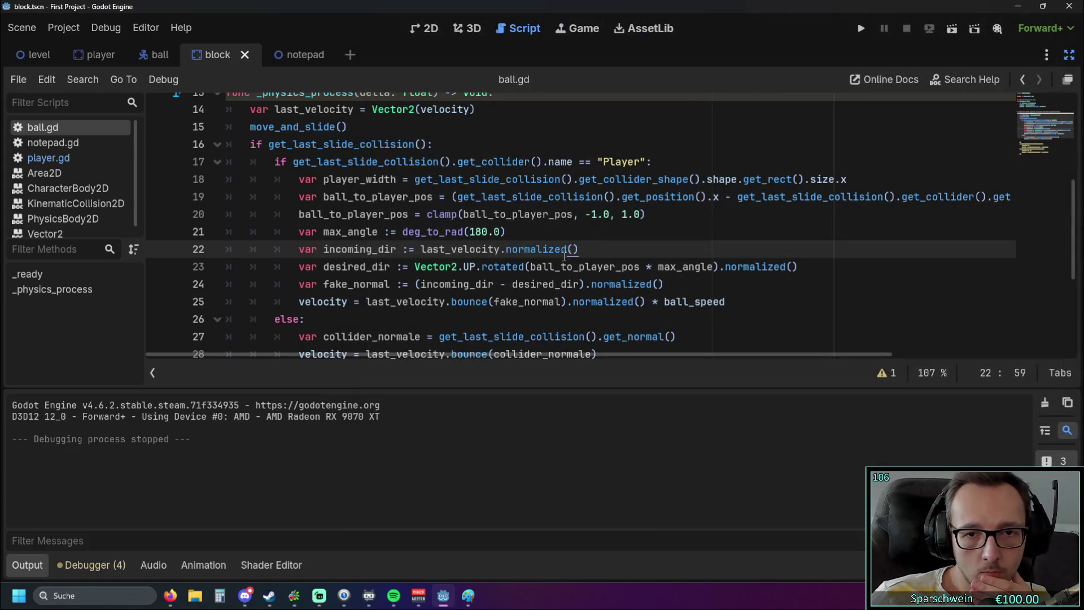
Set max_angle to deg_to_rad(0.0) and test the flat bounces in the running game.
left_click_drag(471, 232, 487, 232)
type("0")
key("End")
left_click(861, 28)
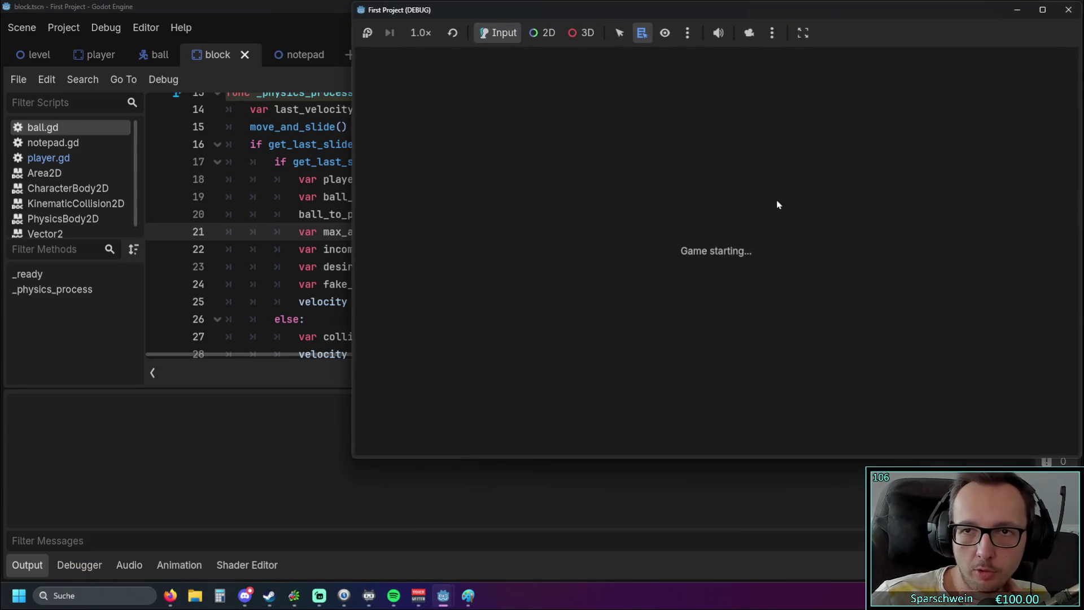
key("Left")
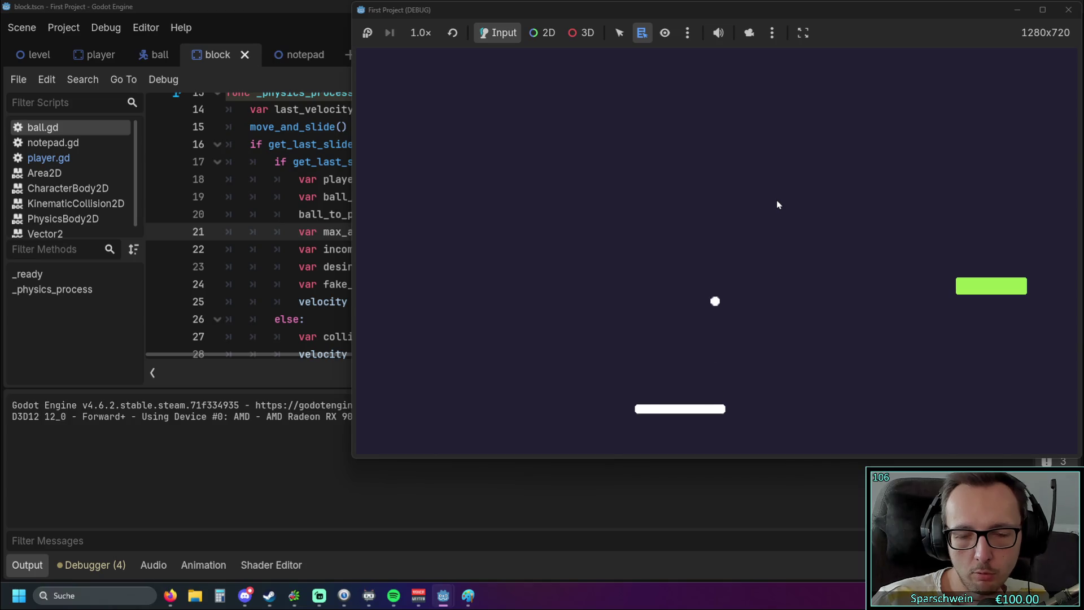
key("Right")
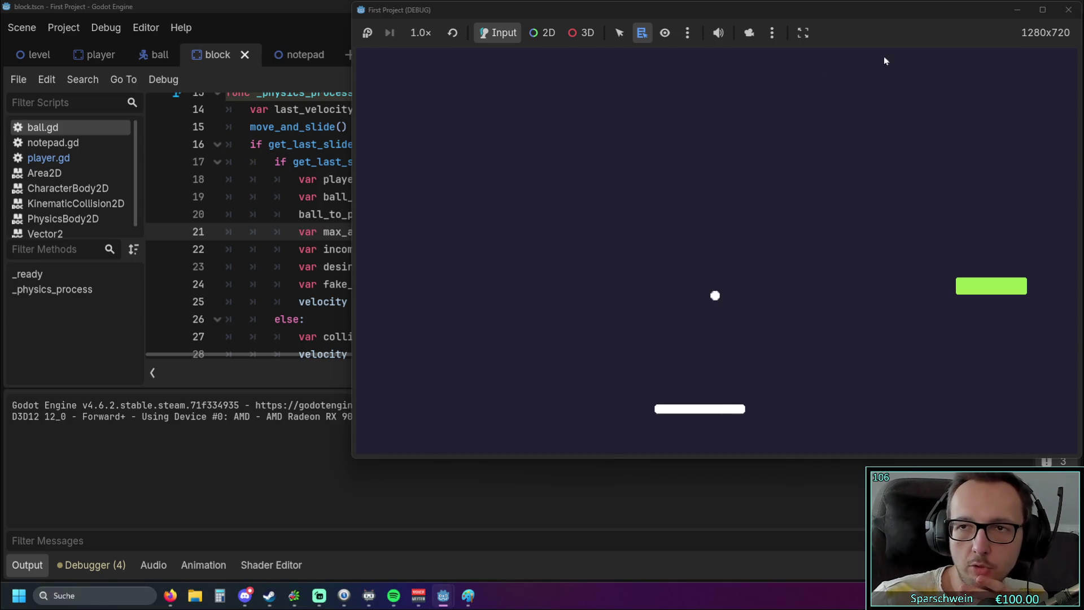
left_click(1068, 10)
Restore max_angle on line 21 to deg_to_rad(60.0), then save and run the game.
left_click(490, 264)
double_click(473, 231)
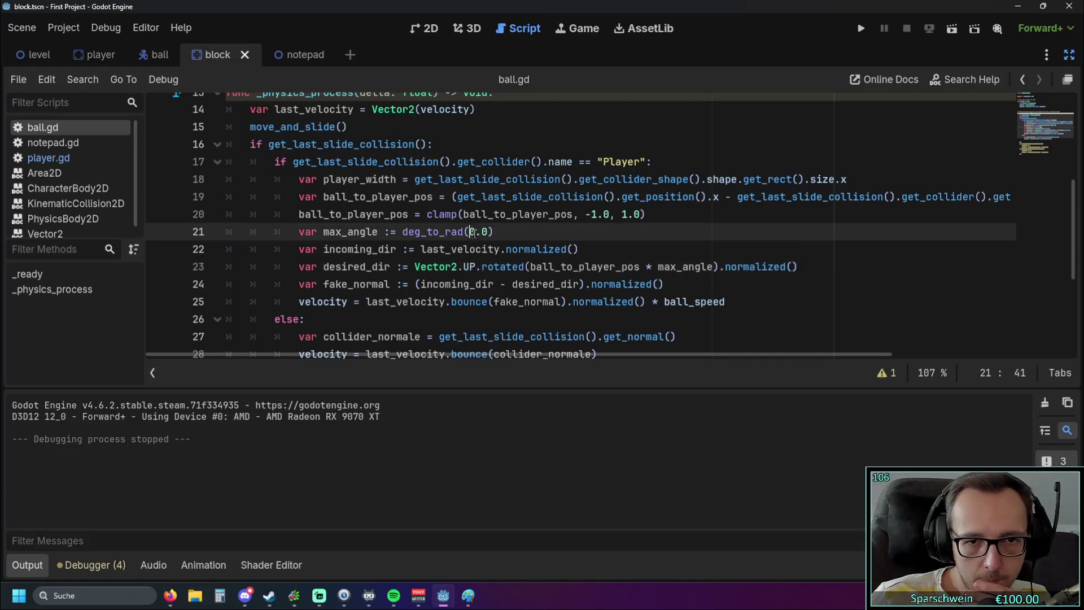
type("60")
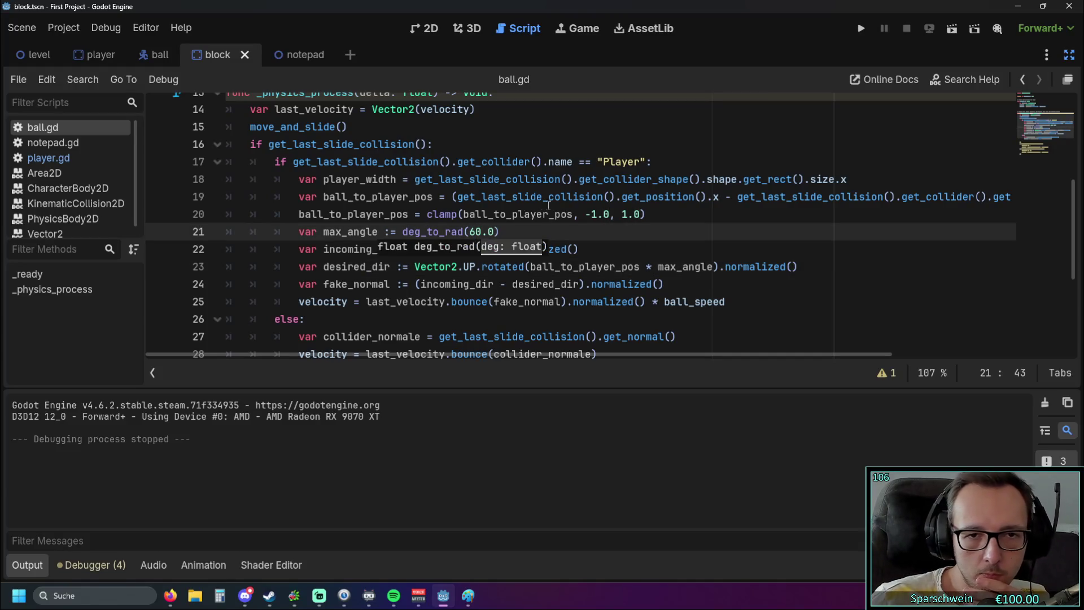
key("ctrl+z")
left_click_drag(469, 233, 480, 232)
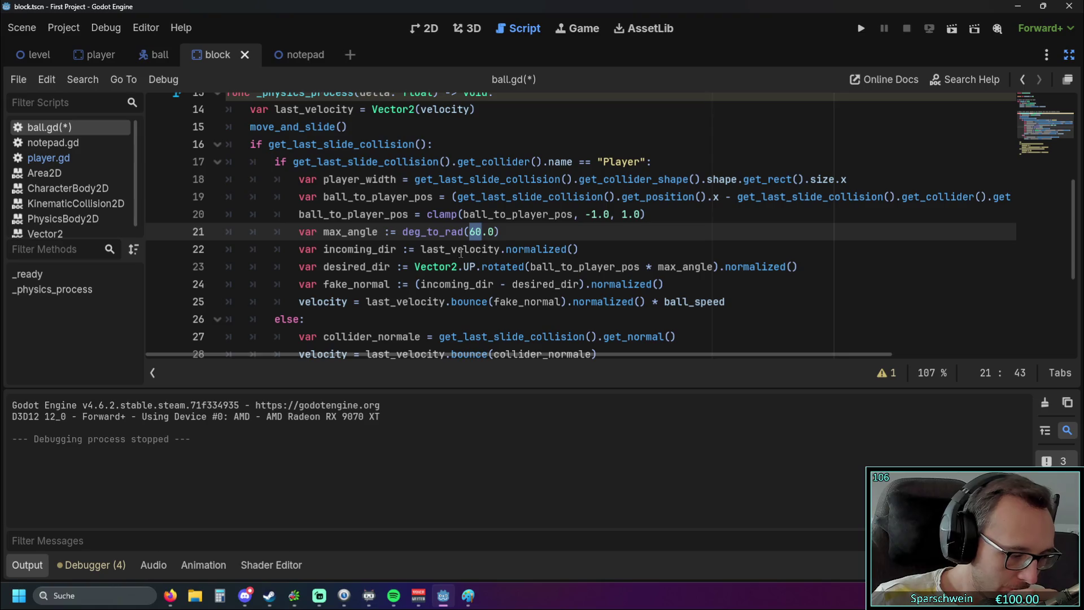
left_click(470, 251)
key("Up")
key("End")
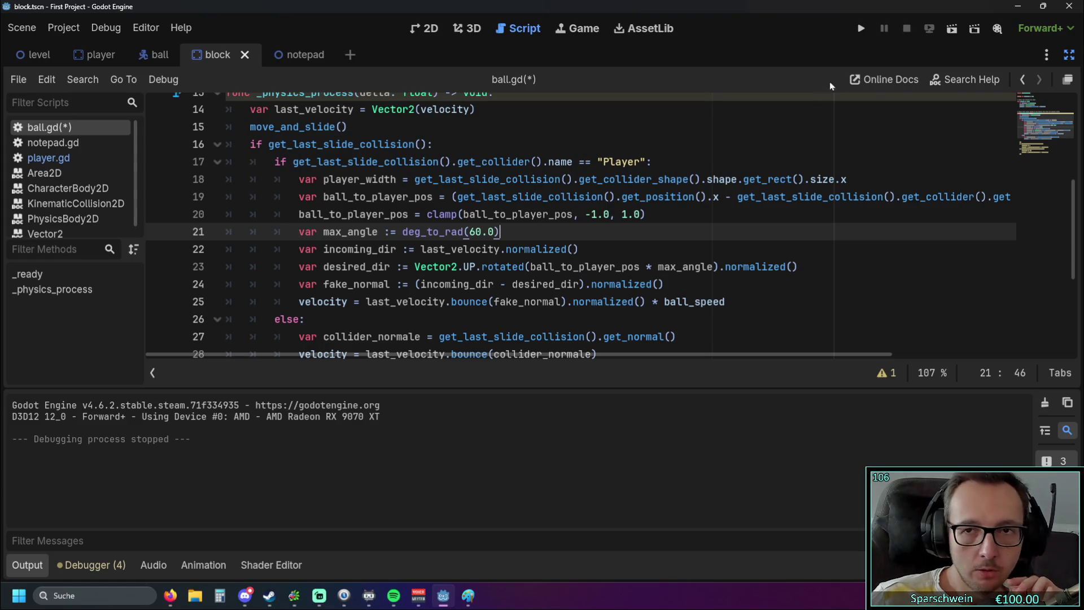
left_click(866, 29)
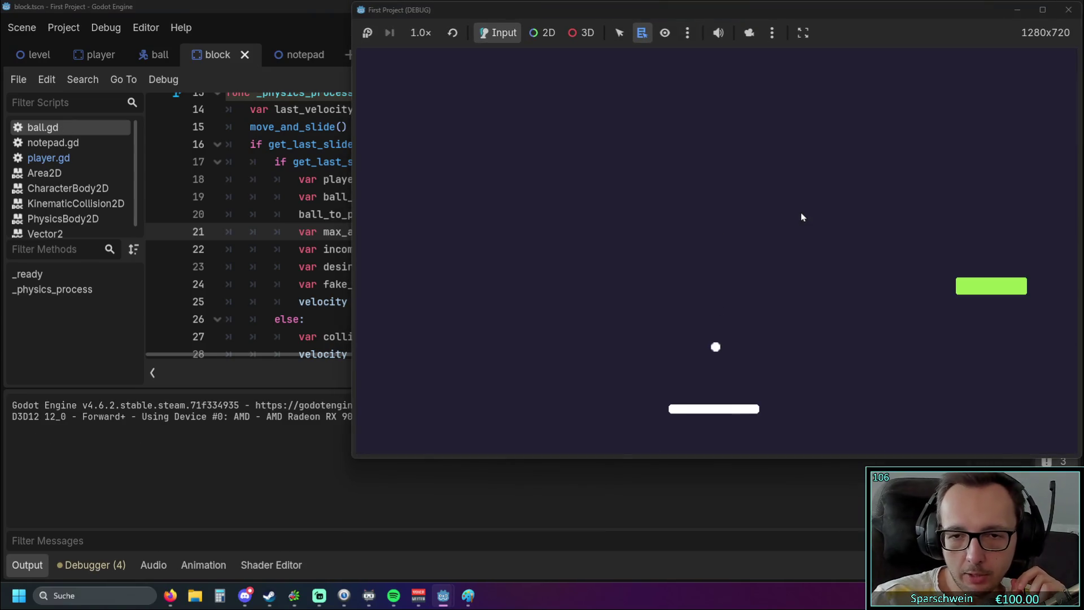
Steer the paddle left and right to test 60-degree bounces, then close the game window.
key("Right")
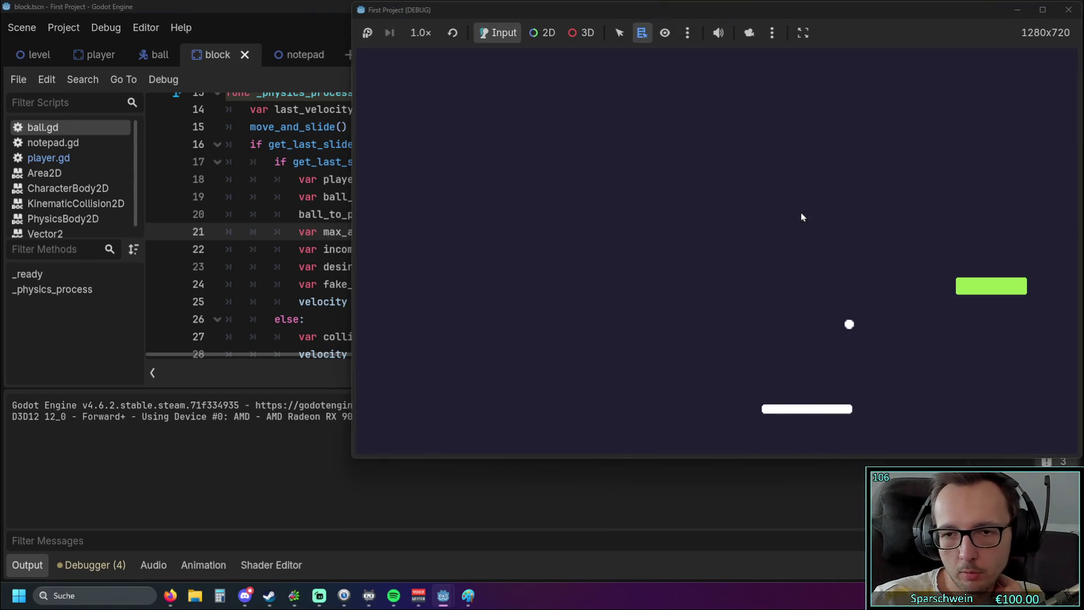
key("Right")
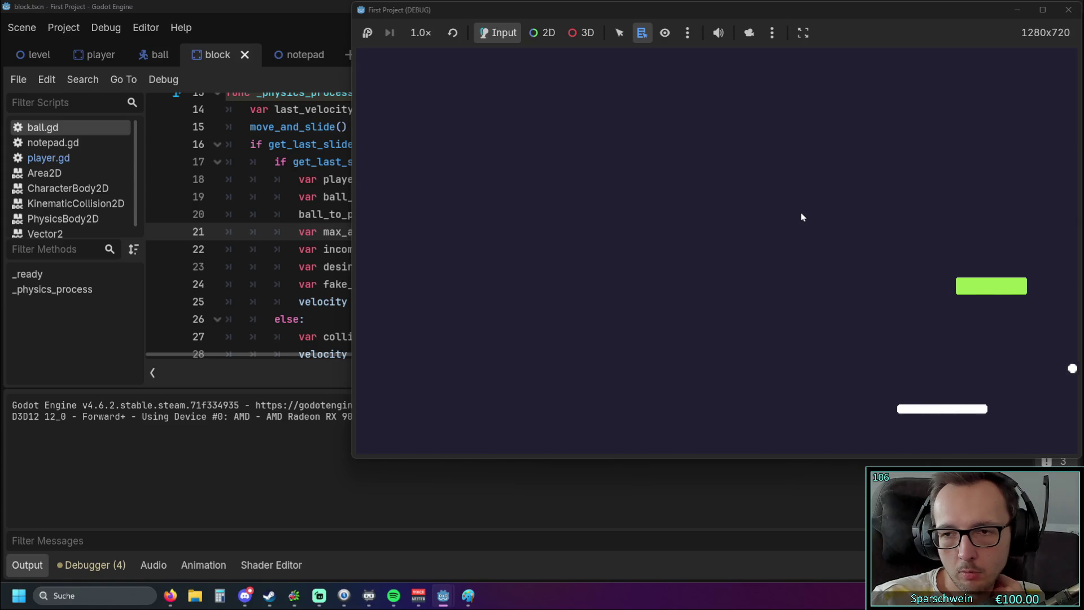
key("Left")
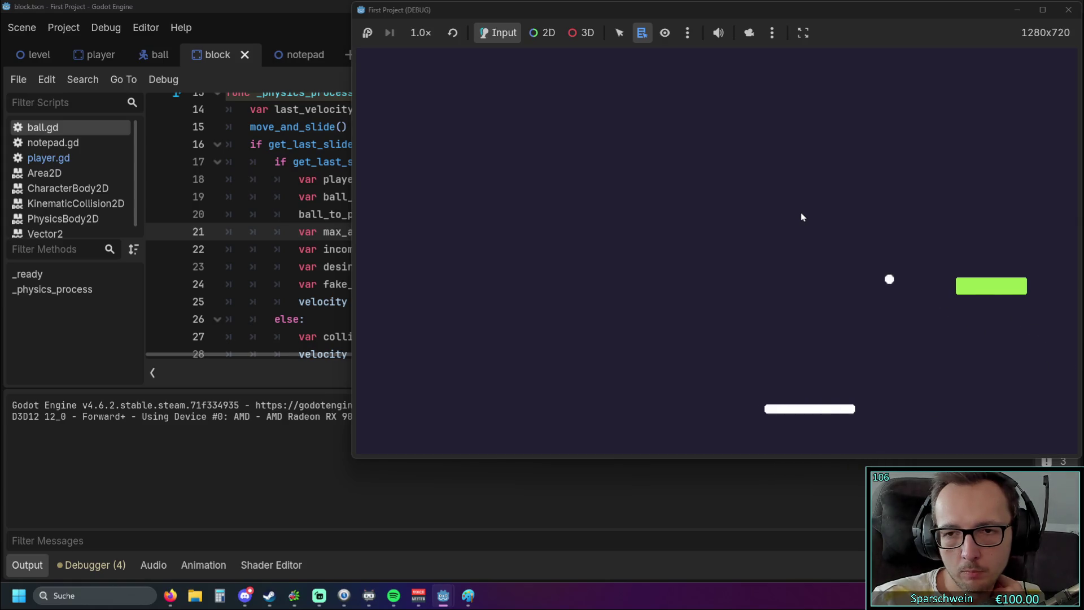
key("Left")
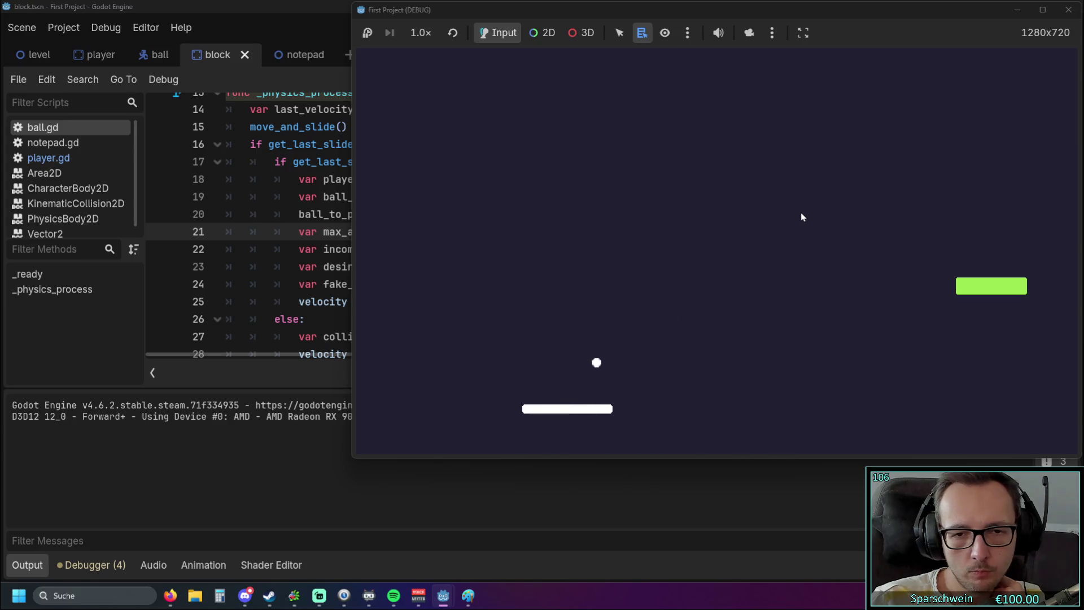
key("Right")
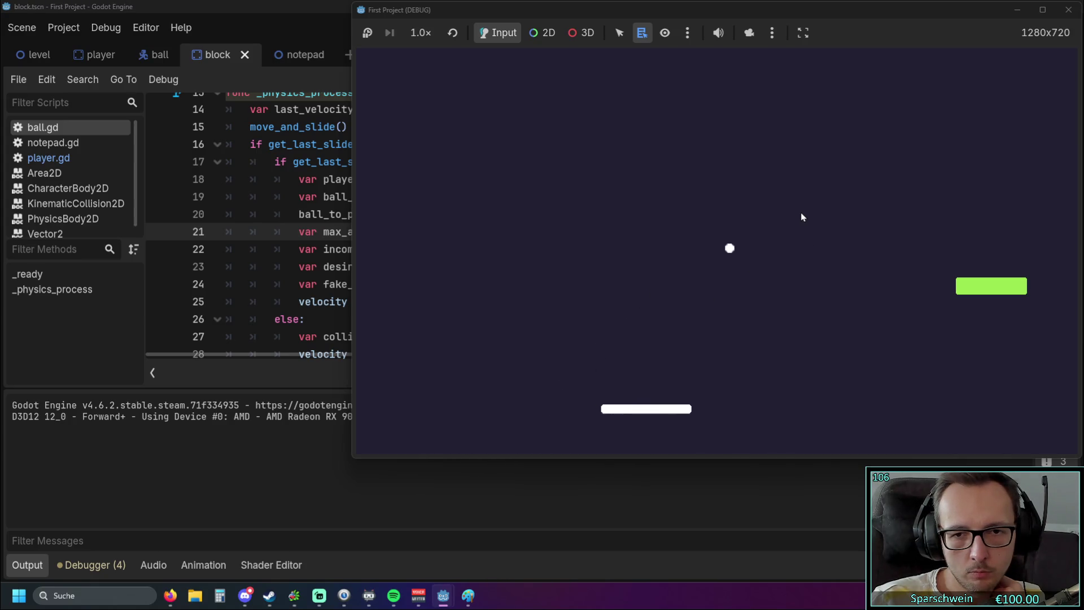
key("Left")
key("Right")
key("Right")
key("Left")
key("Left")
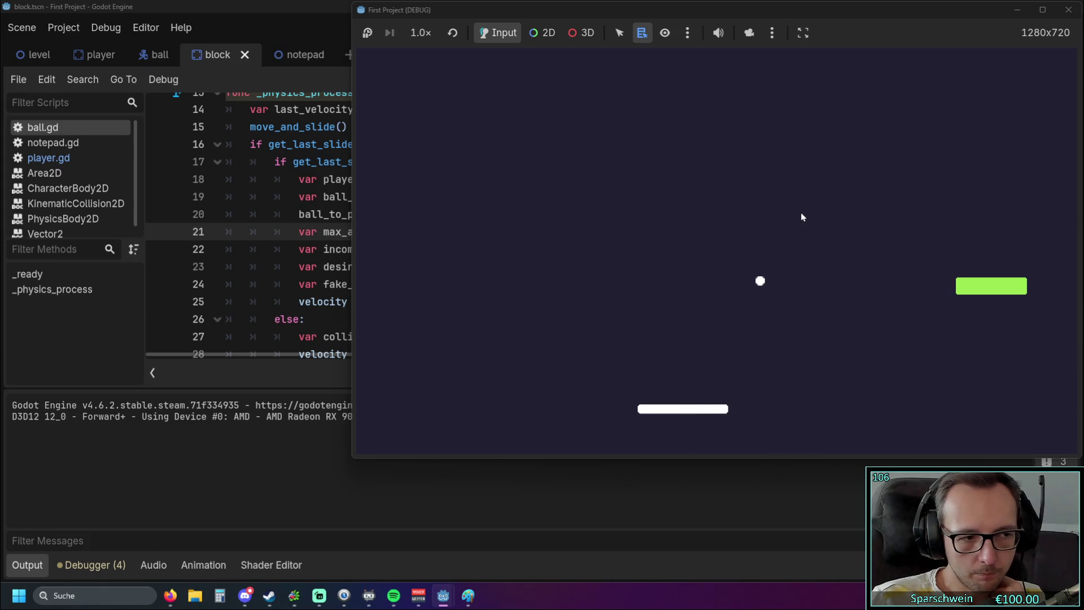
key("Left")
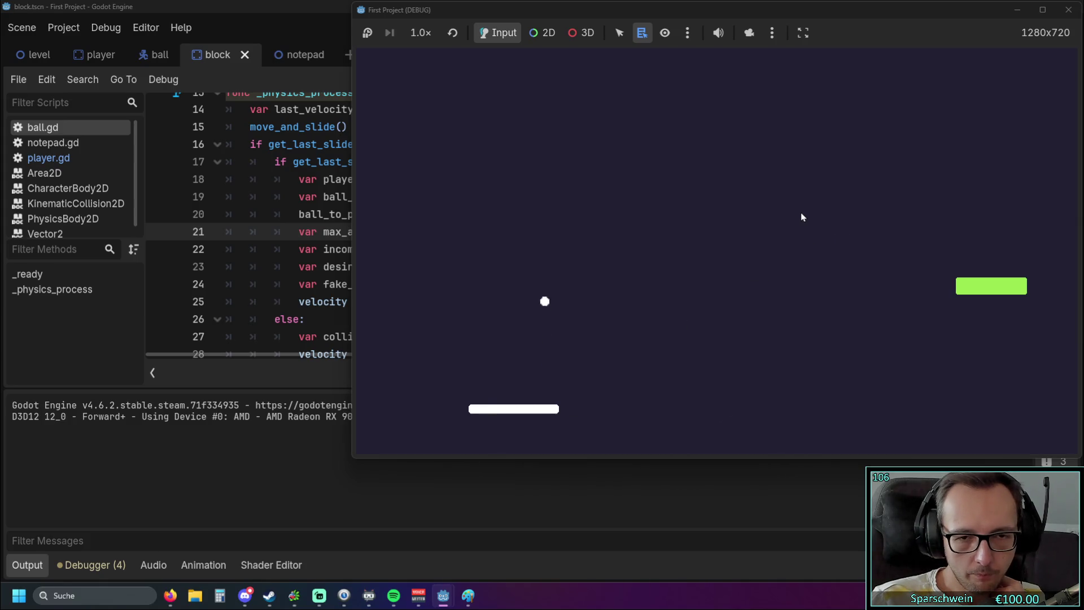
key("Left")
key("Right")
key("Right")
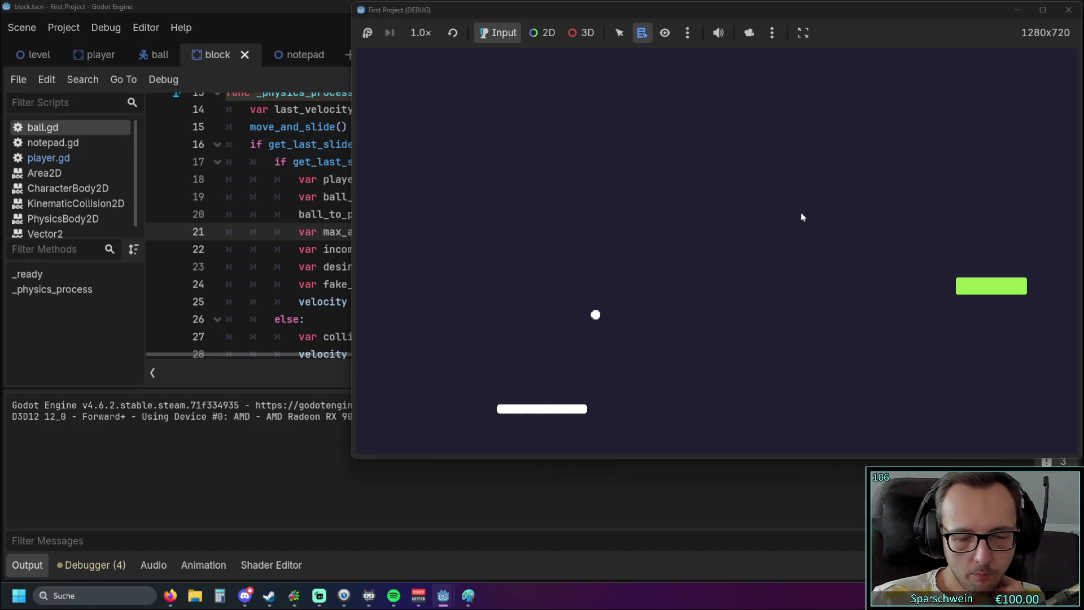
key("Right")
key("Left")
key("Left")
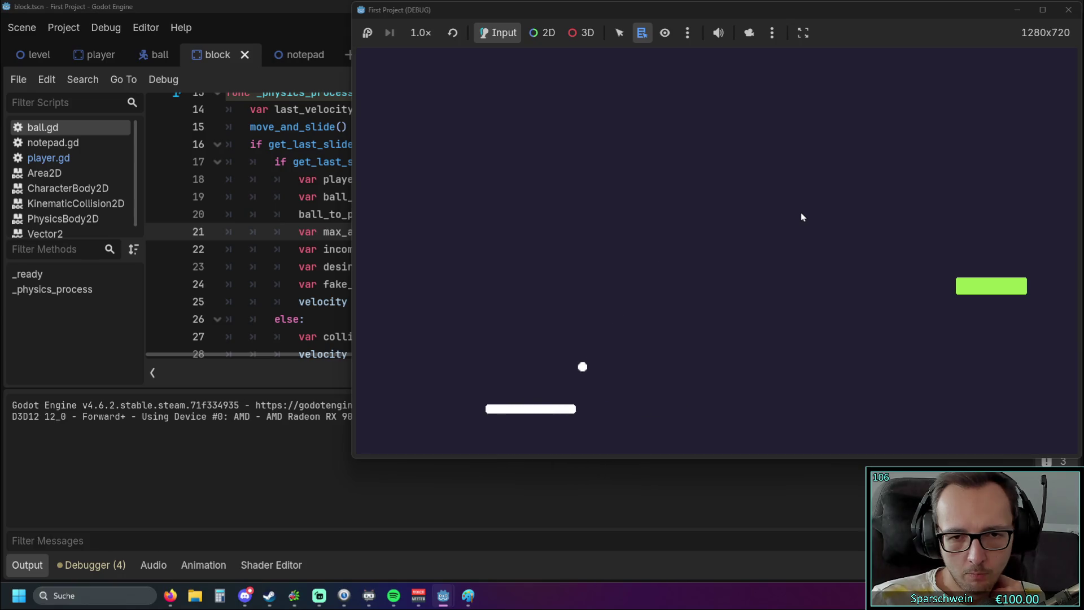
key("Right")
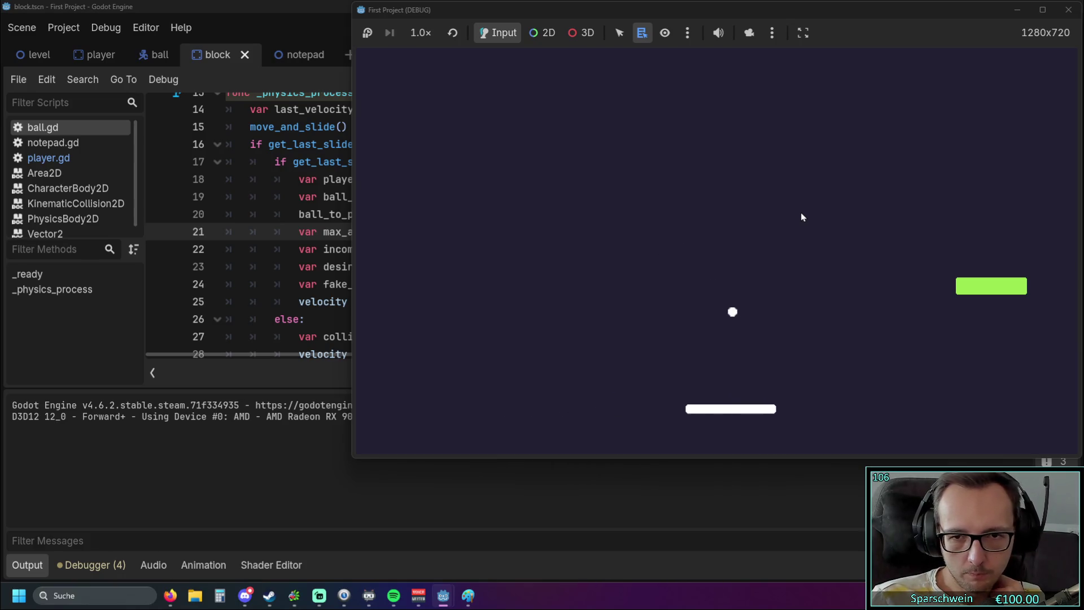
key("Left")
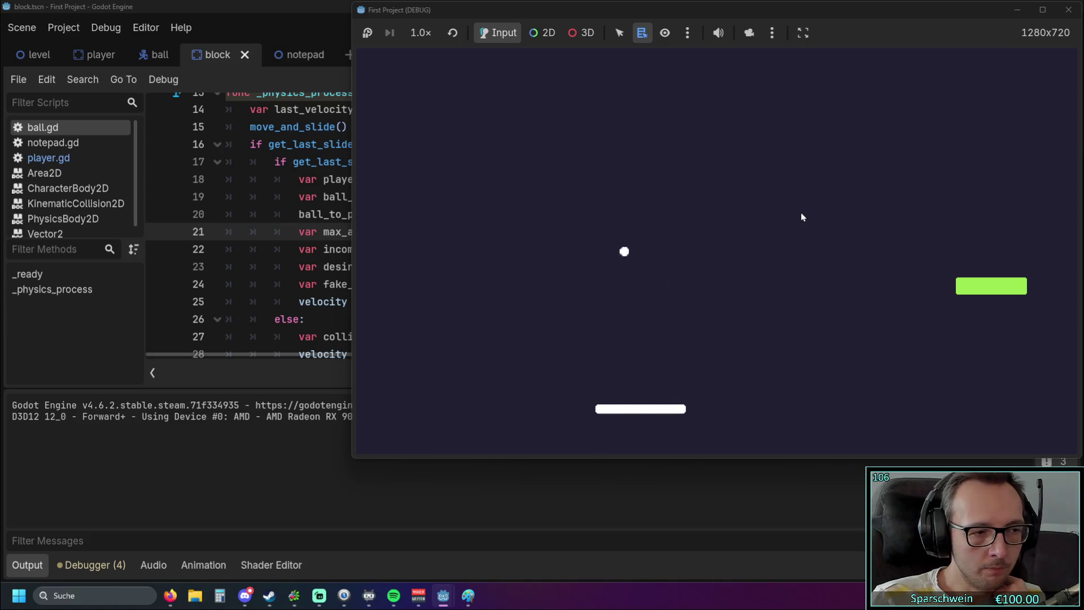
key("Left")
key("Right")
key("Right")
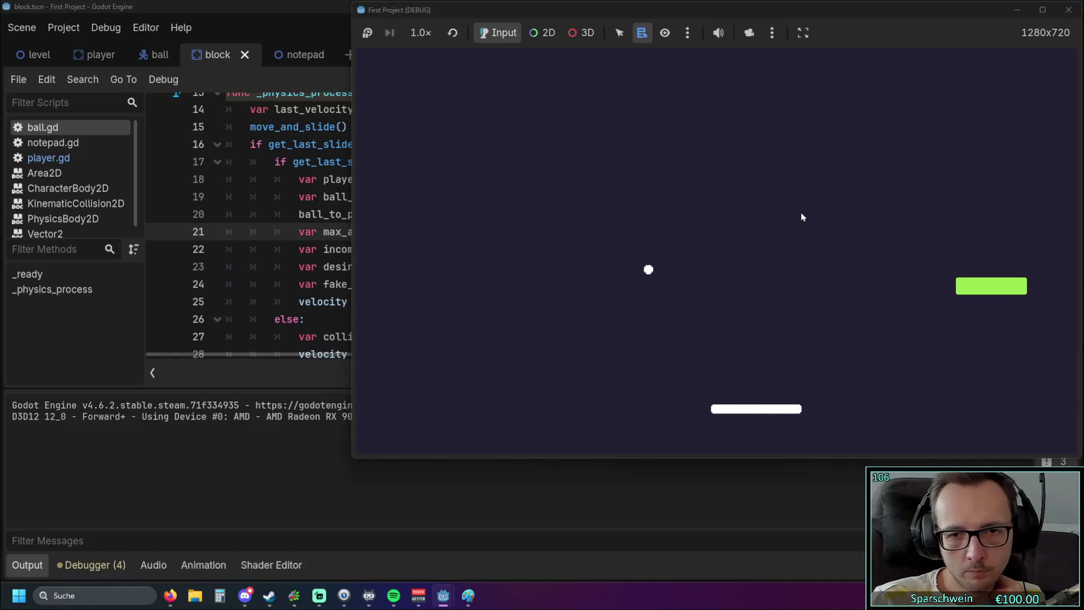
key("Right")
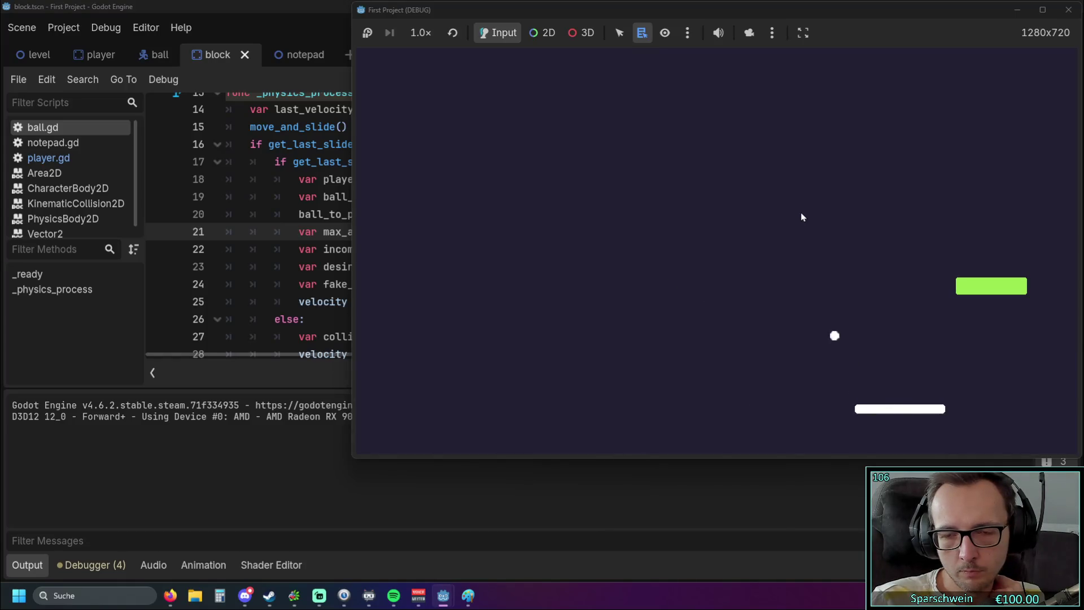
key("Left")
key("Left")
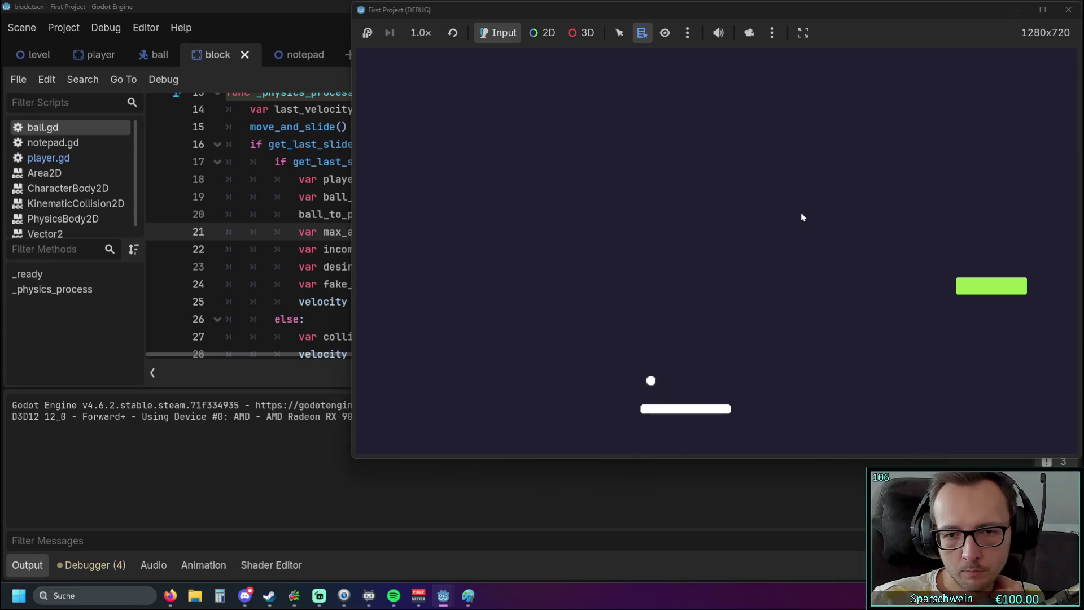
key("Left")
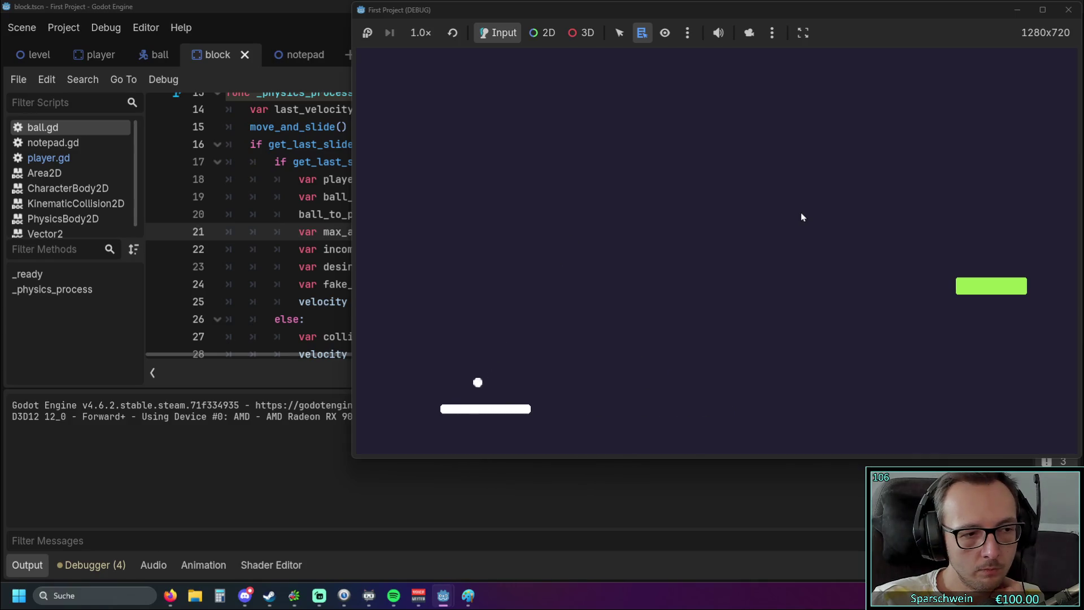
key("Left")
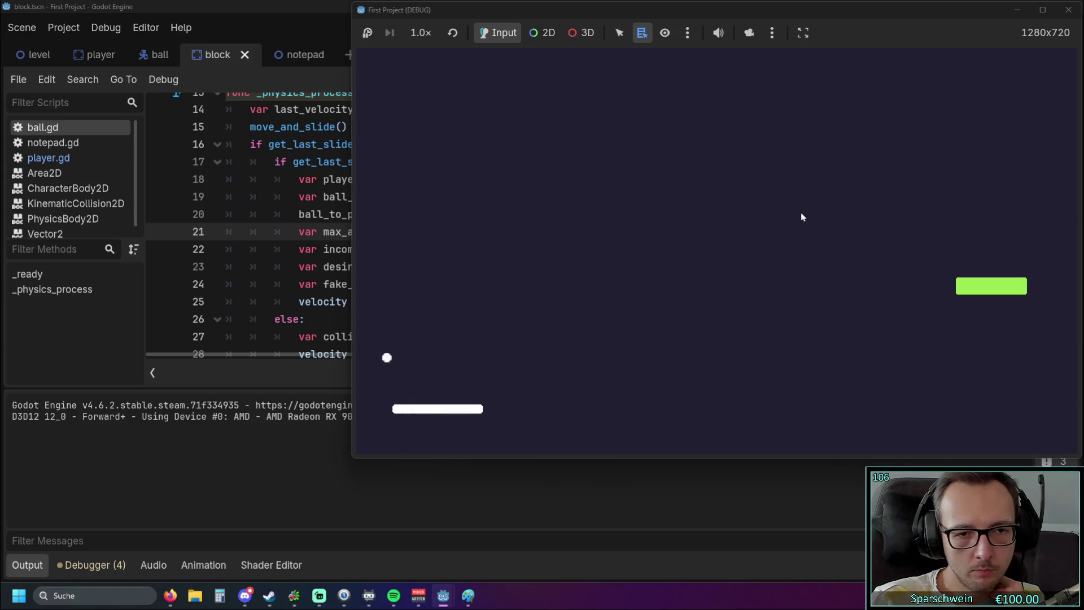
key("Right")
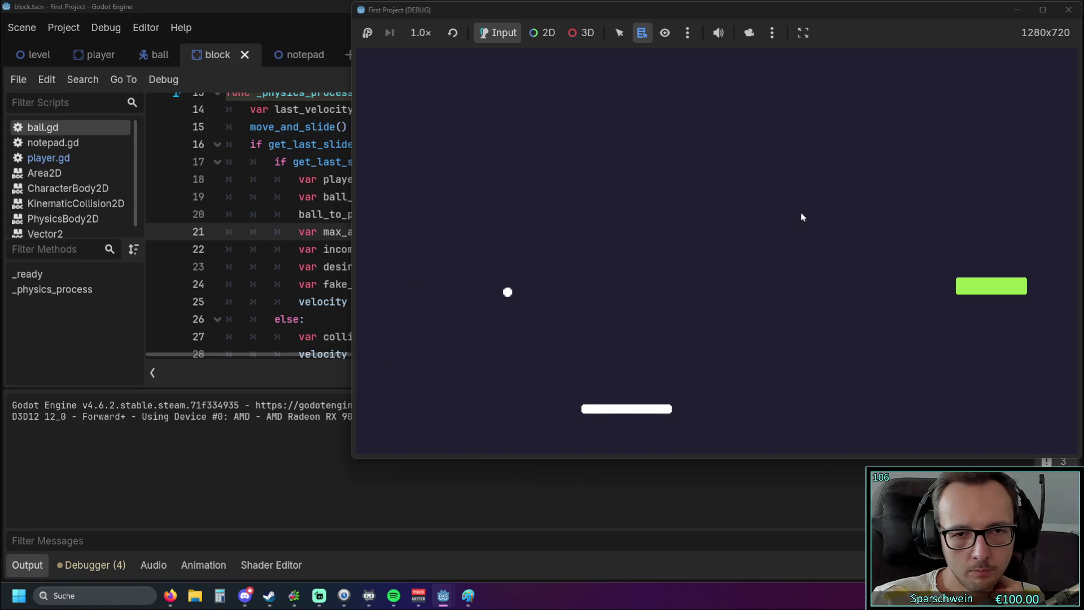
key("Left")
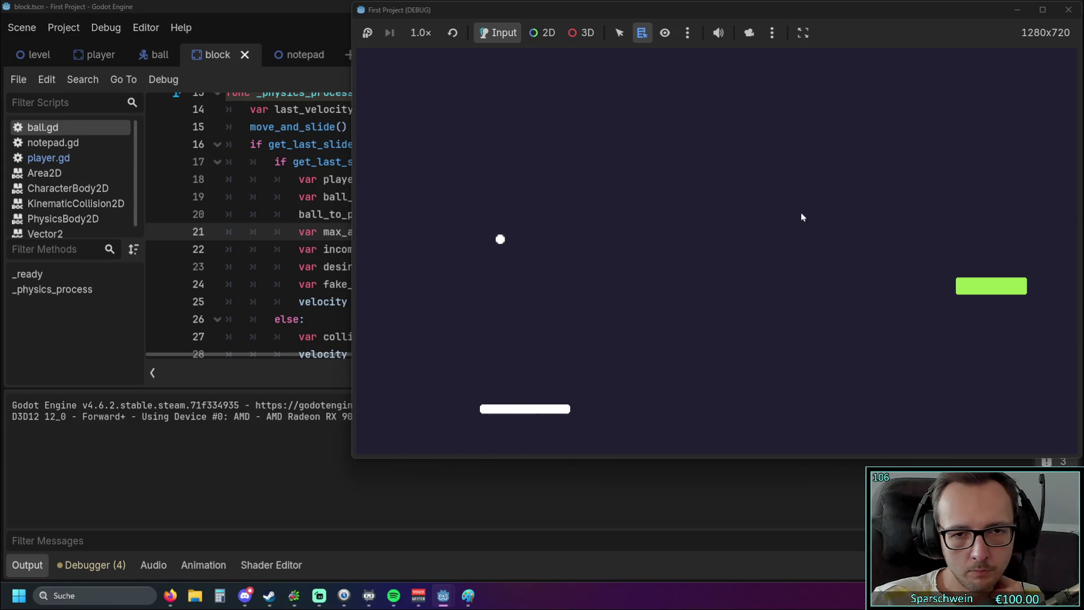
key("Left")
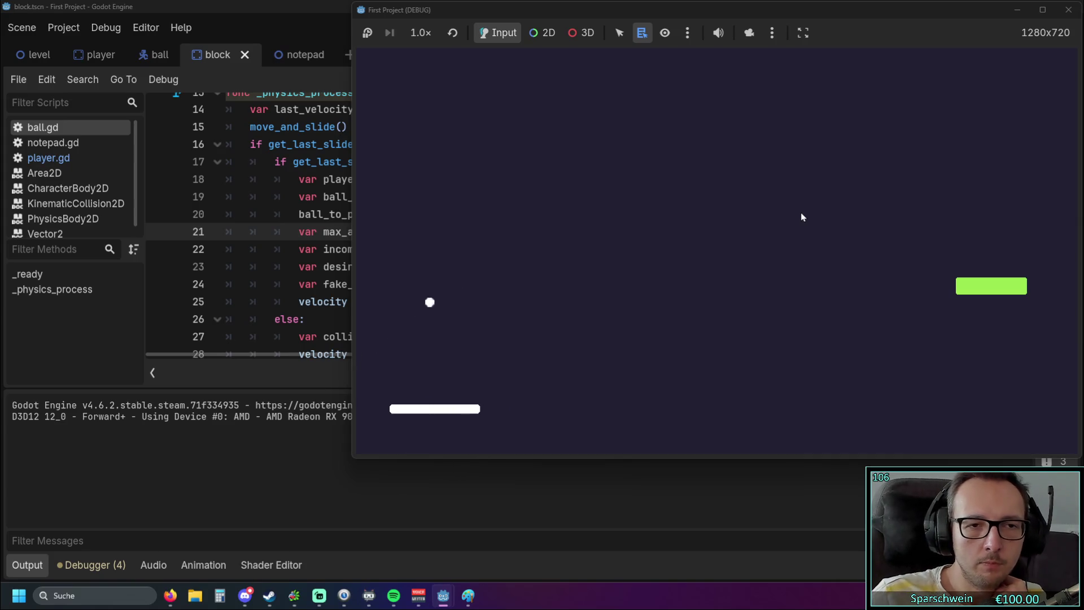
left_click(1068, 10)
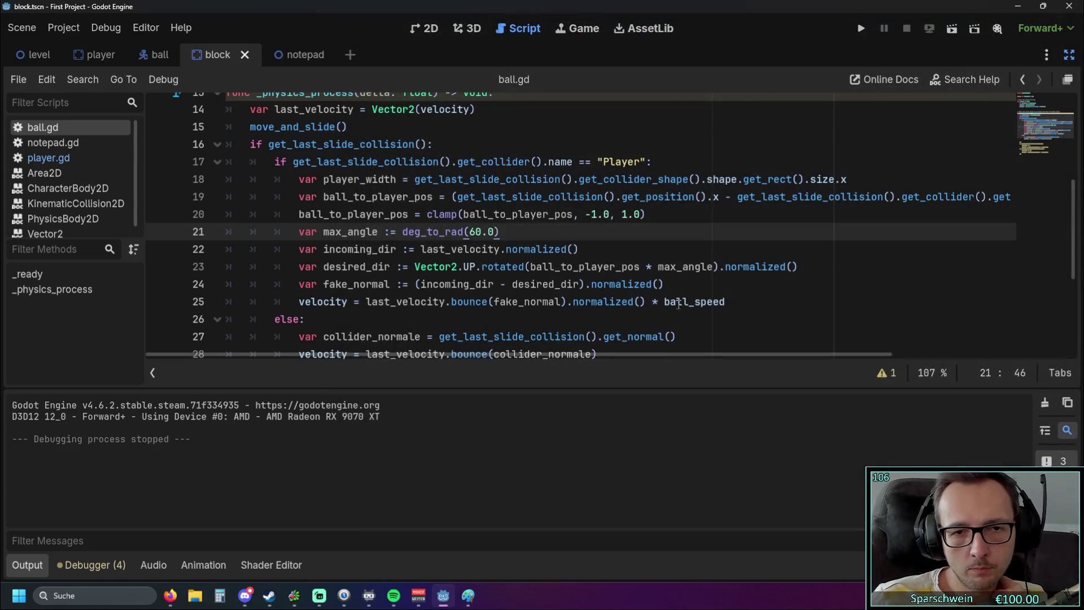
Close the game and look over the desired_dir, rotation and velocity bounce lines in ball.gd.
left_click(694, 319)
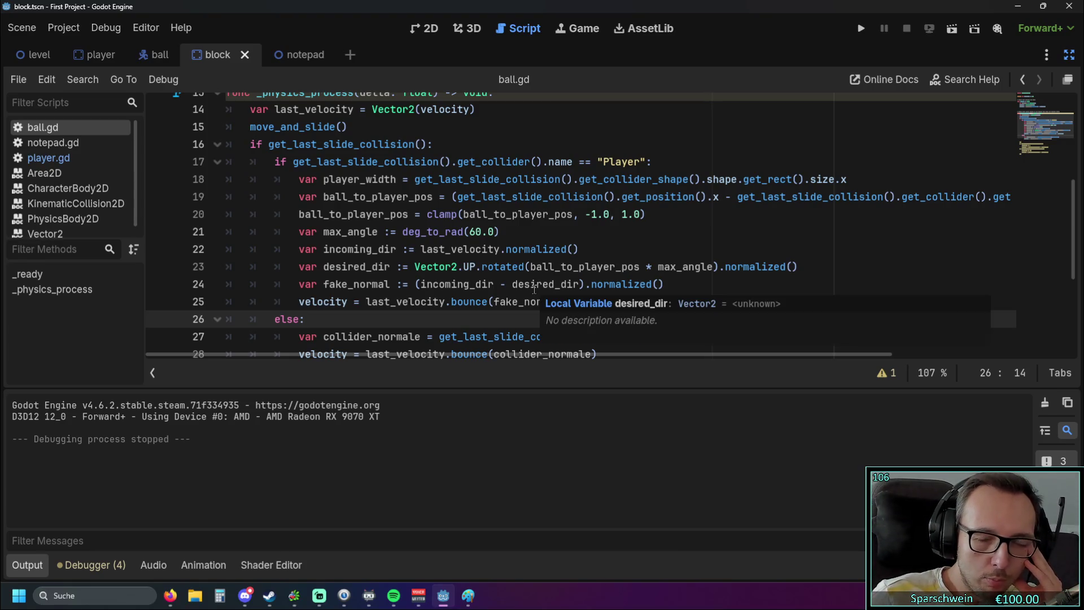
mouse_move(534, 288)
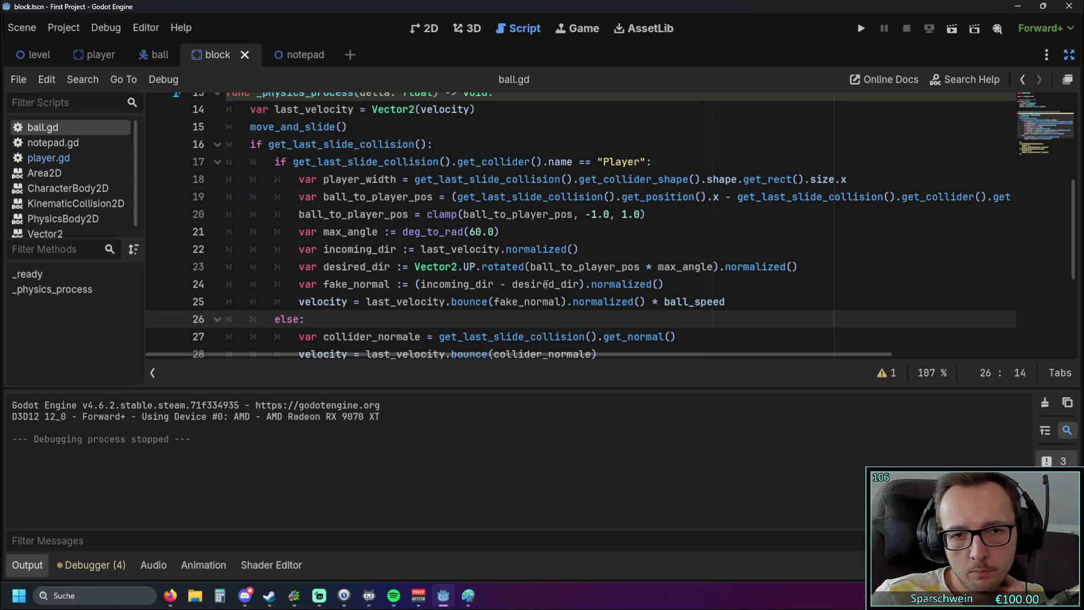
double_click(532, 266)
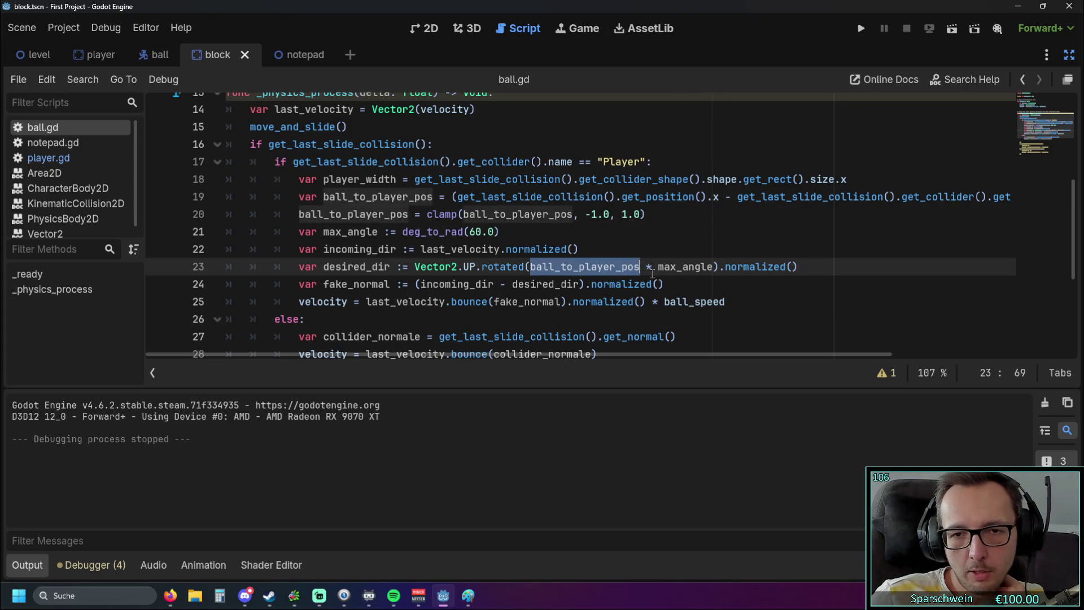
left_click_drag(658, 266, 711, 266)
left_click(661, 279)
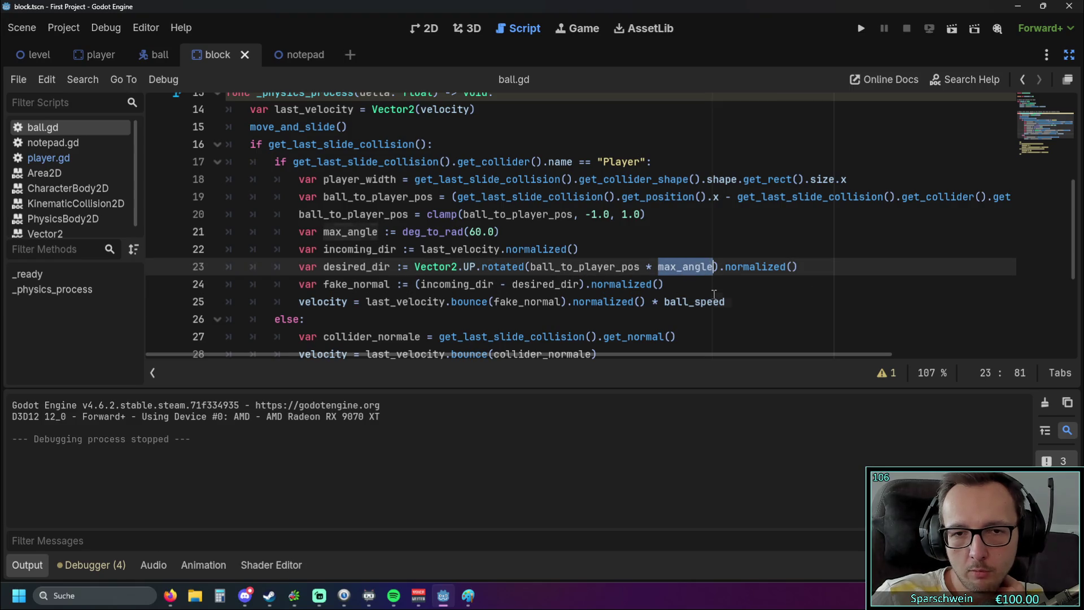
left_click(713, 294)
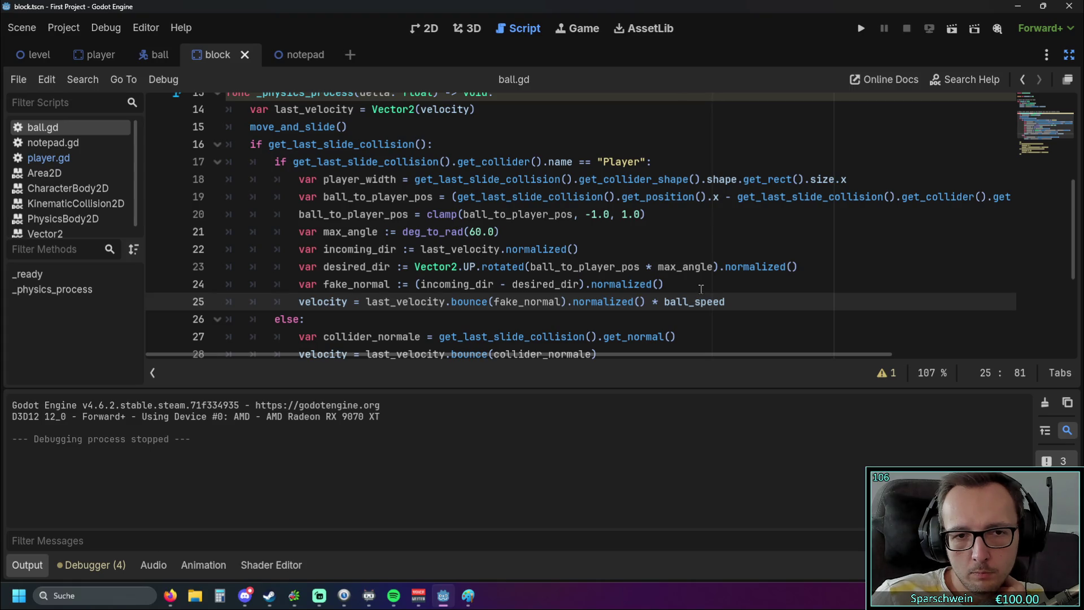
left_click_drag(725, 301, 433, 266)
left_click(451, 319)
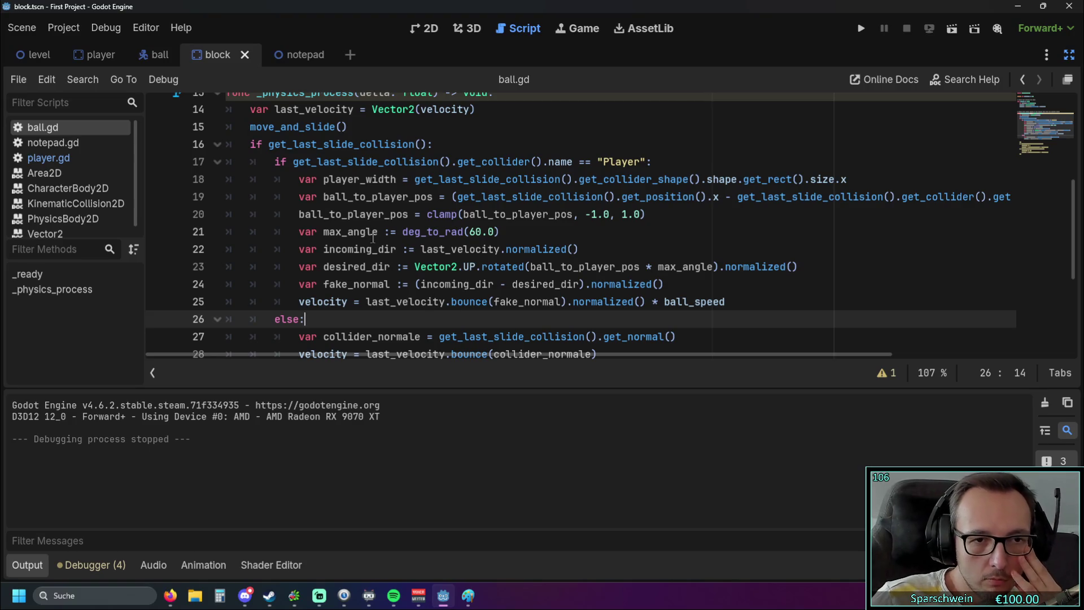
Review the max_angle, incoming_dir and desired_dir lines of the bounce code.
left_click_drag(323, 231, 466, 231)
left_click(328, 231)
left_click(326, 249)
left_click_drag(332, 249, 621, 249)
left_click(621, 249)
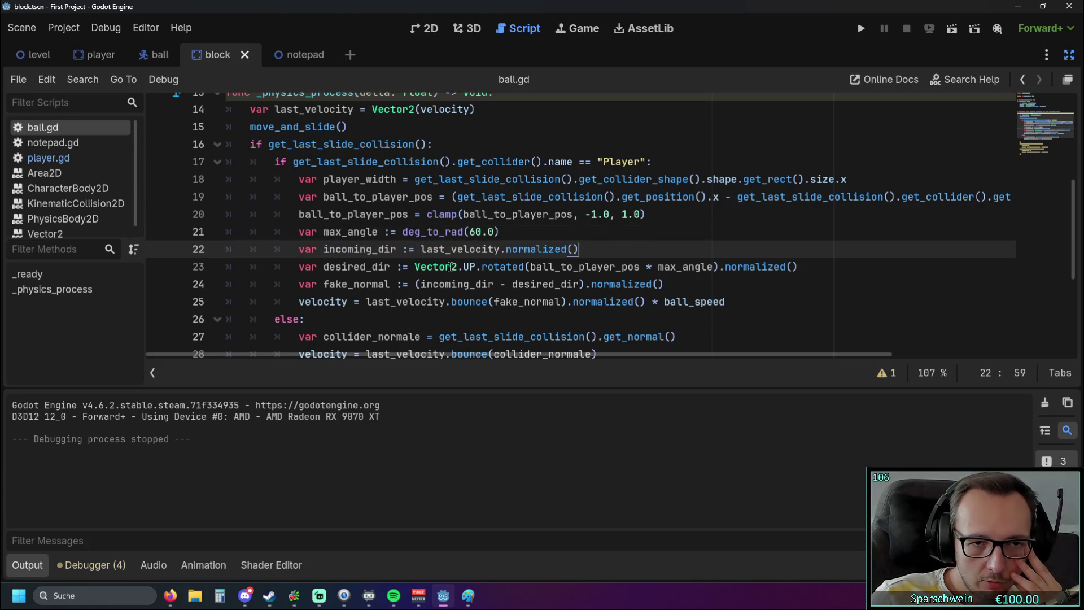
left_click_drag(531, 267, 712, 267)
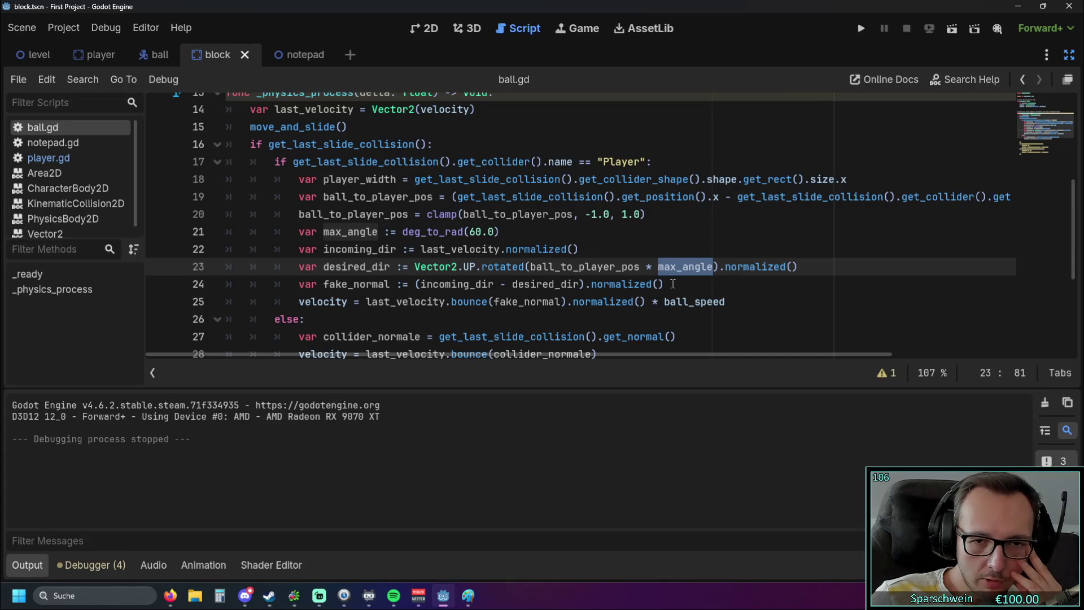
left_click(672, 283)
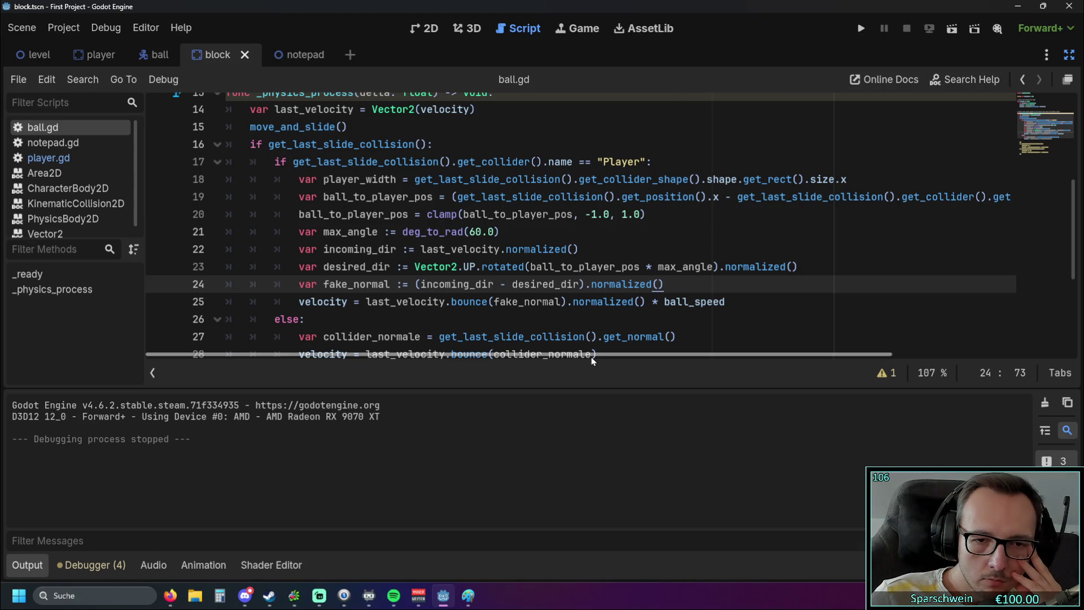
mouse_move(592, 357)
left_mouse_down()
mouse_move(816, 356)
mouse_move(550, 339)
left_mouse_up()
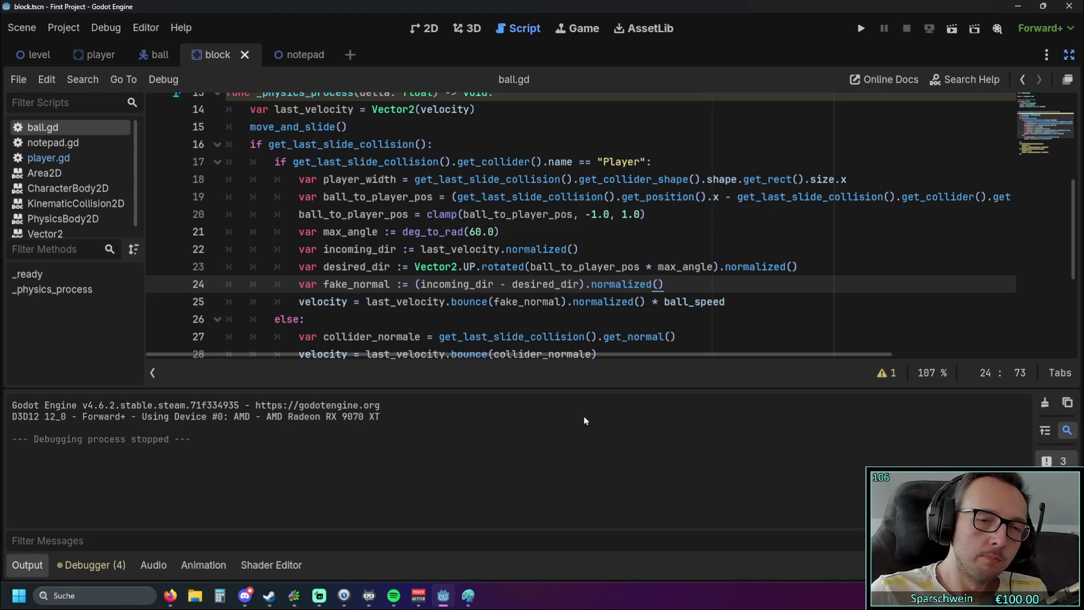
Change max_angle to deg_to_rad(35.0), then save and run the game.
left_click_drag(471, 233, 479, 232)
type("35")
left_click(631, 215)
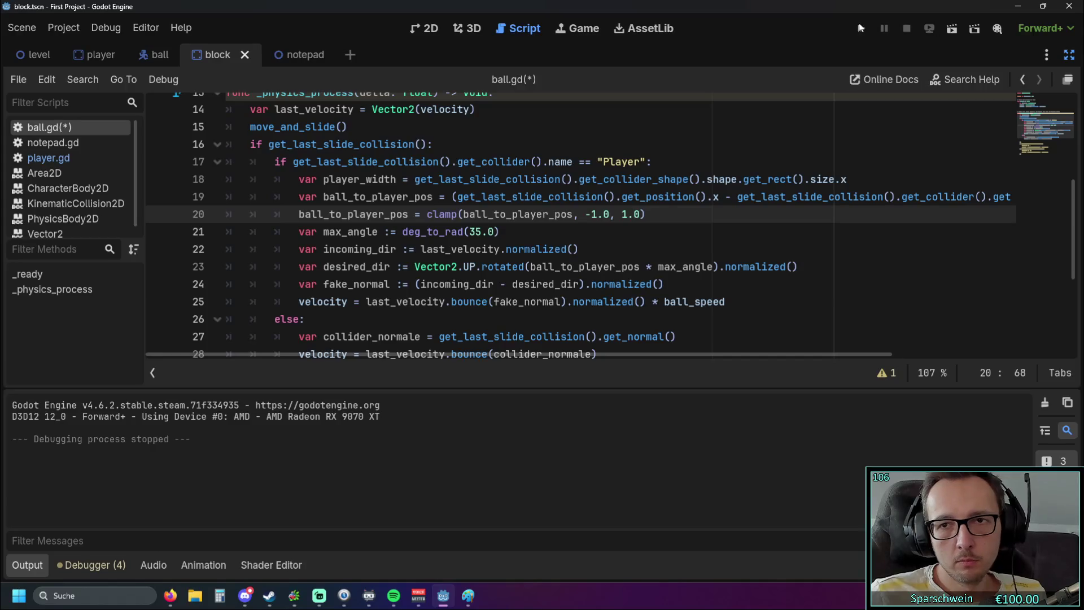
left_click(862, 28)
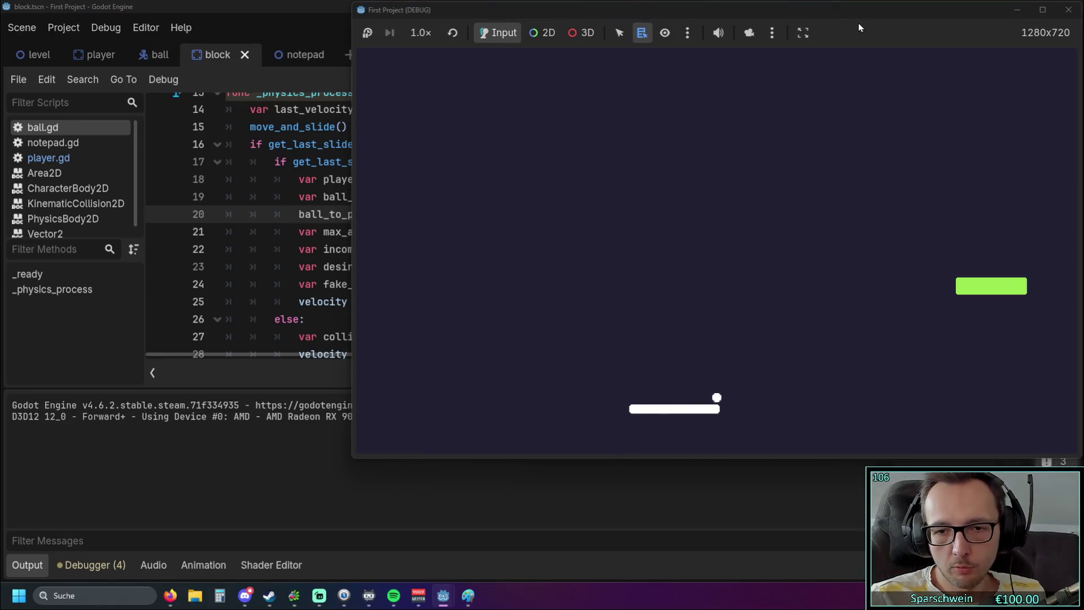
Steer the paddle to watch the flatter 35-degree bounces, then close the game and return to ball.gd.
key("Right")
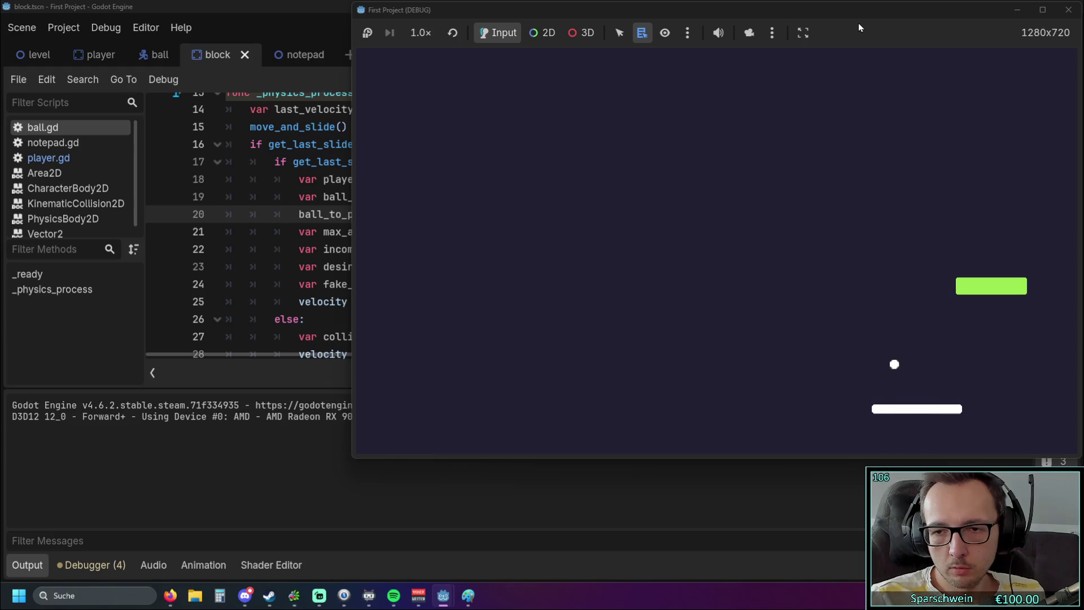
key("Left")
key("Left")
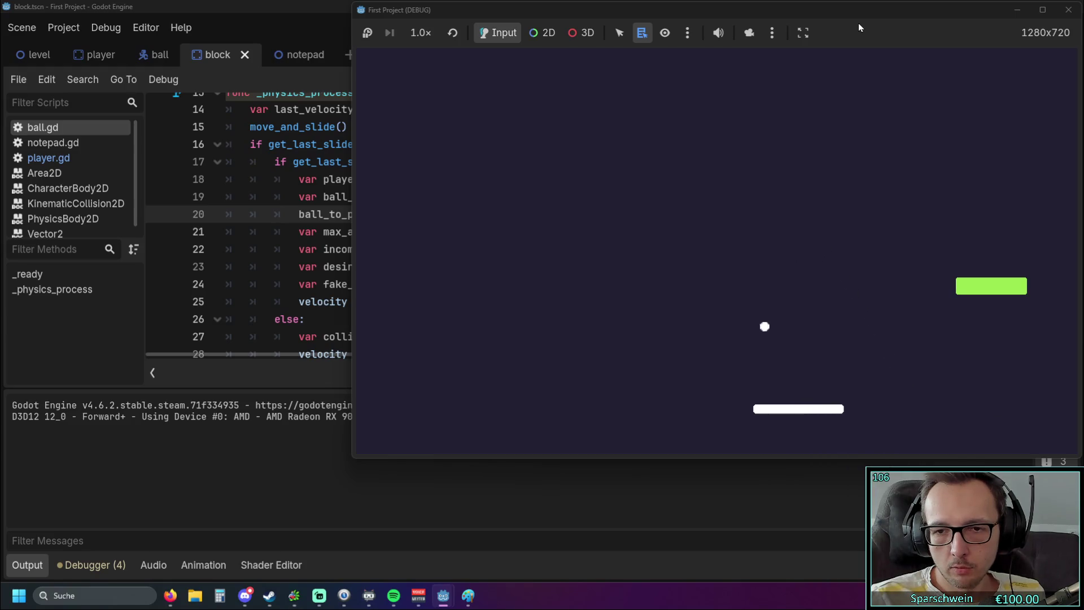
key("Left")
key("Right")
key("Left")
key("Left")
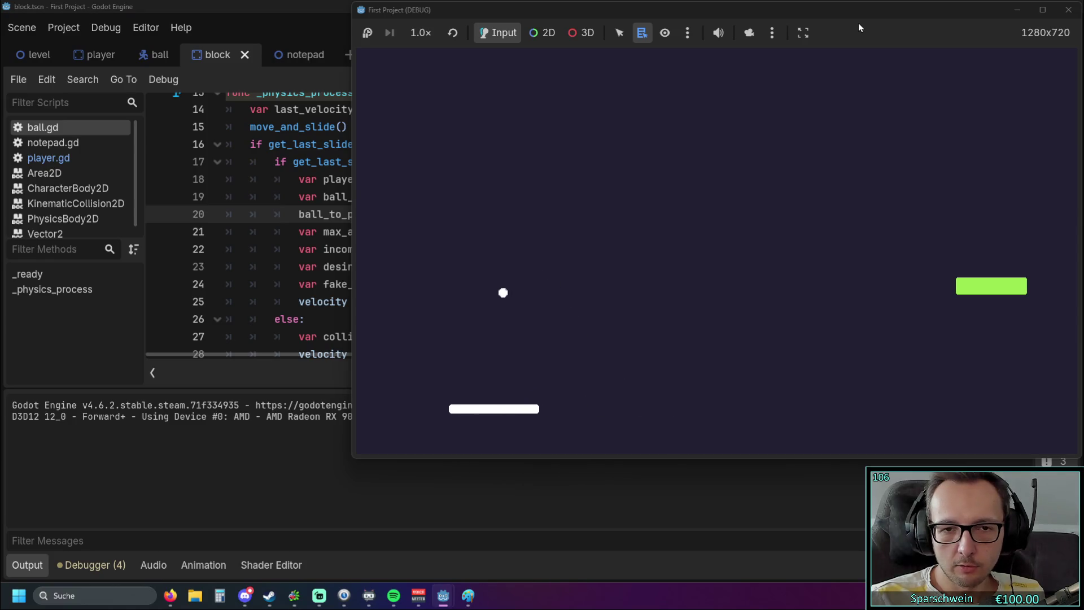
key("Right")
key("Left")
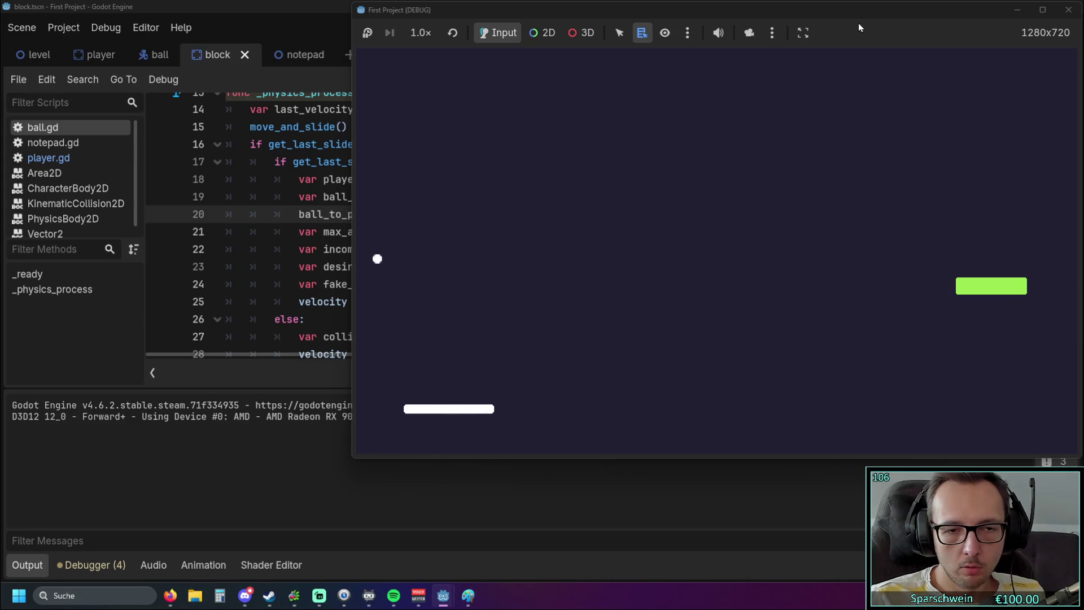
key("Left")
key("Right")
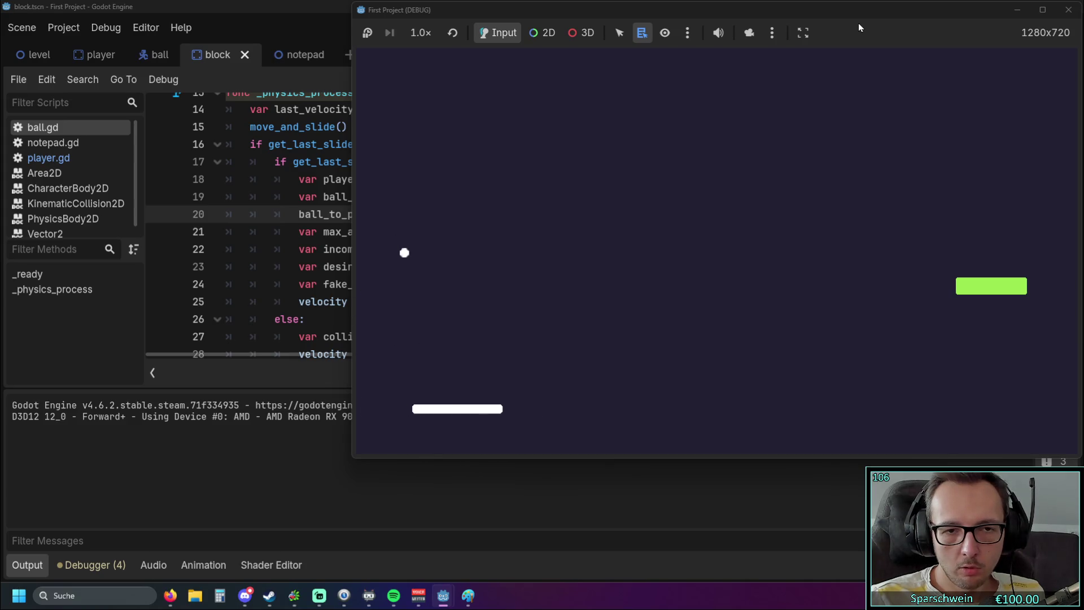
key("Left")
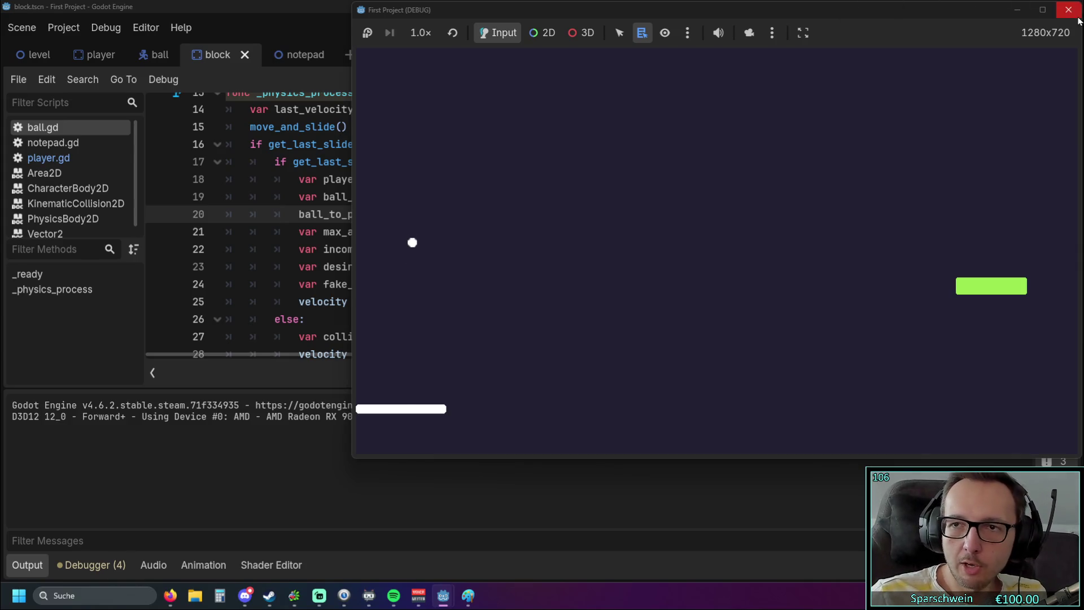
left_click(1069, 9)
left_click(472, 232)
Replace 35 with 60 in line 21's deg_to_rad(35.0), then save and run the project.
key("Down")
key("Up")
key("End")
double_click(473, 232)
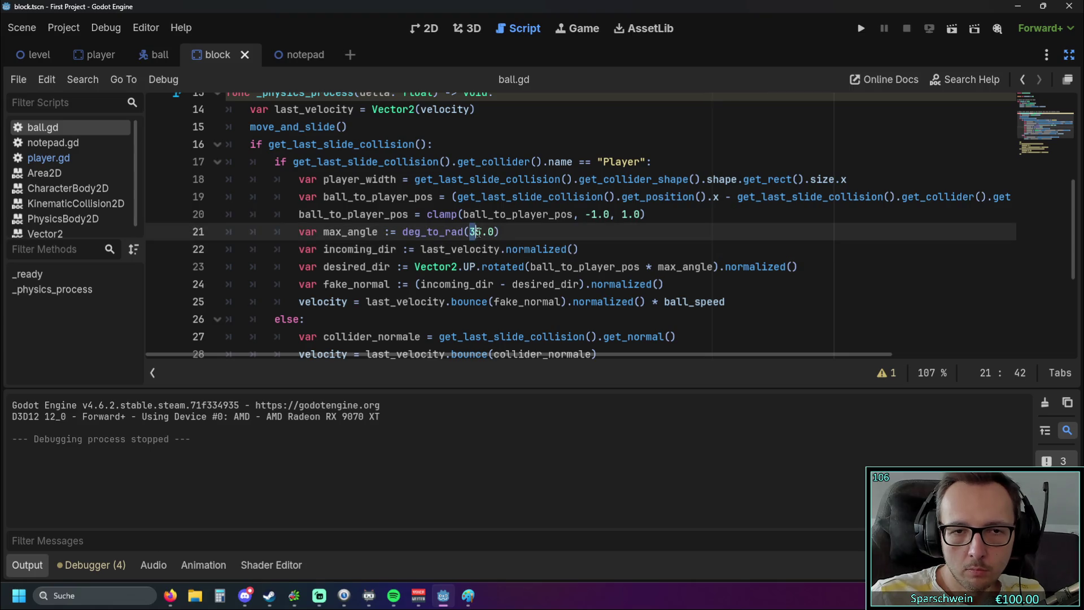
type("60")
key("Right")
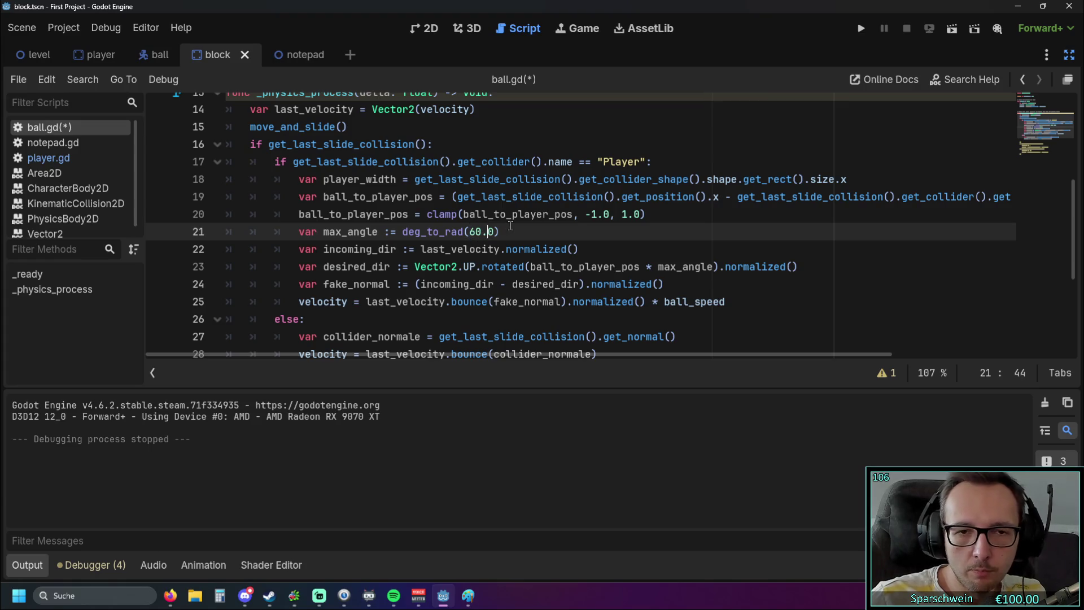
scroll(458, 219, "down", 1)
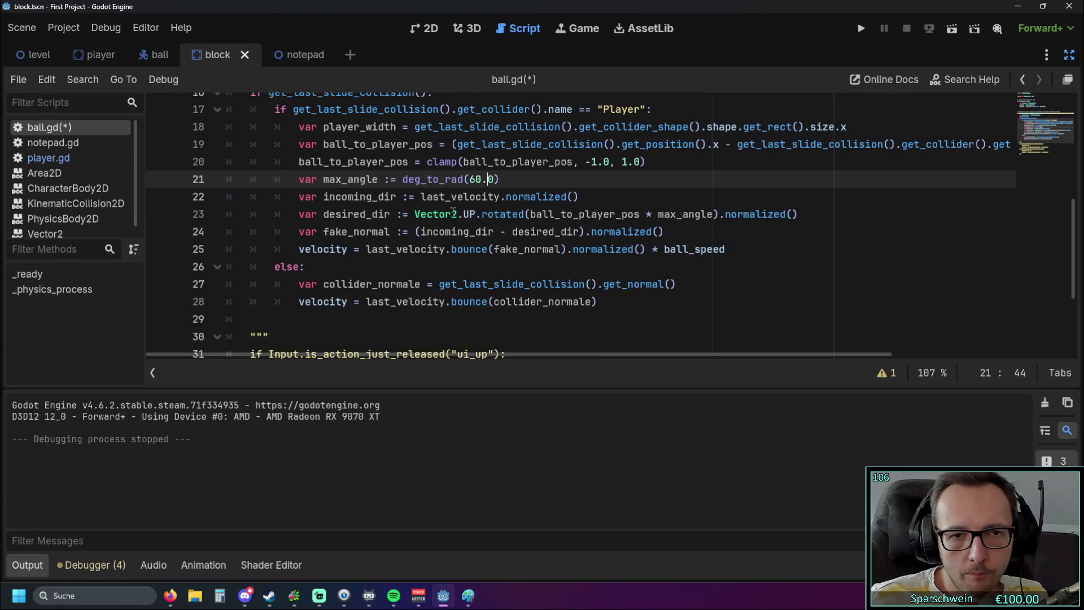
scroll(500, 217, "up", 1)
left_click(861, 28)
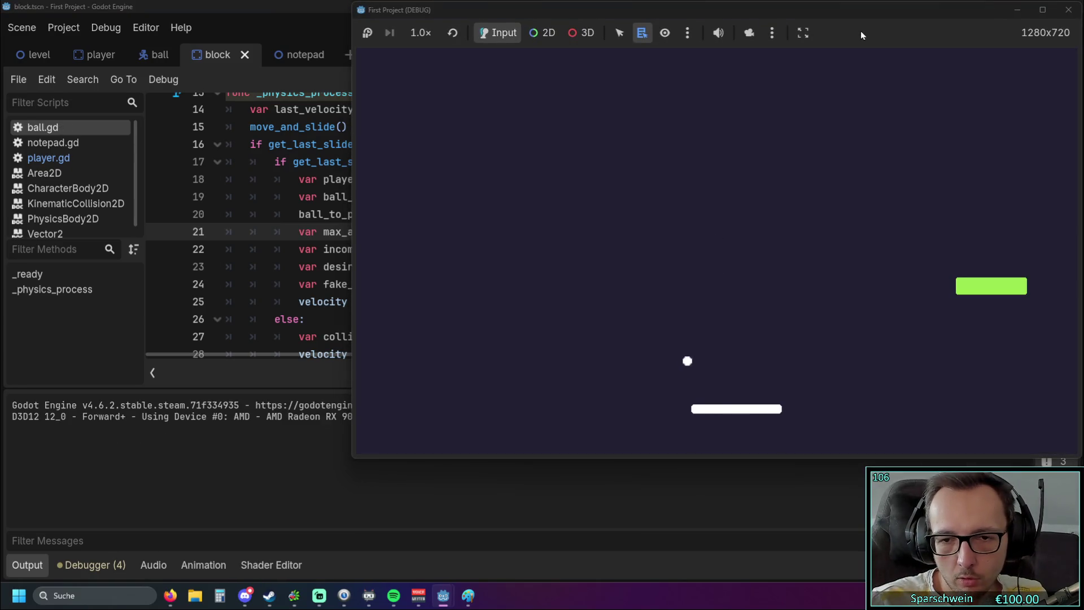
key("Left")
key("Left")
key("Left")
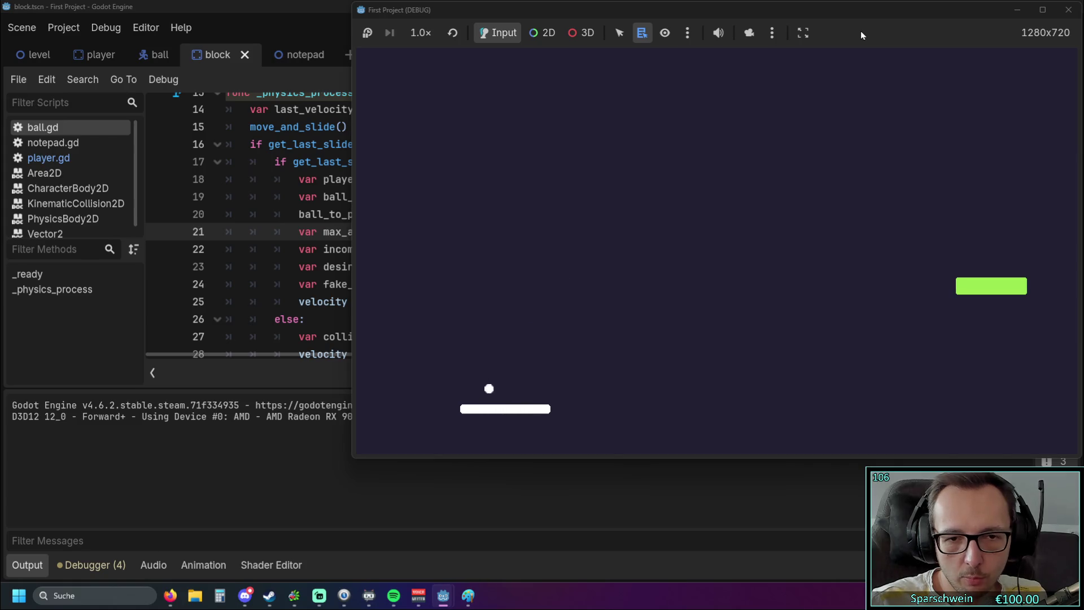
key("Left")
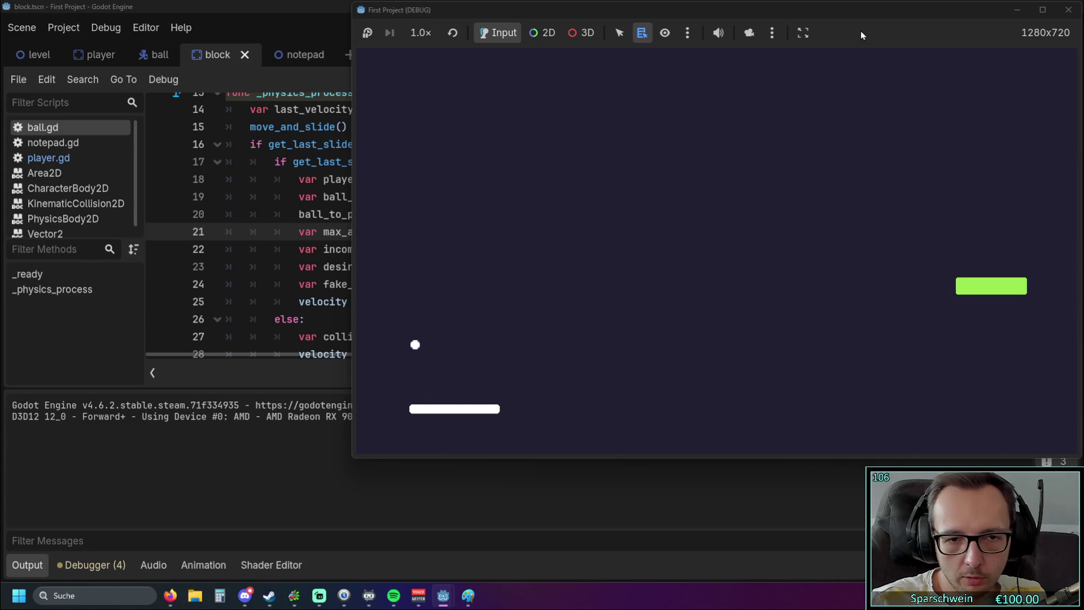
key("Right")
key("Left")
key("Right")
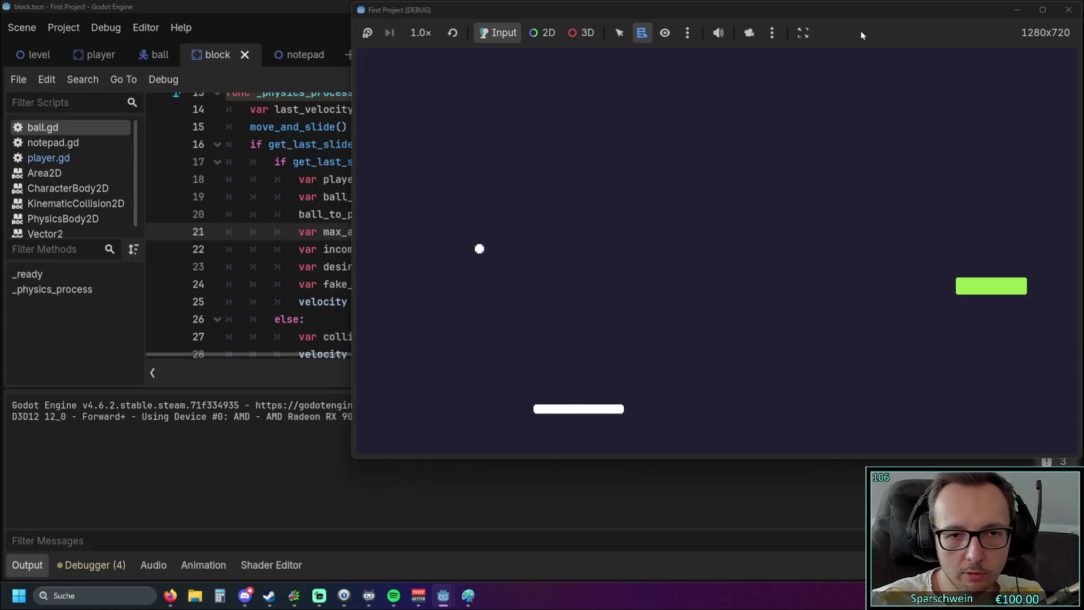
key("Left")
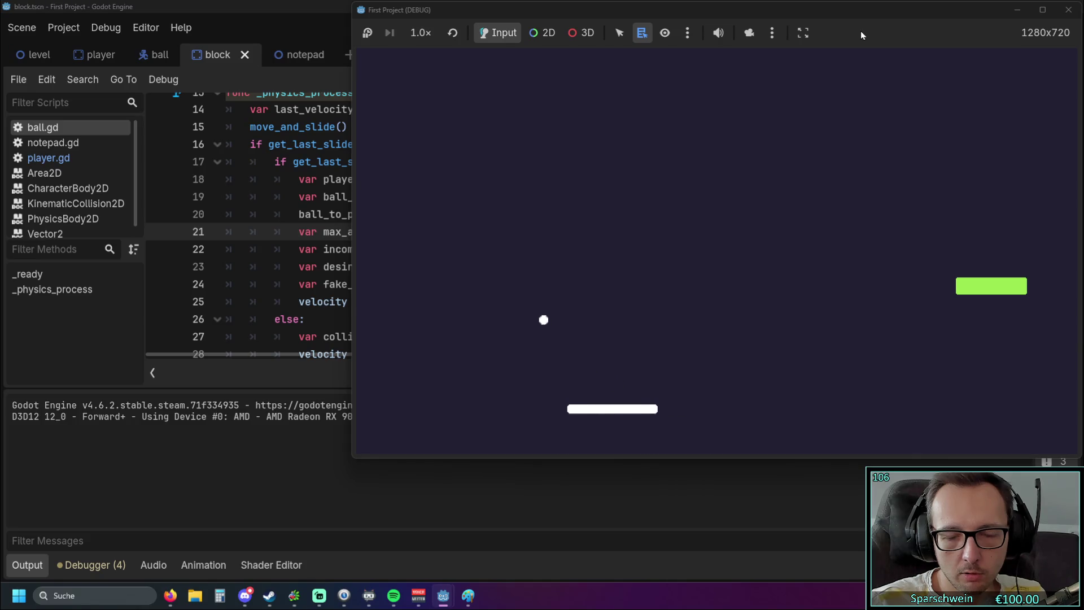
key("Left")
key("Right")
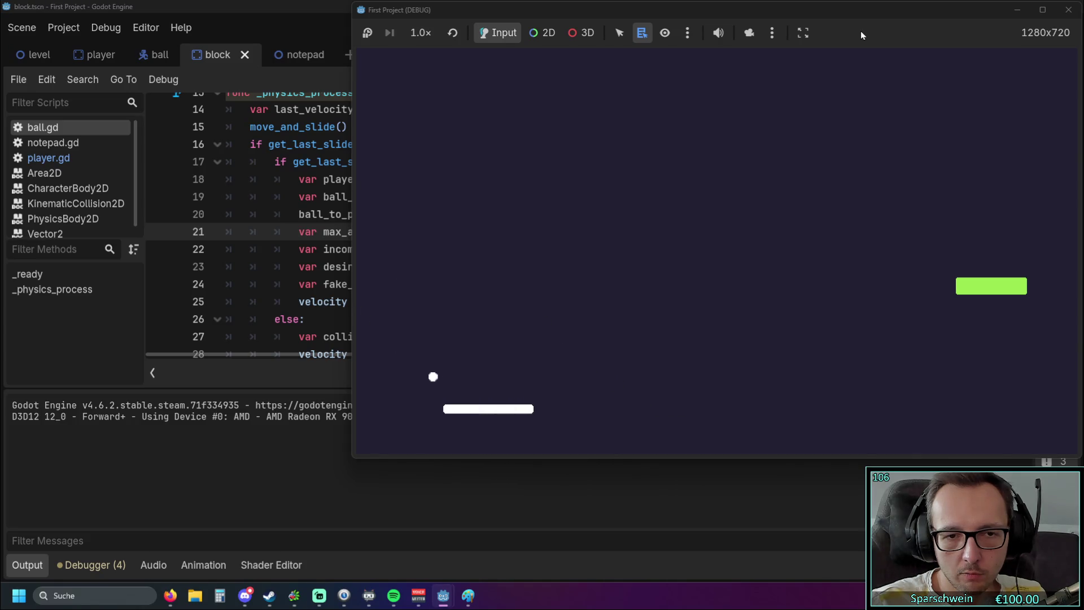
key("Right")
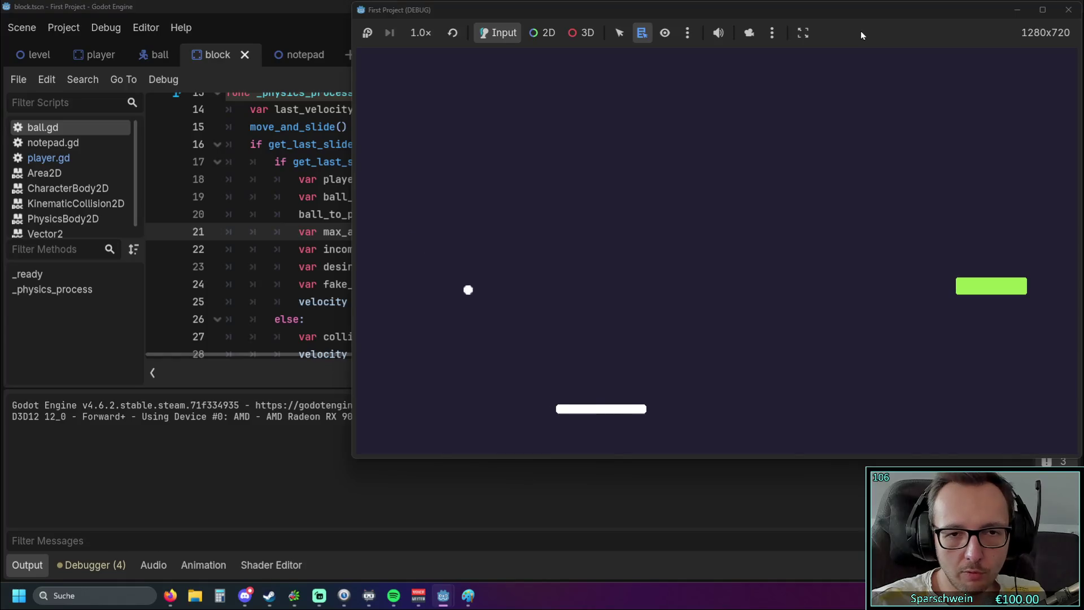
key("Left")
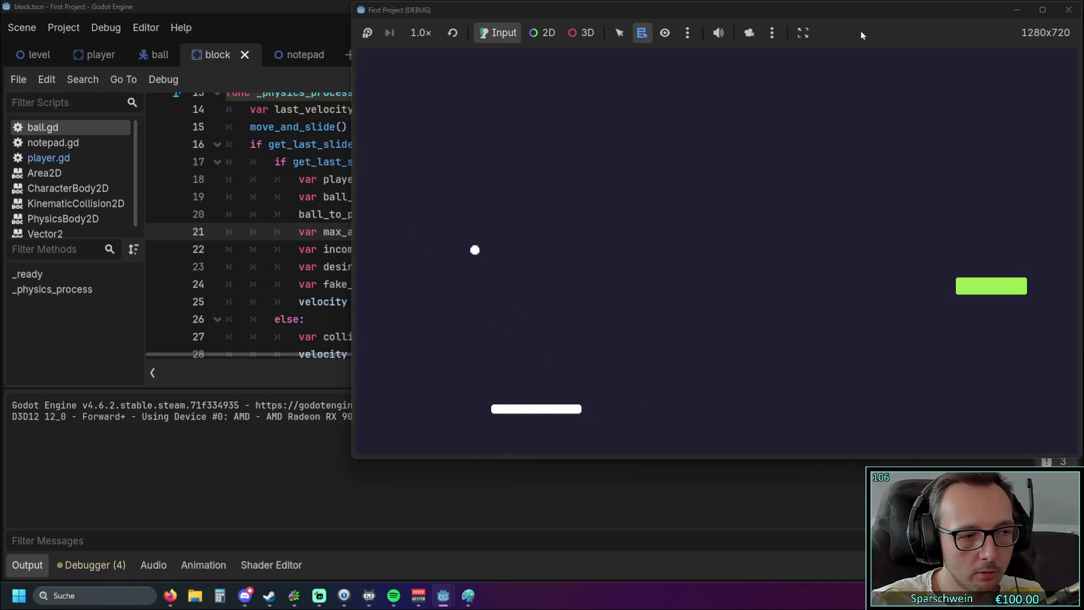
key("Left")
key("Right")
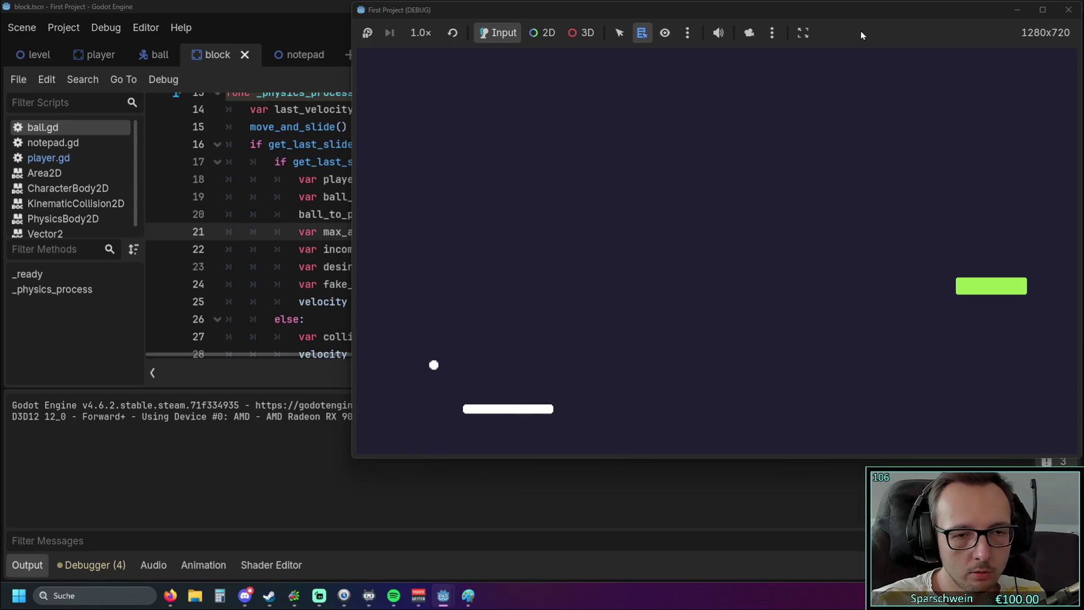
key("Right")
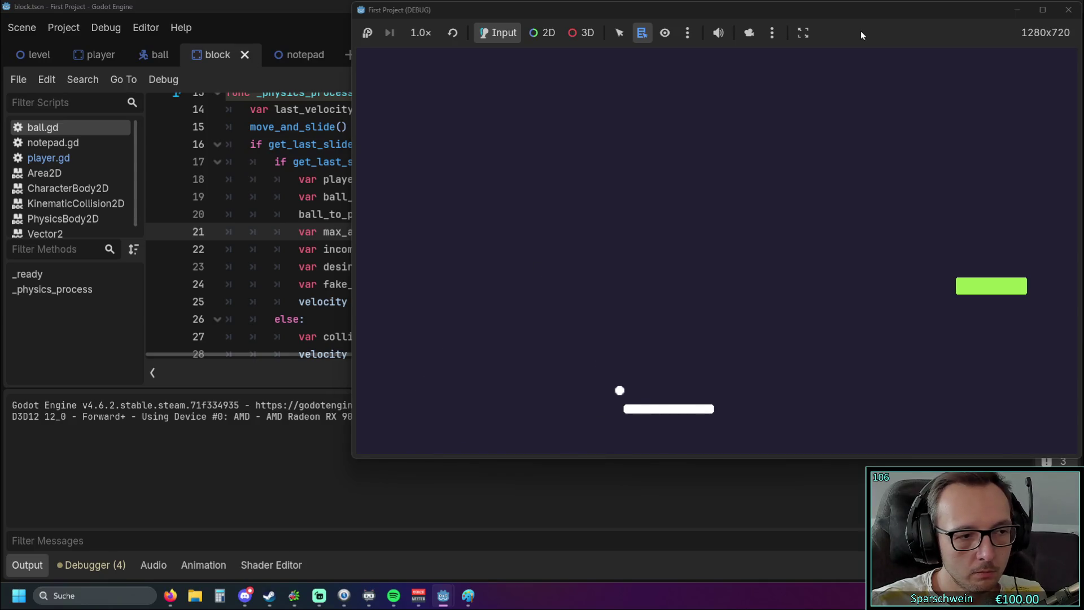
key("Left")
key("Left")
key("Right")
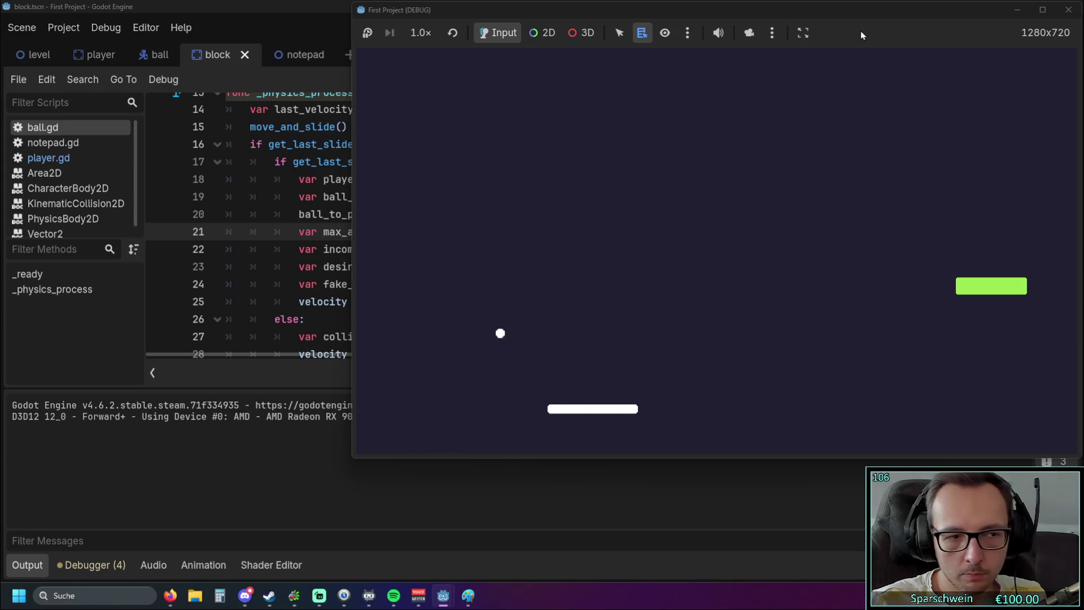
key("Left")
key("Left")
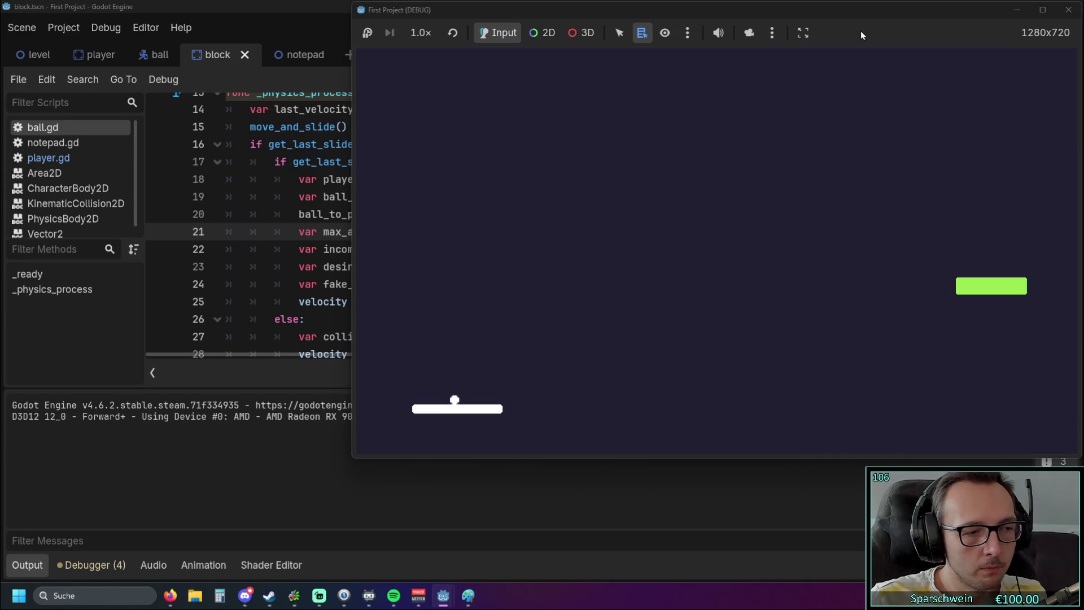
Stop the 60-degree run and read the docs for max_angle, Vector2 and get_last_slide_collision.
left_click(1068, 10)
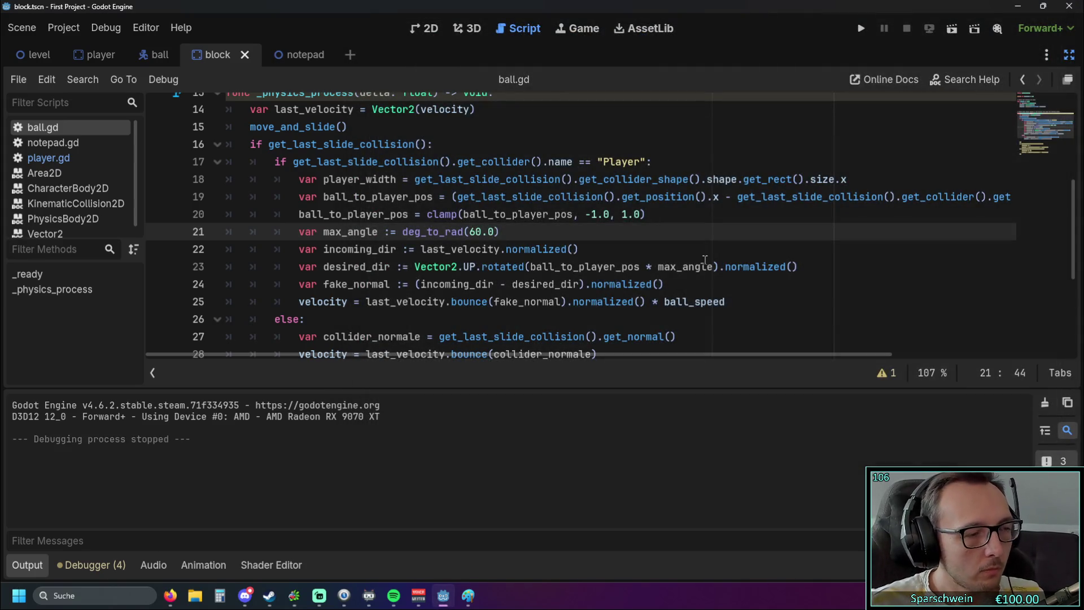
mouse_move(705, 260)
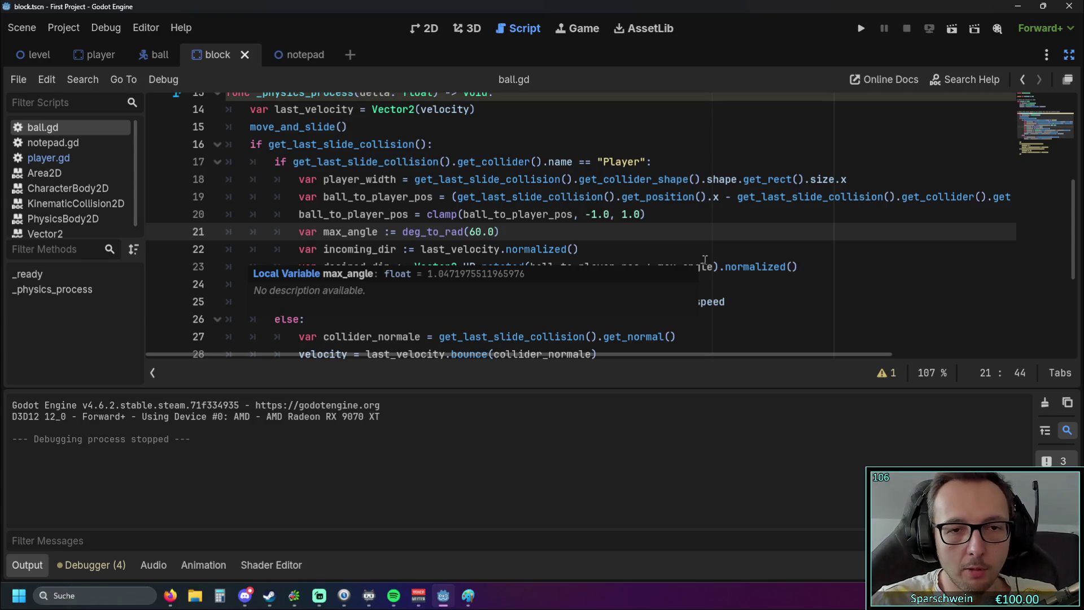
left_click(628, 216)
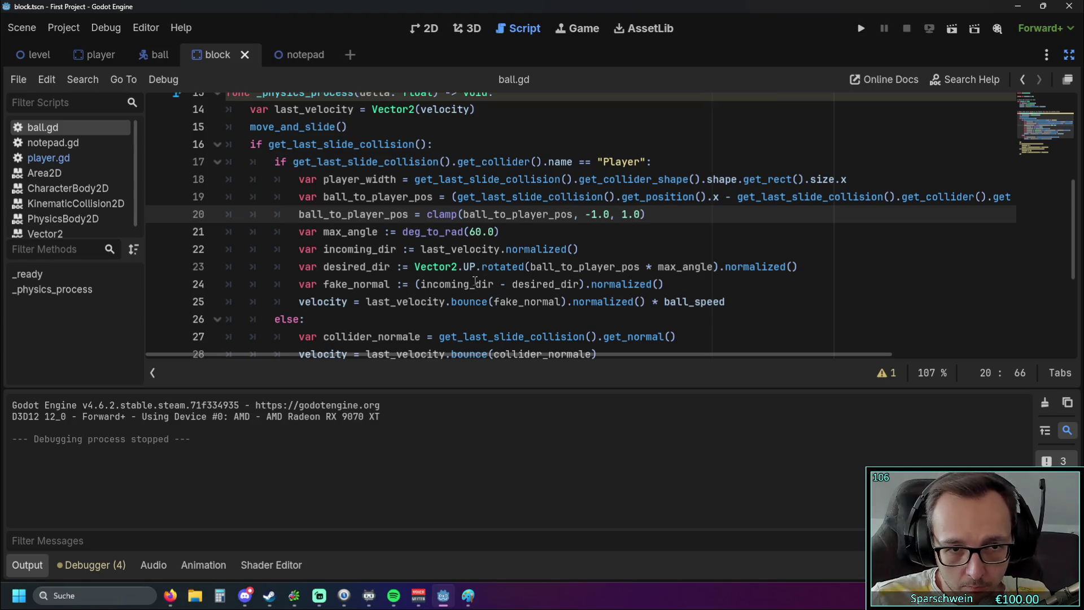
mouse_move(450, 272)
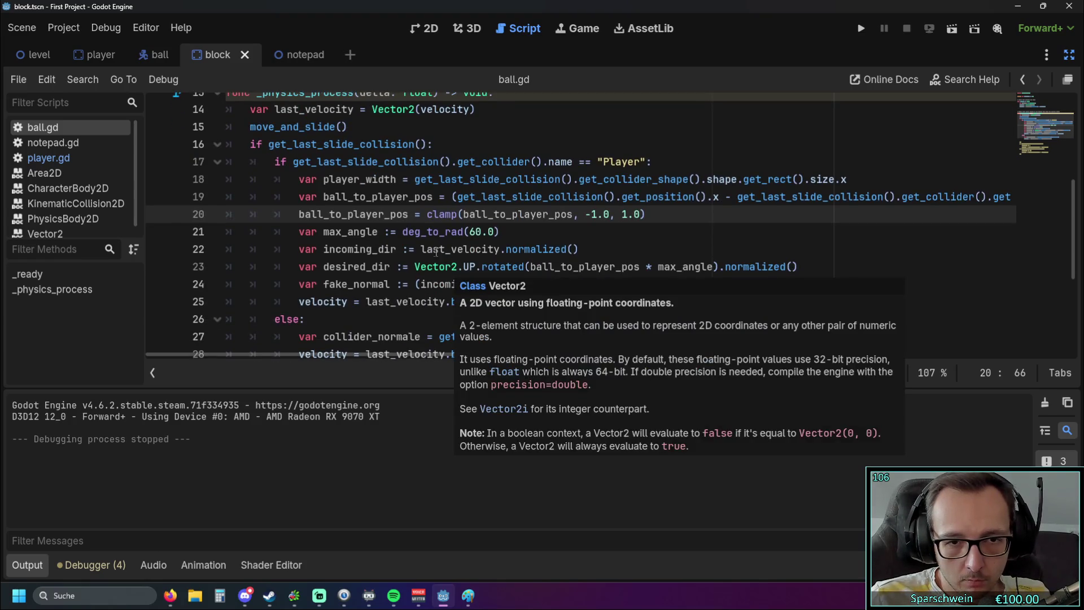
mouse_move(428, 253)
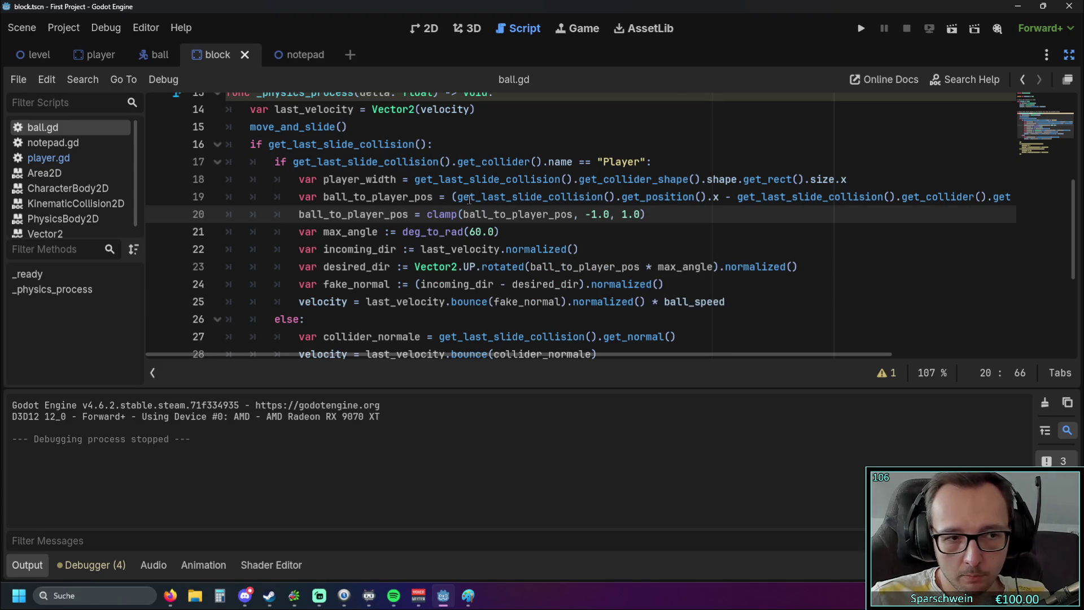
mouse_move(469, 199)
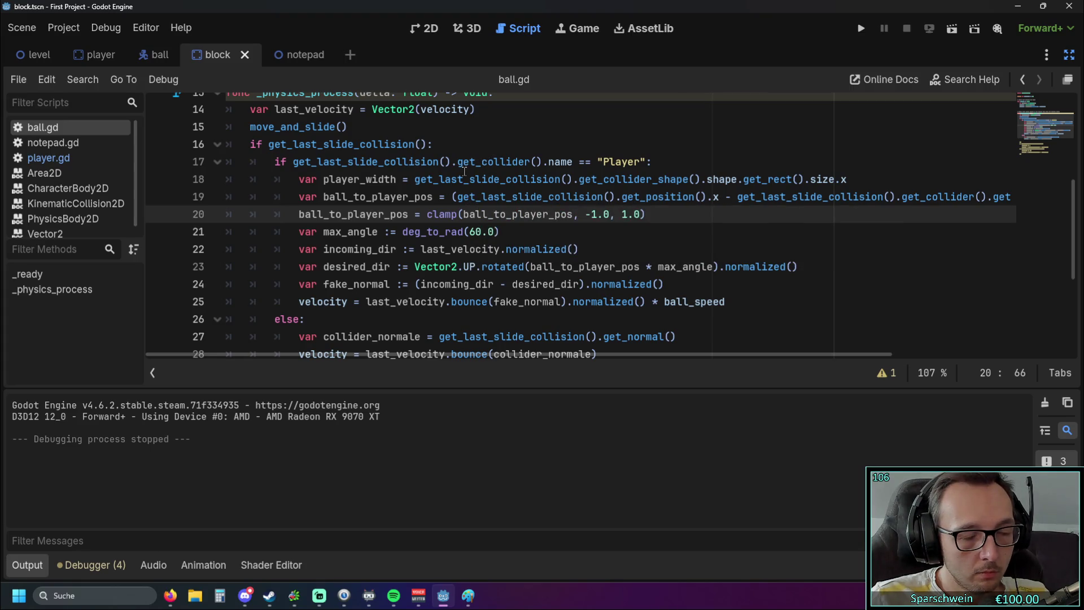
Paste get_last_slide_collision().get_normal() from line 27 over last_velocity in line 22's incoming_dir.
mouse_move(464, 171)
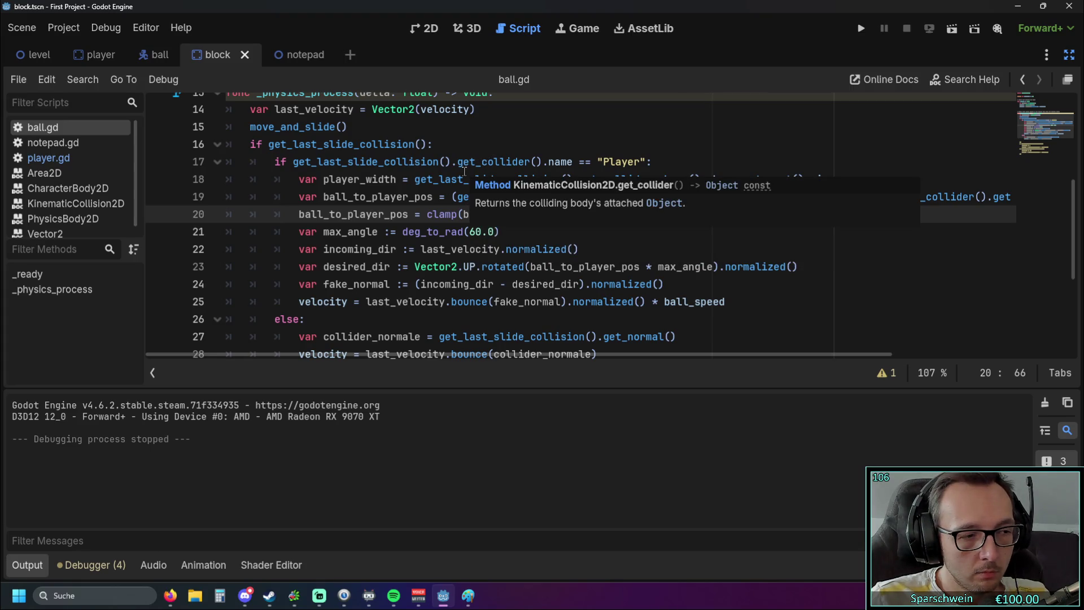
left_click(612, 253)
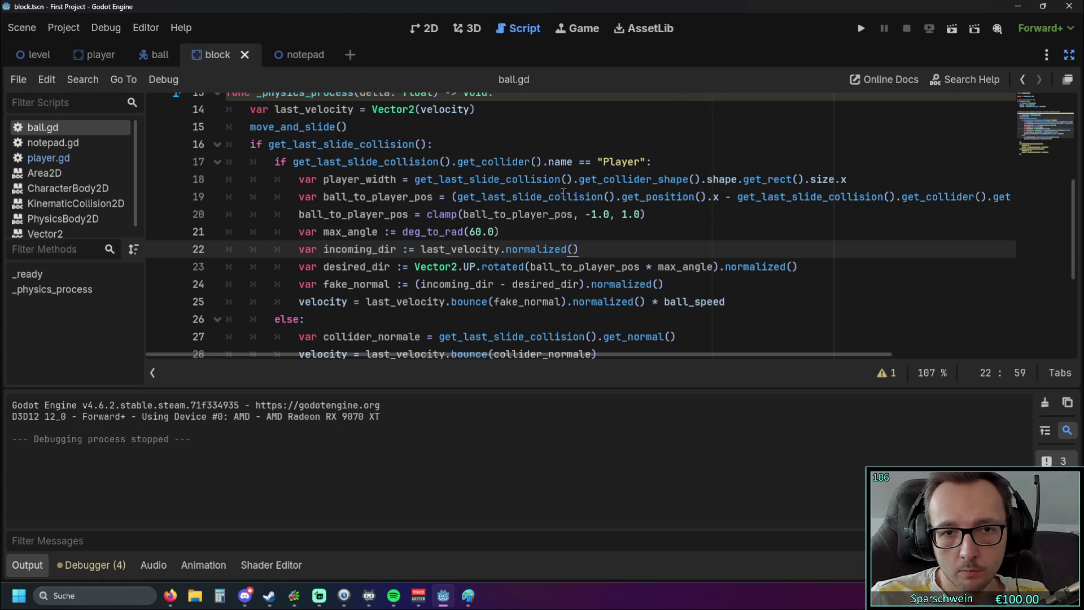
mouse_move(416, 179)
left_mouse_down()
mouse_move(700, 179)
mouse_move(561, 180)
left_mouse_up()
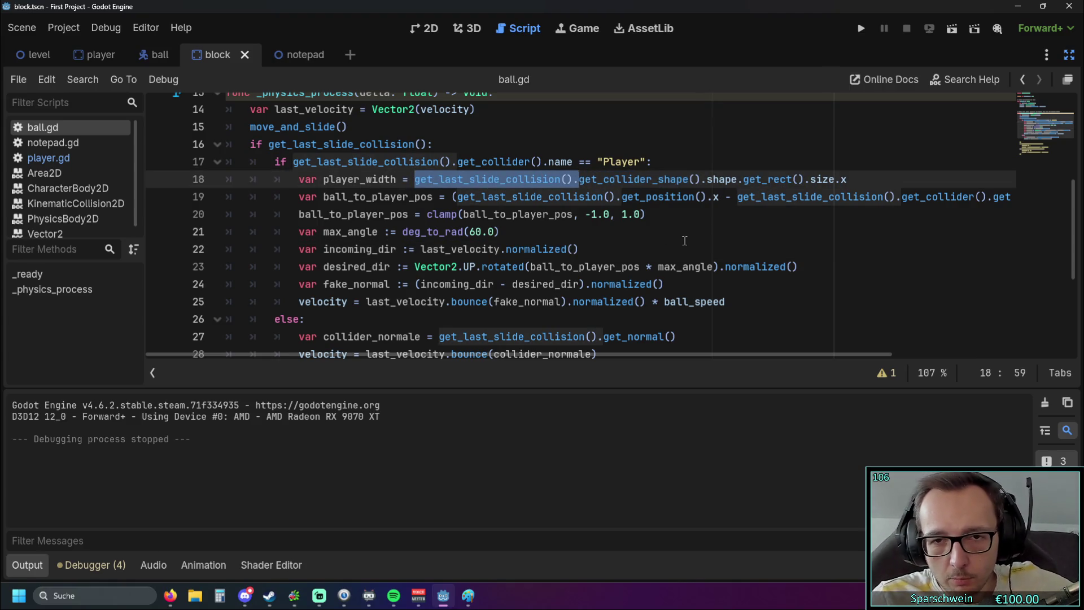
left_click(556, 224)
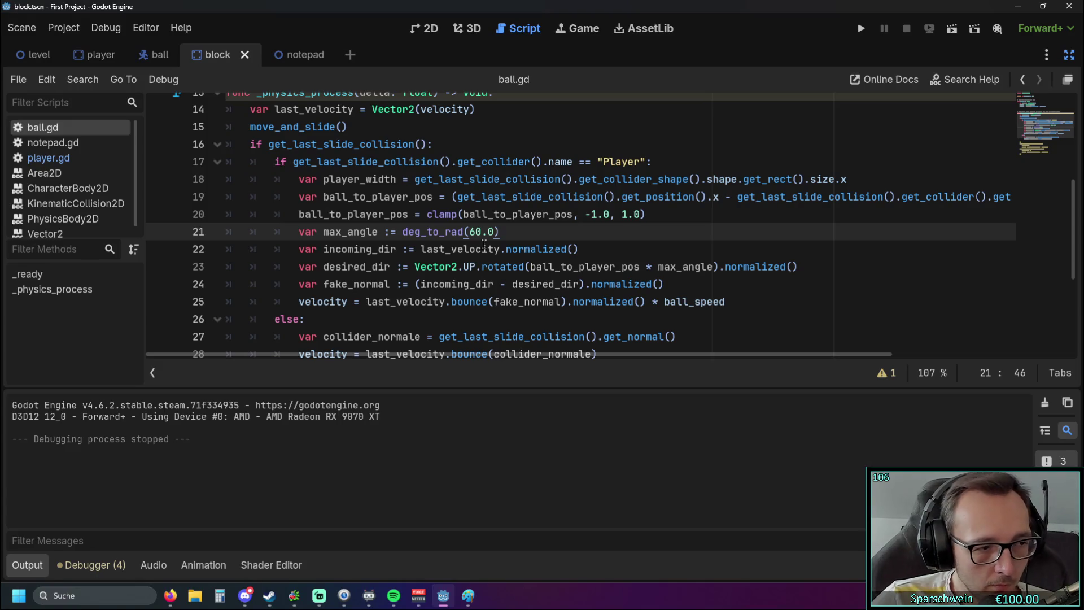
scroll(473, 266, "down", 1)
scroll(473, 267, "up", 1)
left_click_drag(440, 337, 677, 337)
key("ctrl+c")
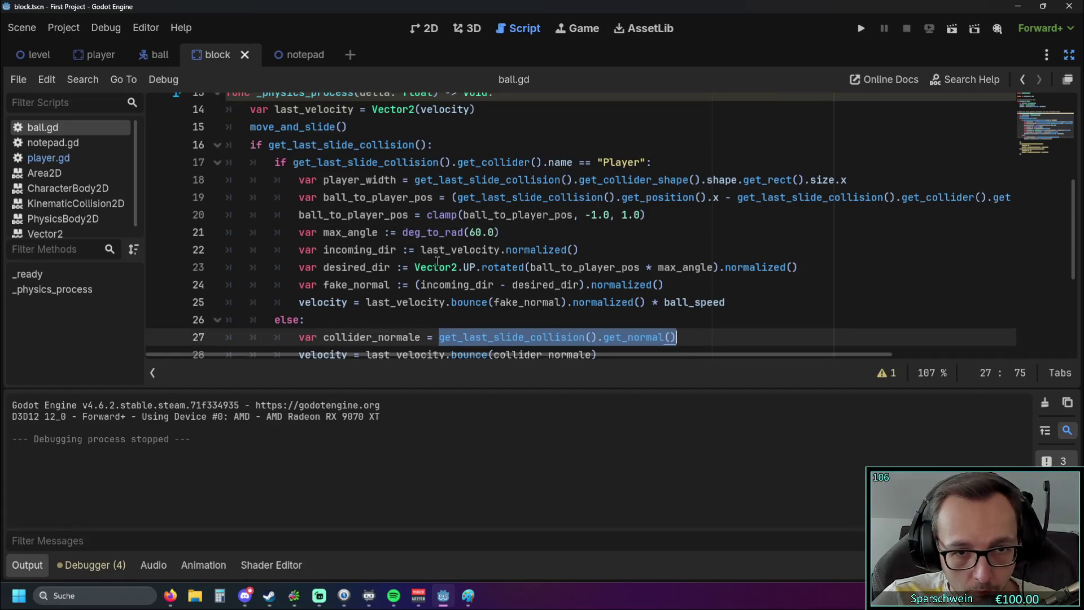
left_click_drag(422, 250, 499, 250)
key("ctrl+v")
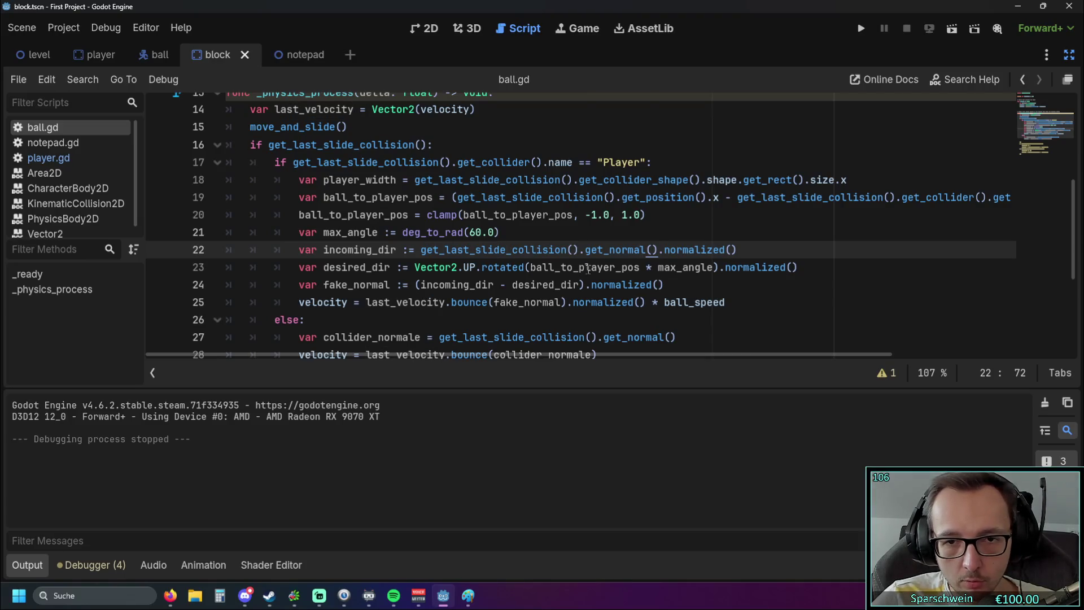
left_click(767, 285)
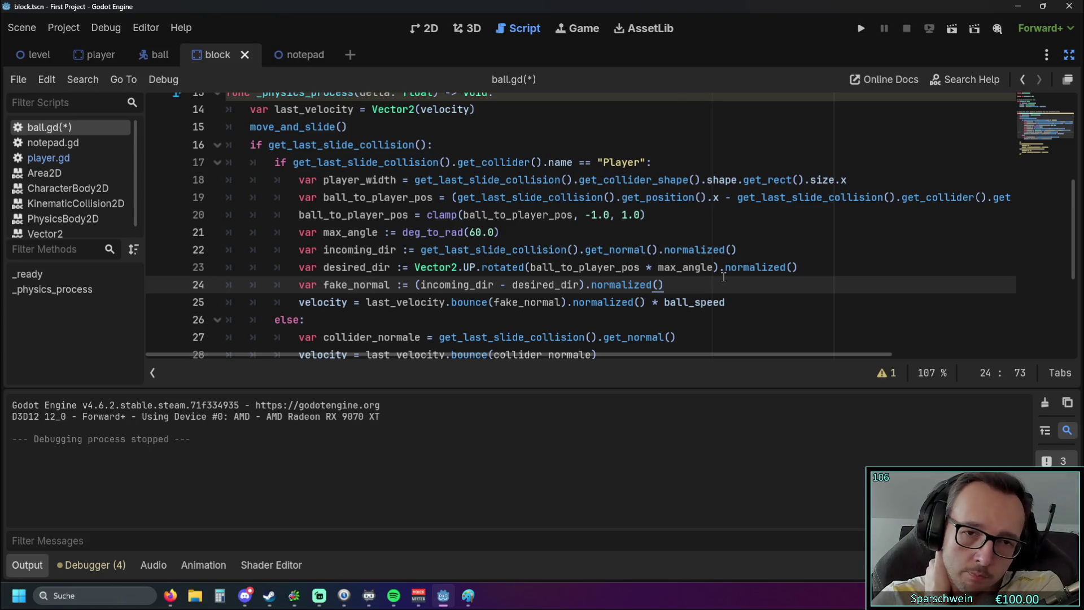
scroll(721, 275, "down", 1)
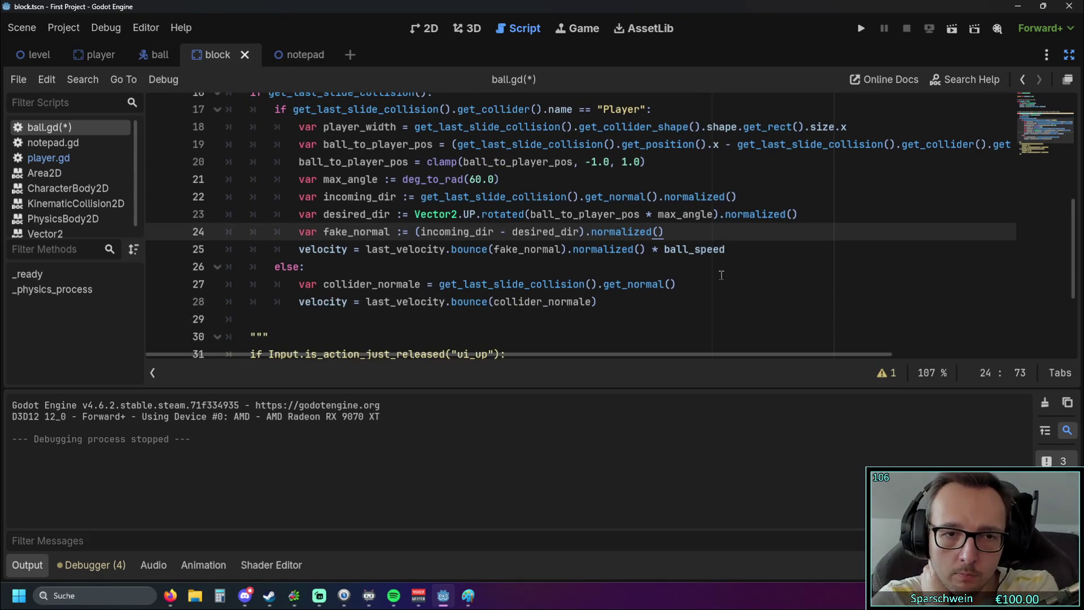
scroll(721, 275, "up", 1)
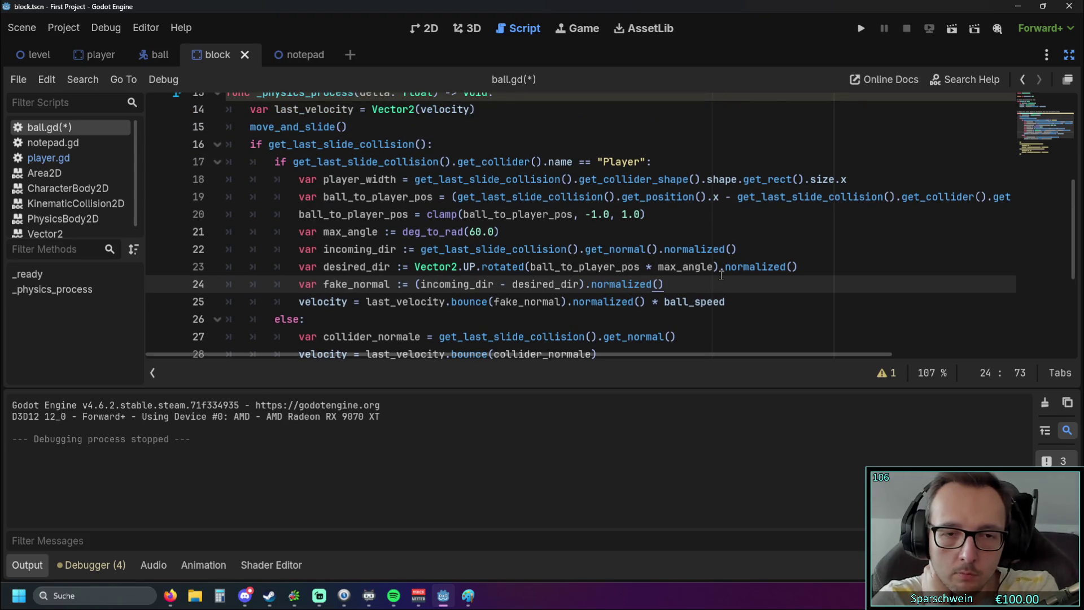
Run a quick test, then delete the redundant .normalized() from the incoming_dir line.
left_click(864, 35)
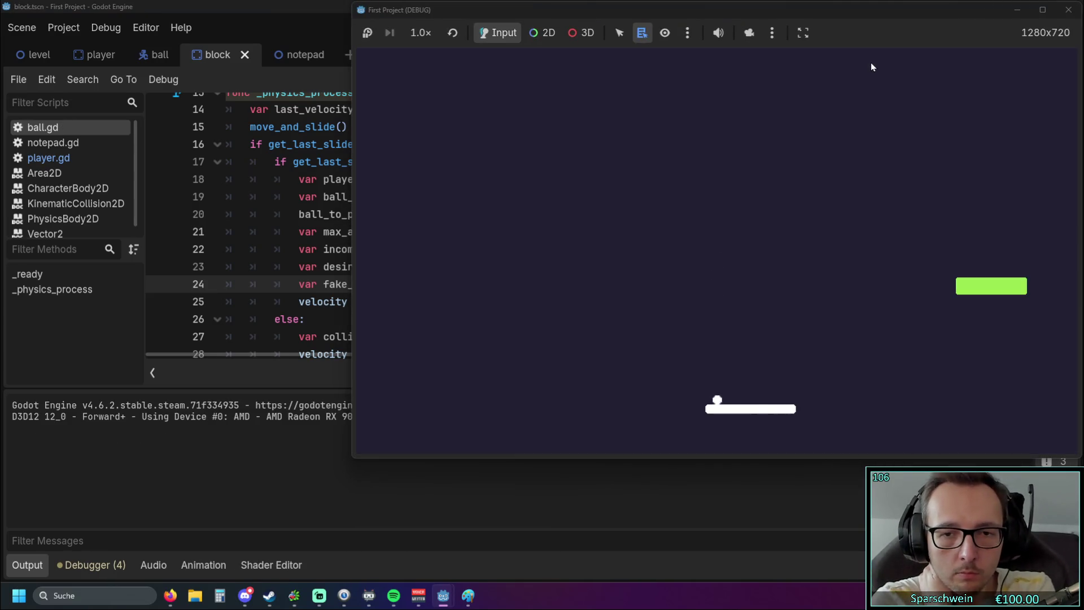
key("Left")
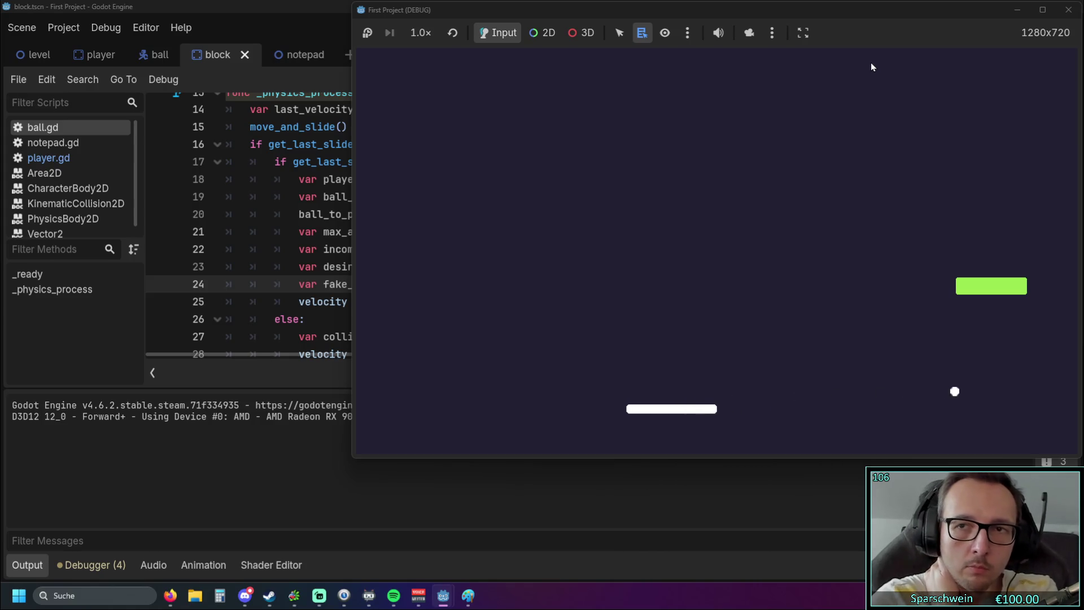
left_click(1068, 9)
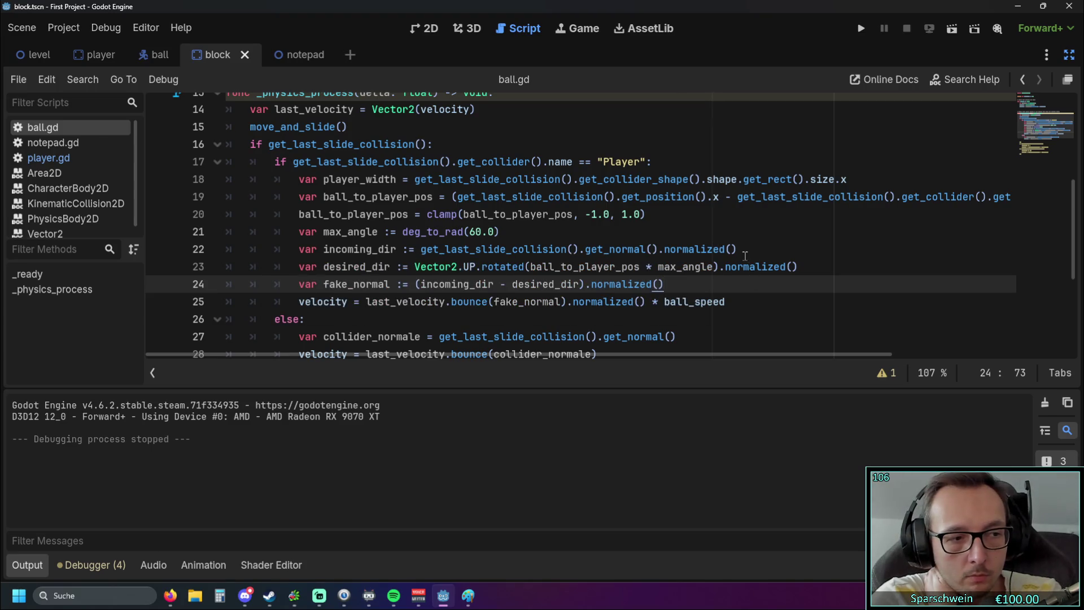
left_click_drag(740, 249, 658, 249)
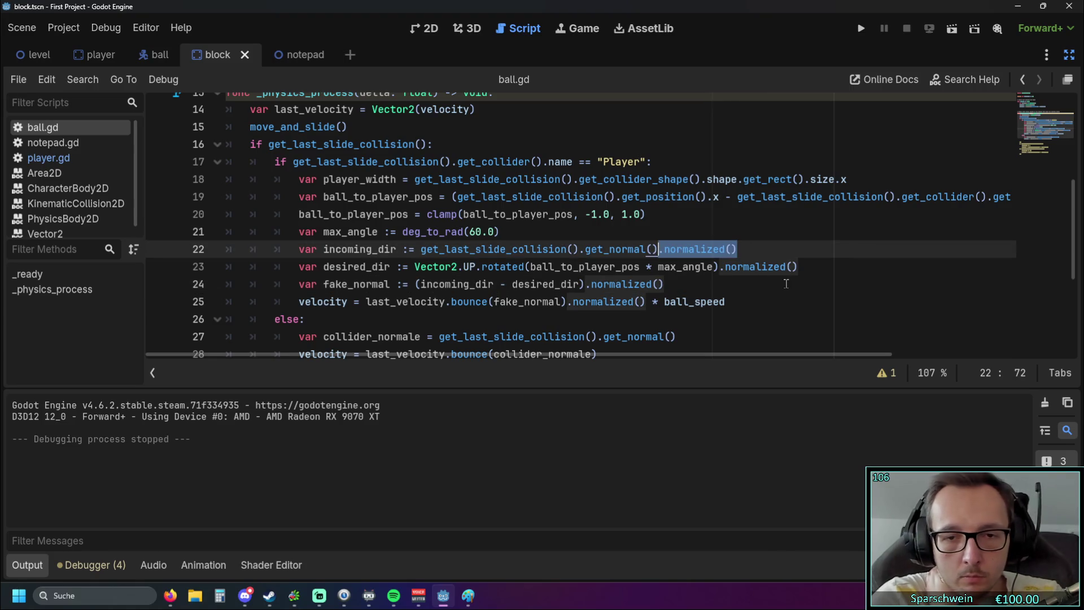
key("BackSpace")
Run the game and steer the paddle under the ball to test the bounce.
left_click(861, 28)
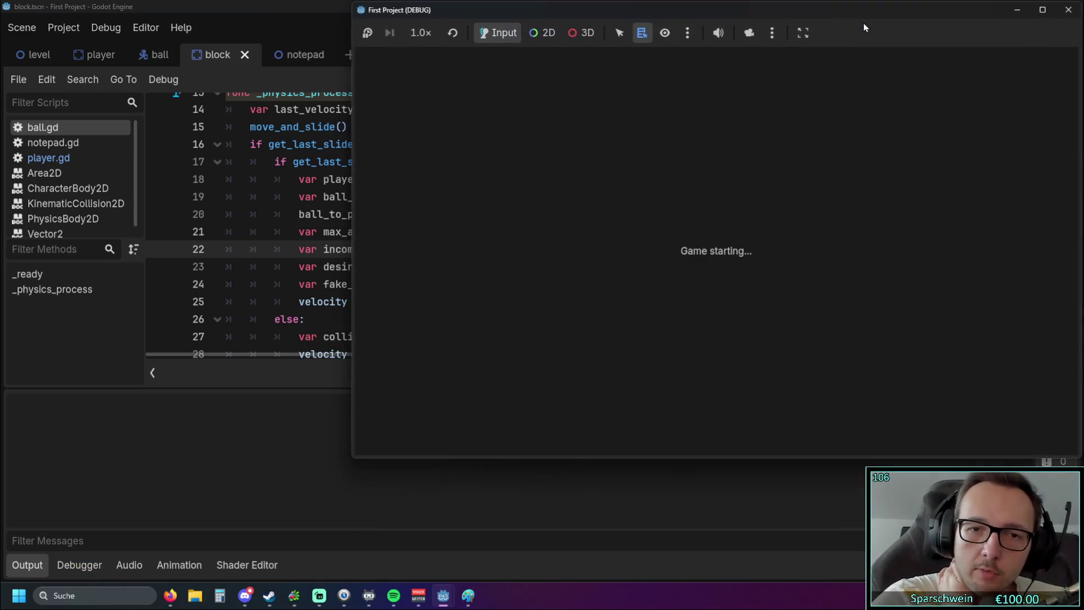
key("Right")
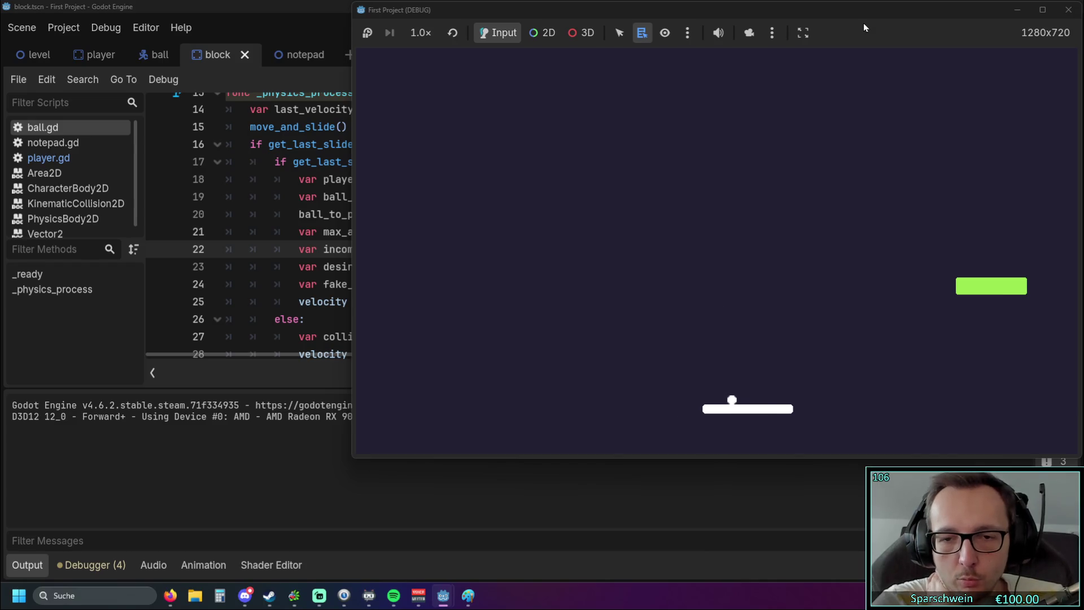
key("Left")
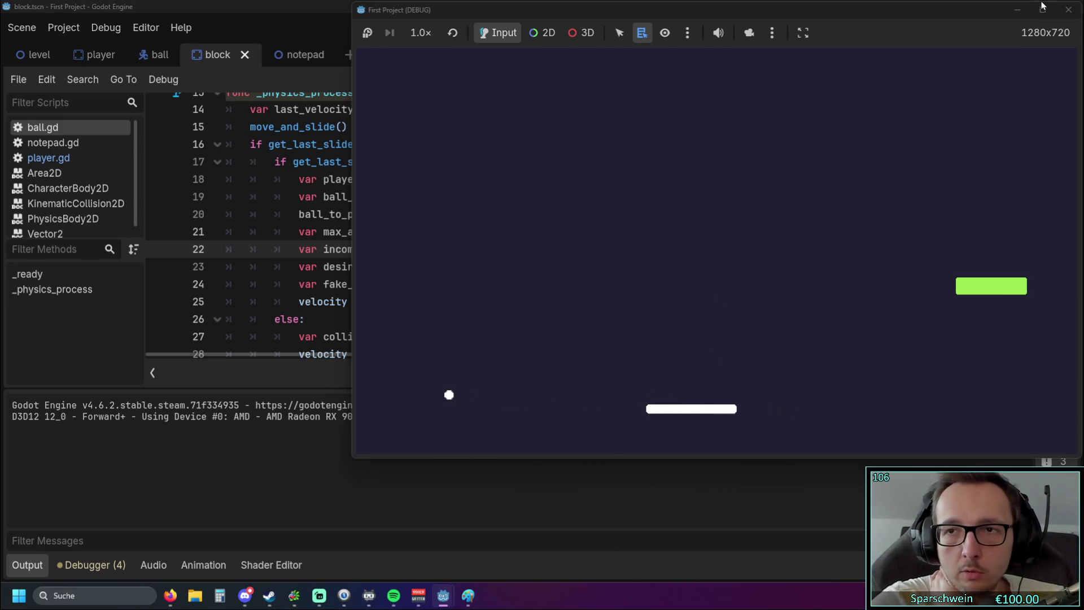
left_click(1068, 10)
scroll(649, 220, "down", 2)
scroll(646, 227, "up", 2)
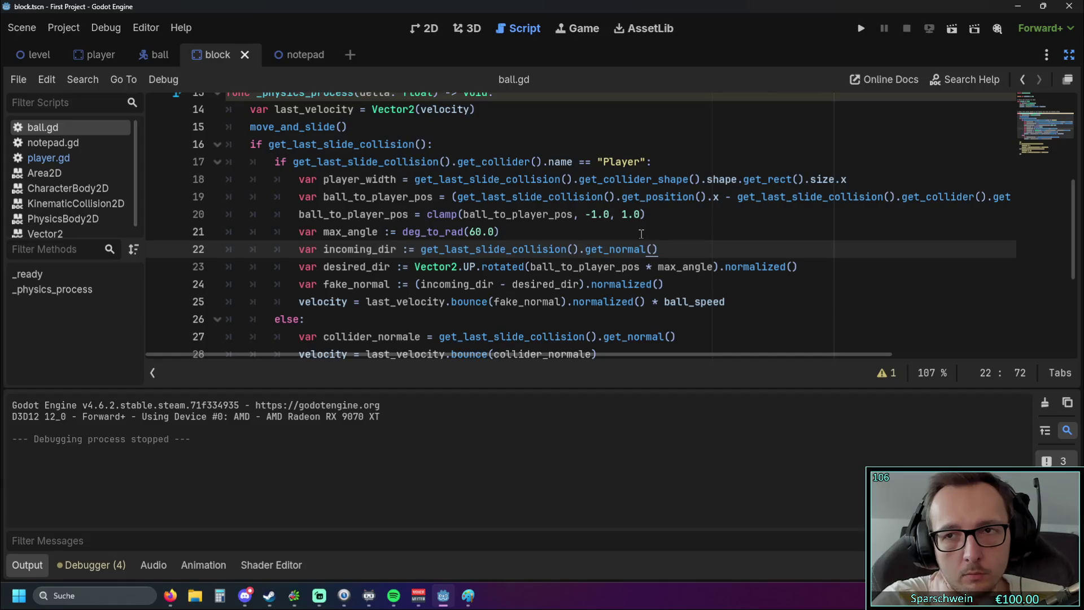
Test the bounce in two more runs, maximizing the game window before closing it.
key("F5")
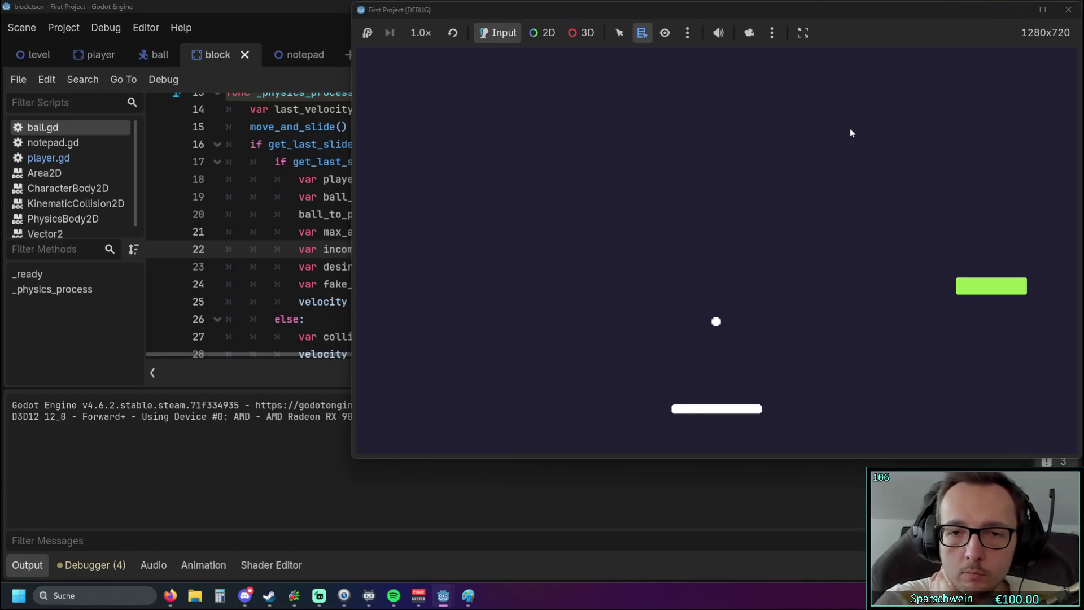
key("Left")
key("Right")
left_click(1068, 10)
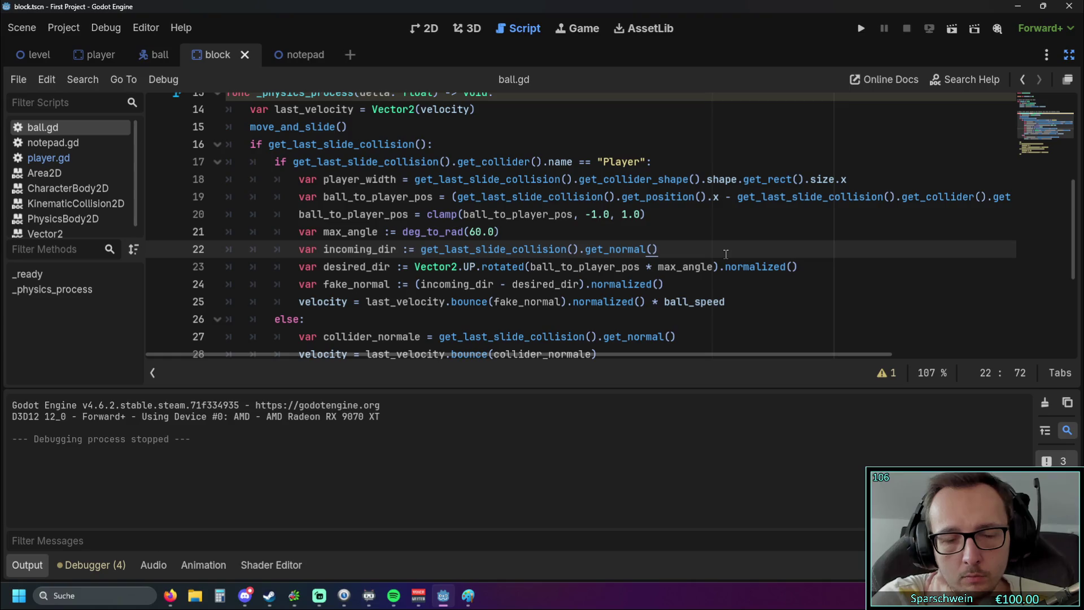
left_click(861, 28)
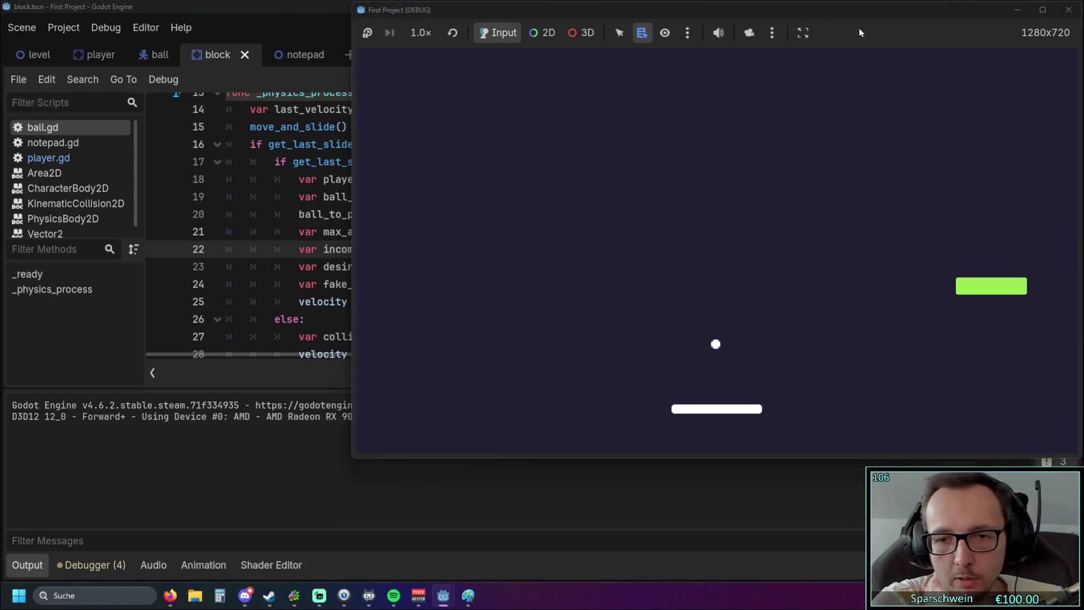
left_click(1042, 10)
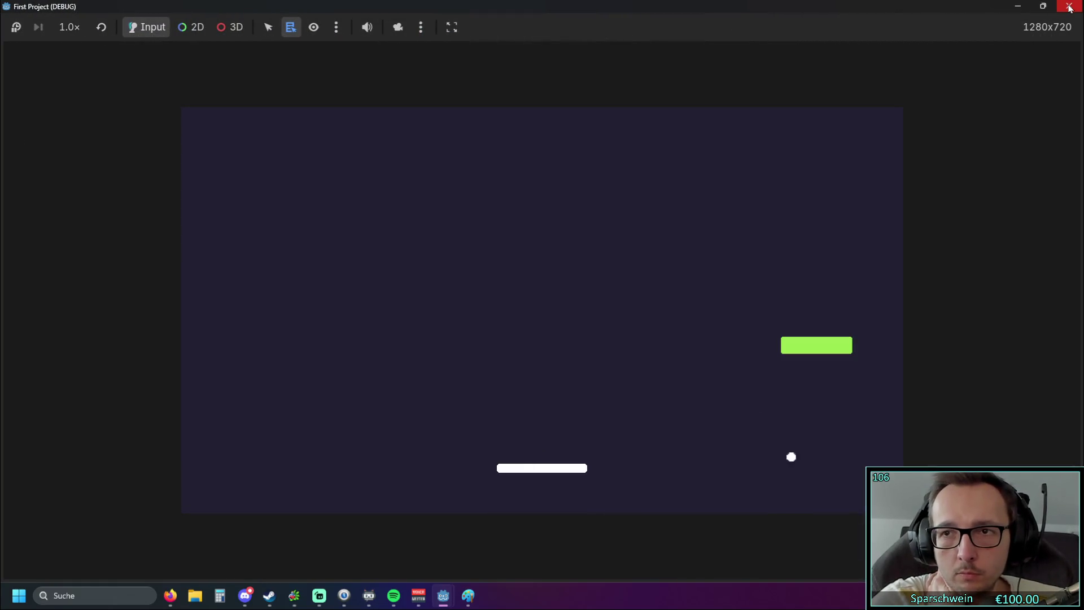
left_click(1069, 8)
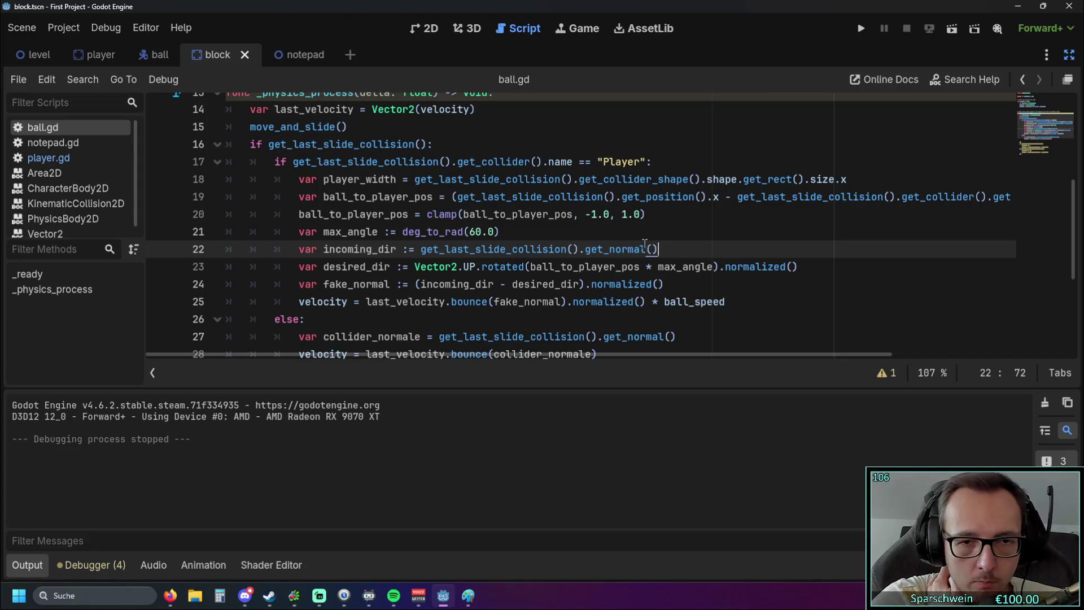
left_click(501, 283)
left_click_drag(415, 266, 796, 267)
left_click(801, 300)
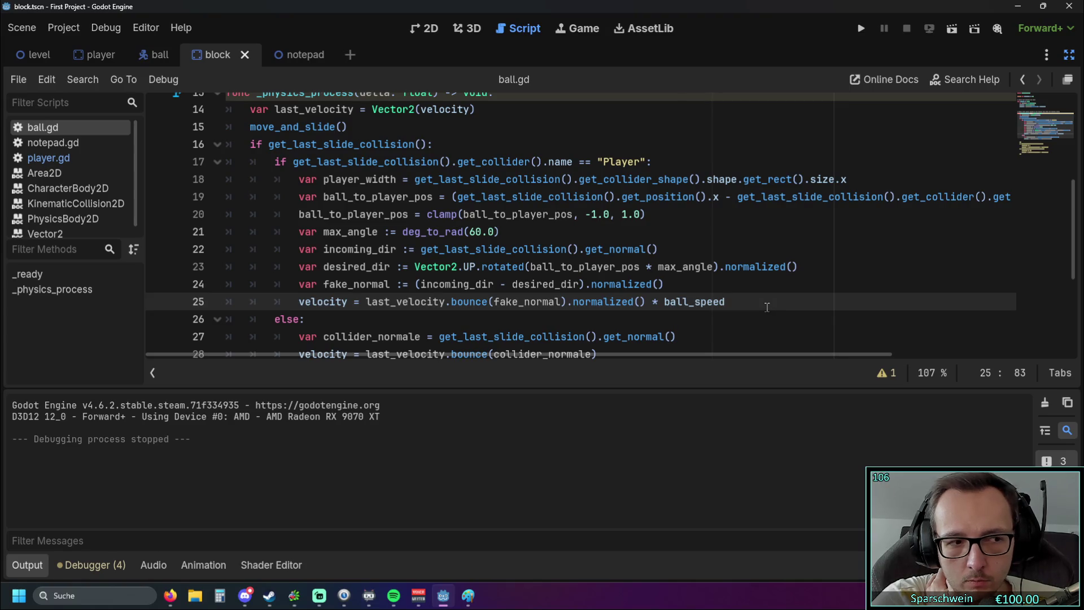
key("ctrl+z")
key("ctrl+z")
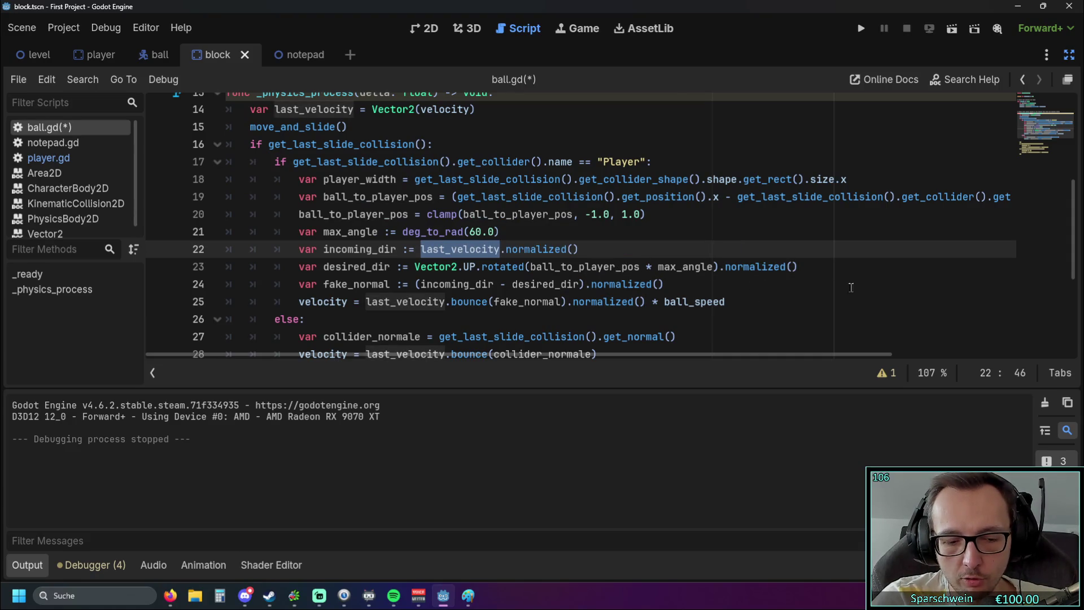
key("ctrl+y")
key("ctrl+y")
left_click(765, 298)
key("ctrl+s")
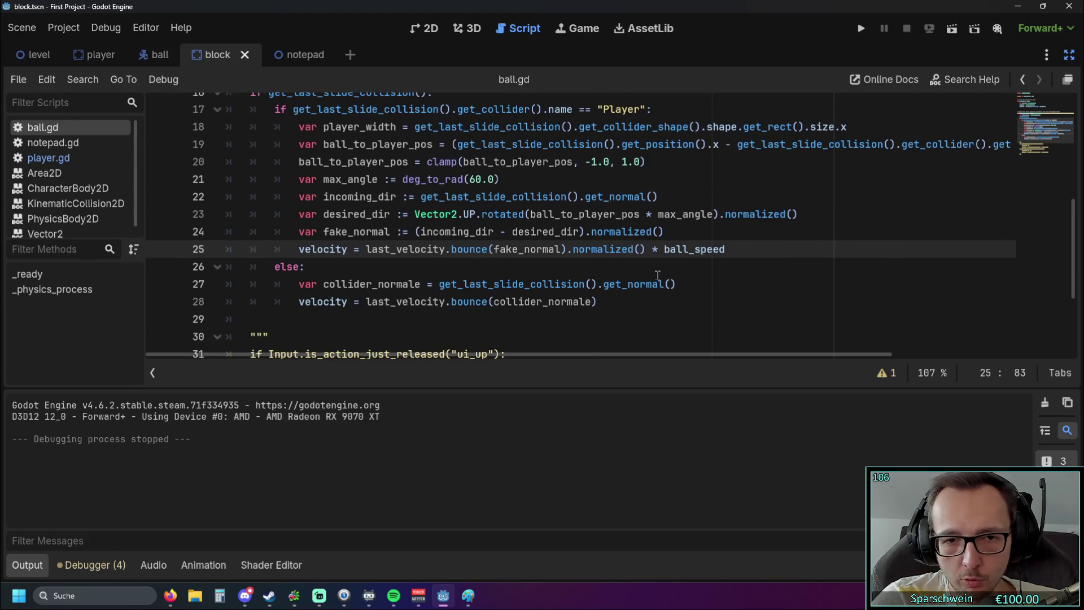
left_click_drag(677, 337, 438, 337)
key("ctrl+c")
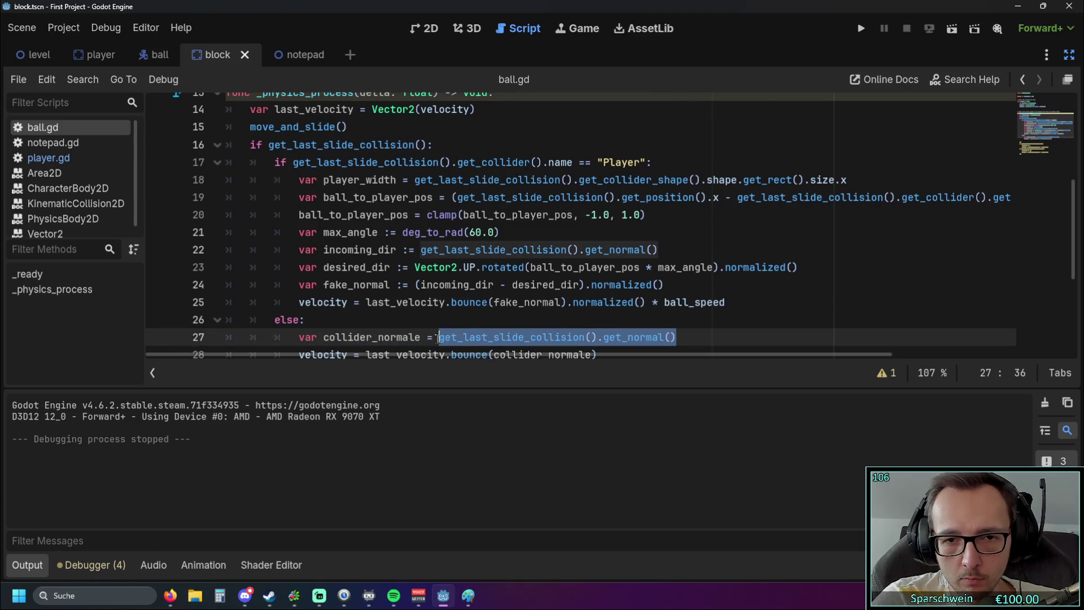
left_click(554, 312)
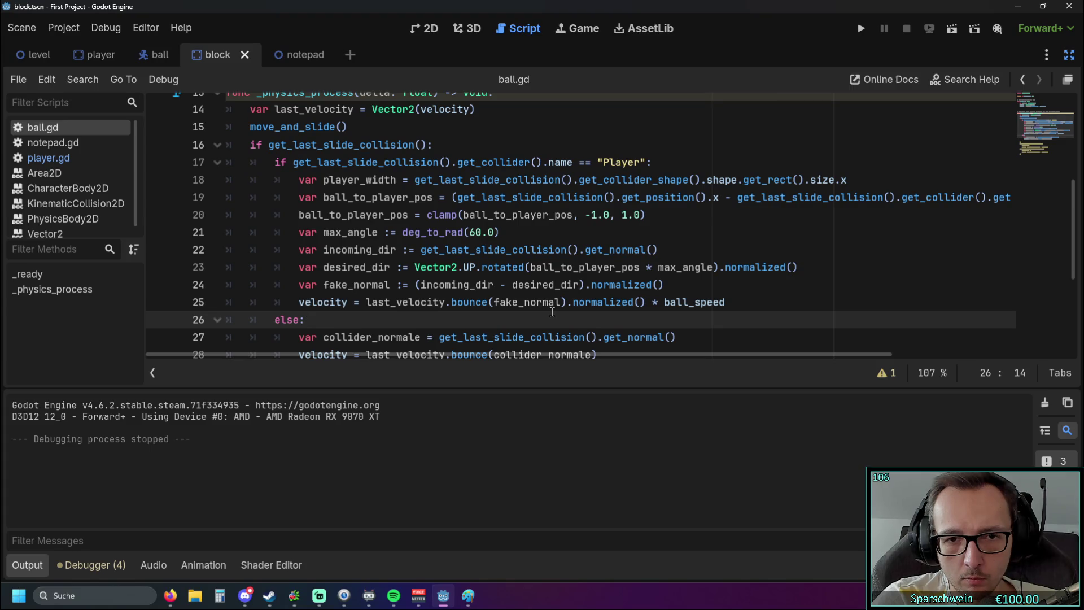
mouse_move(554, 311)
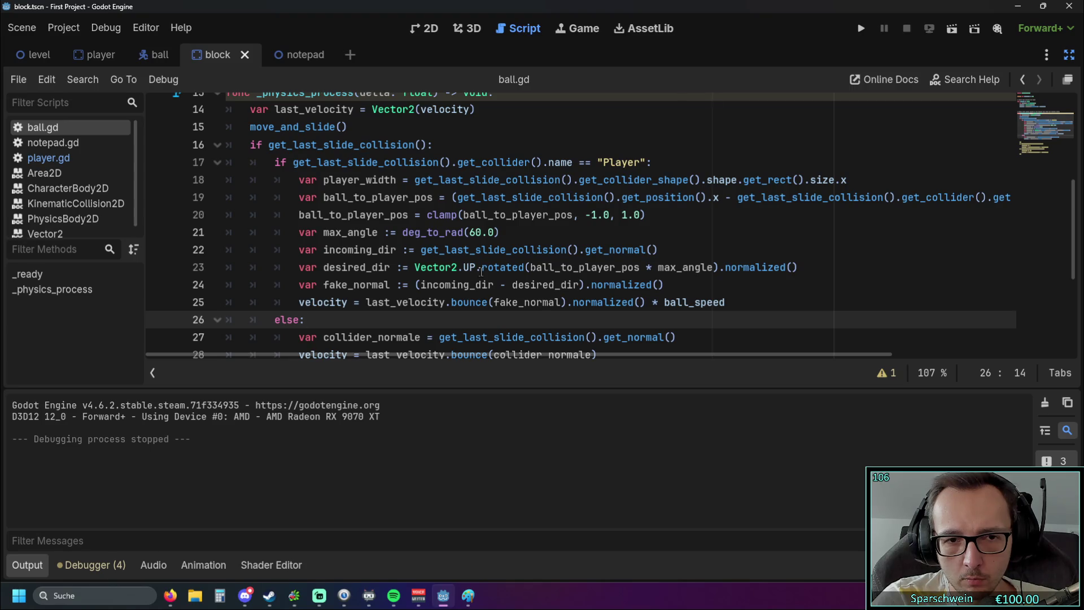
mouse_move(415, 269)
left_mouse_down()
mouse_move(520, 271)
mouse_move(468, 274)
mouse_move(478, 272)
left_mouse_up()
Try pasting the collision normal call over Vector2.UP, then undo it and save ball.gd.
key("ctrl+v")
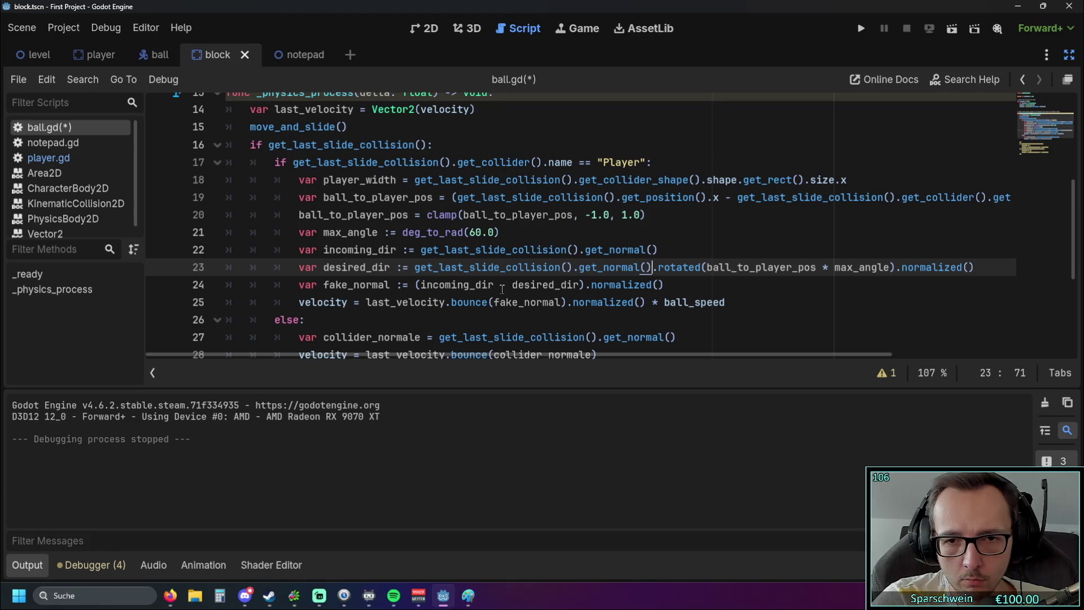
left_click(587, 302)
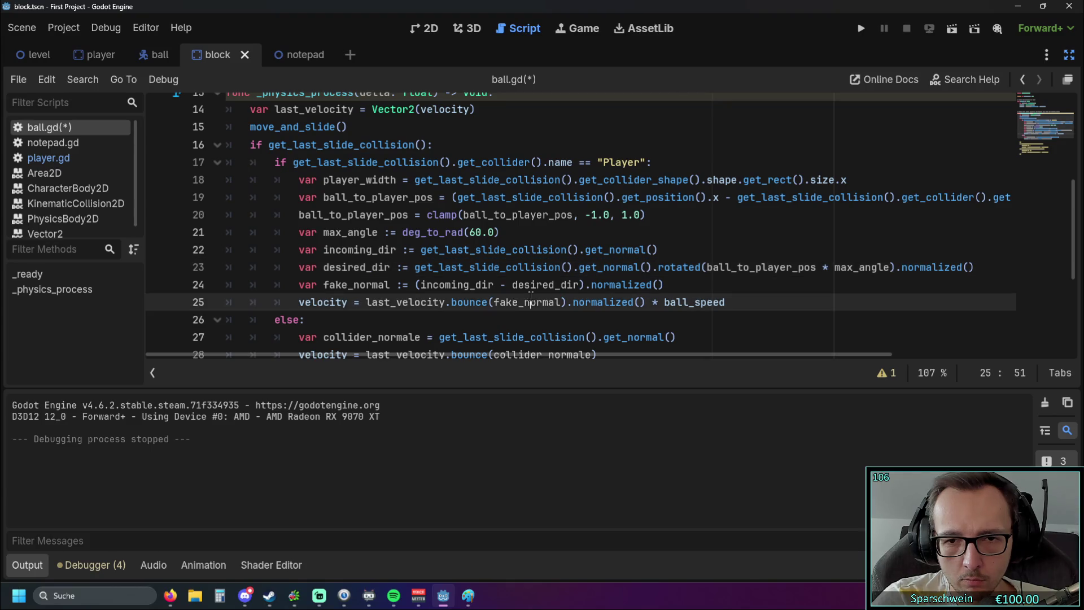
left_click(693, 285)
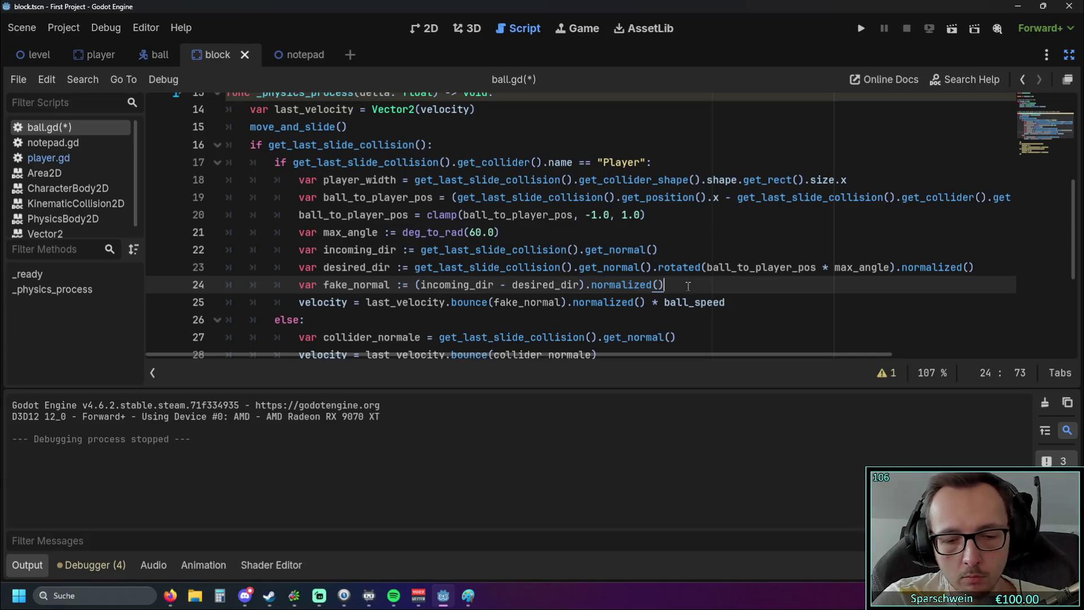
key("ctrl+z")
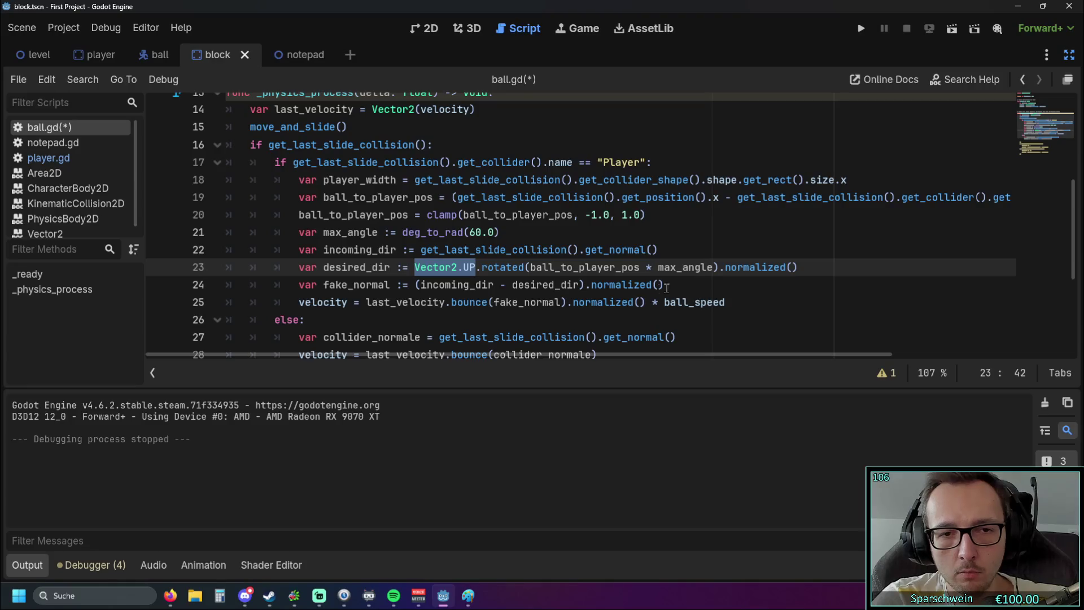
key("ctrl+s")
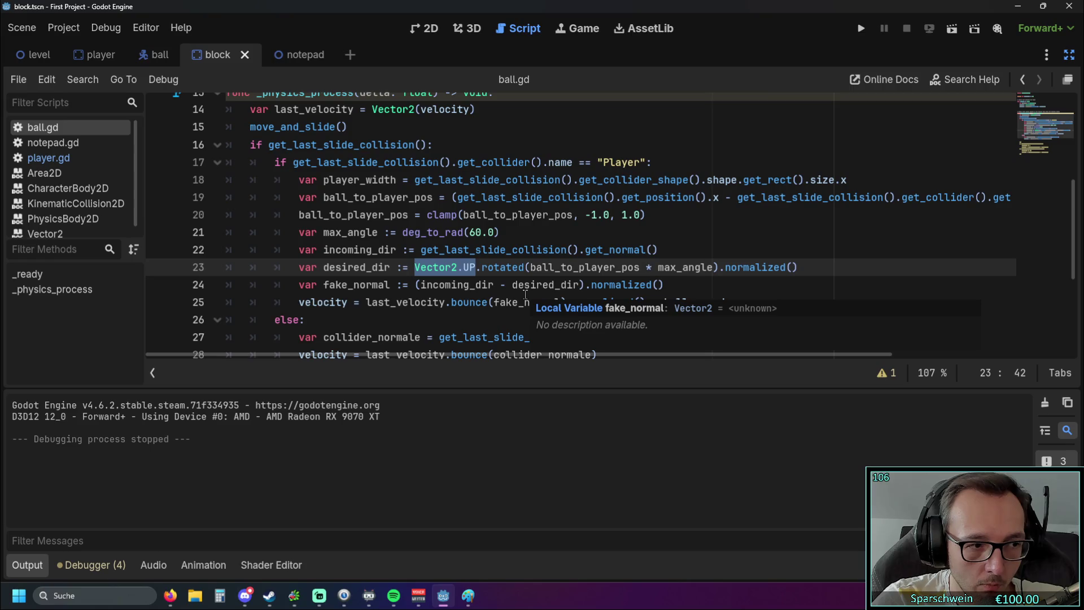
Replace Vector2.UP on line 23 with incoming_dir taken from line 22.
left_click(517, 287)
mouse_move(323, 251)
left_mouse_down()
mouse_move(396, 250)
mouse_move(476, 269)
left_mouse_up()
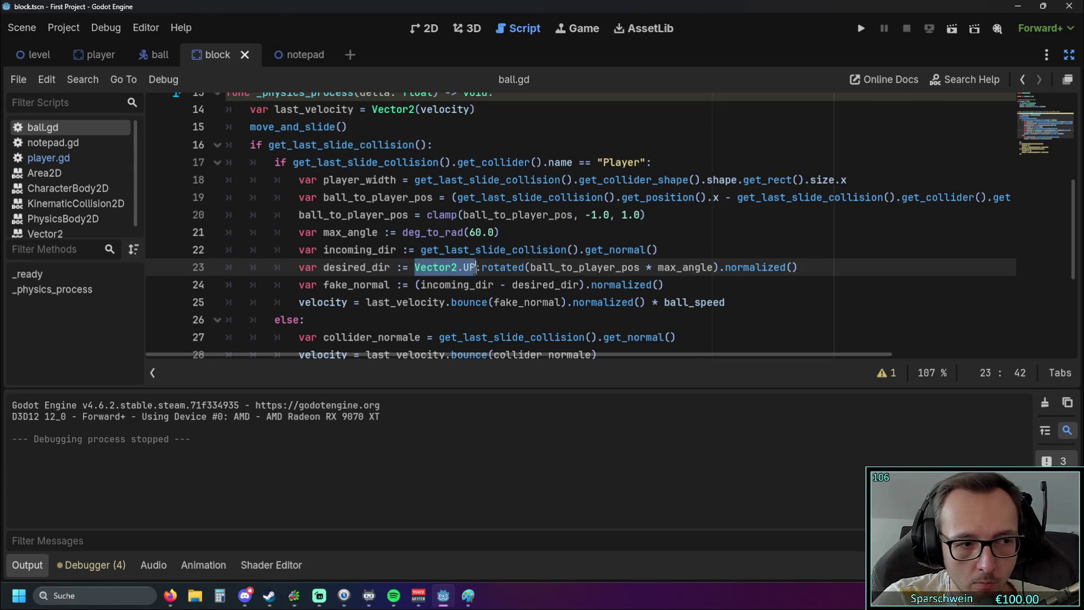
type("incoming_dir")
key("Down")
key("Down")
key("Down")
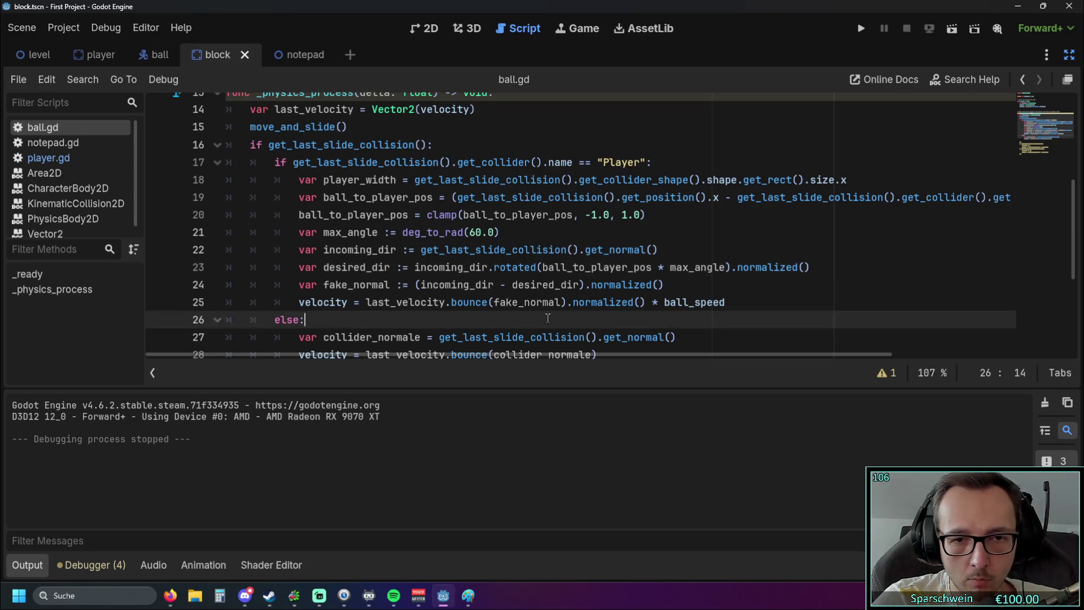
mouse_move(494, 270)
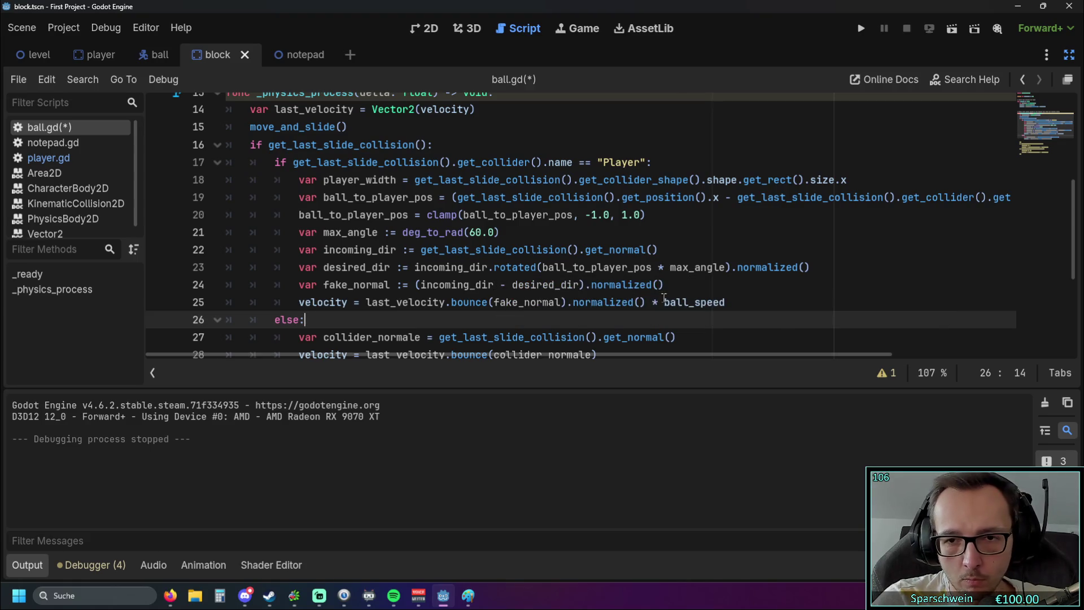
left_click(665, 285)
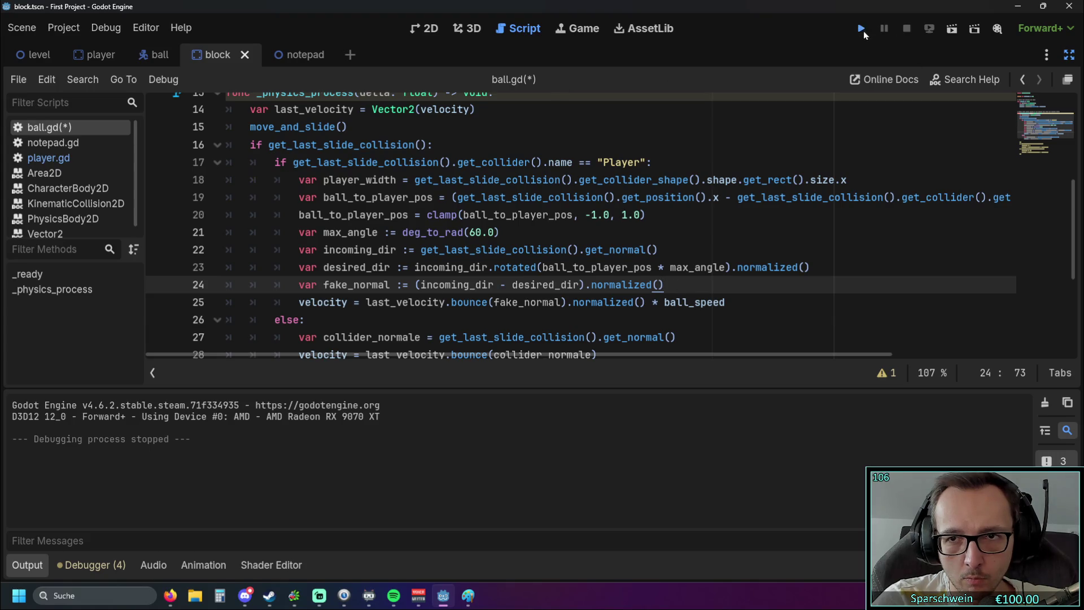
Run the game to watch the new paddle bounce, then close the game window.
left_click(861, 30)
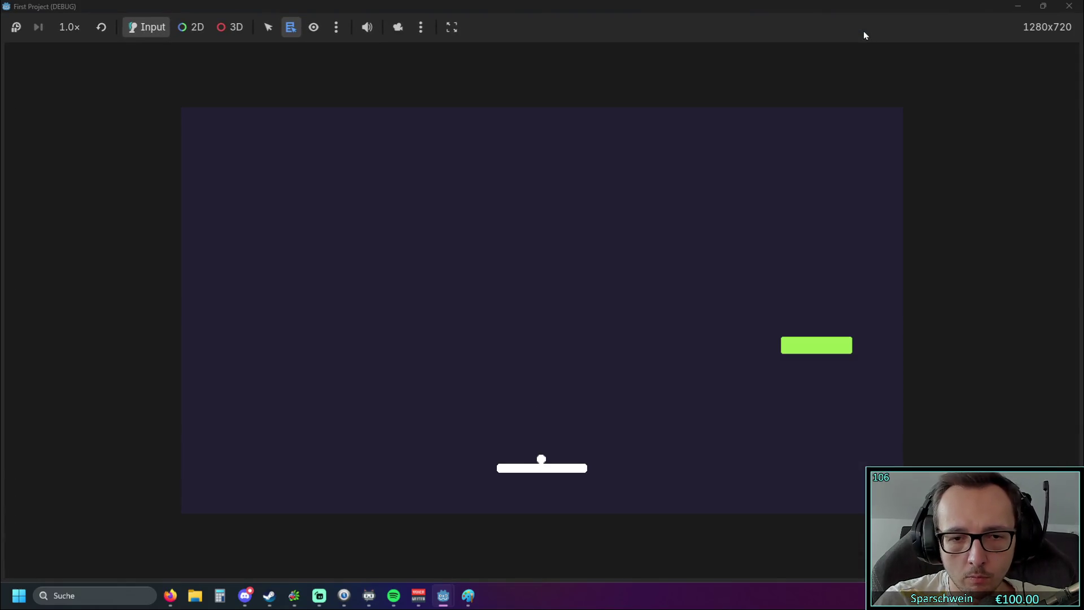
left_click(1069, 6)
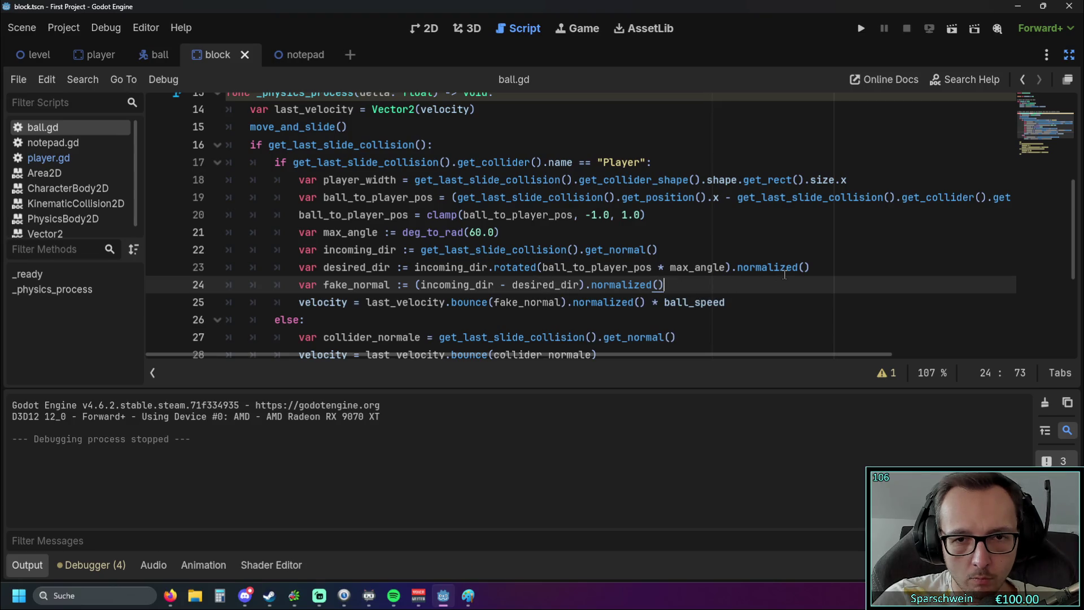
mouse_move(784, 275)
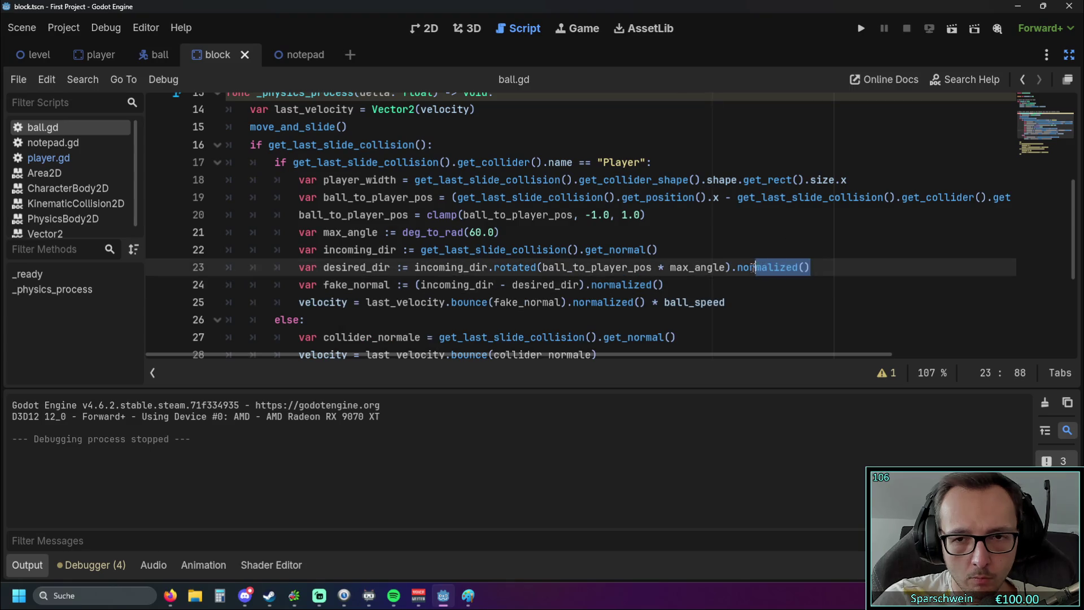